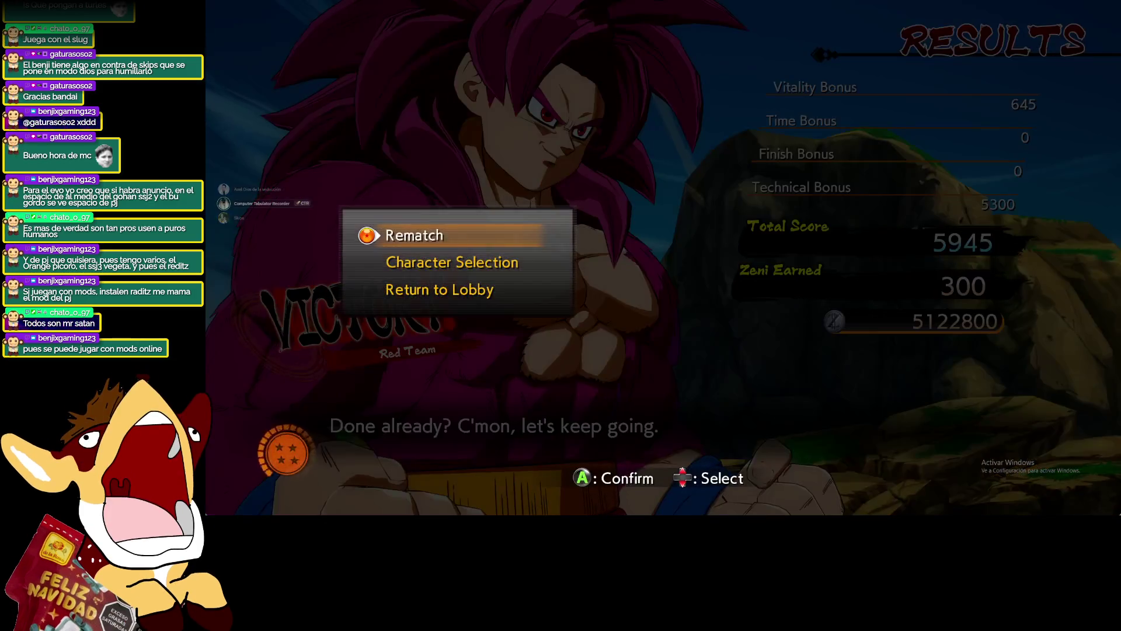
Choose Character Selection on the defeat results screen to leave the match
key(Down)
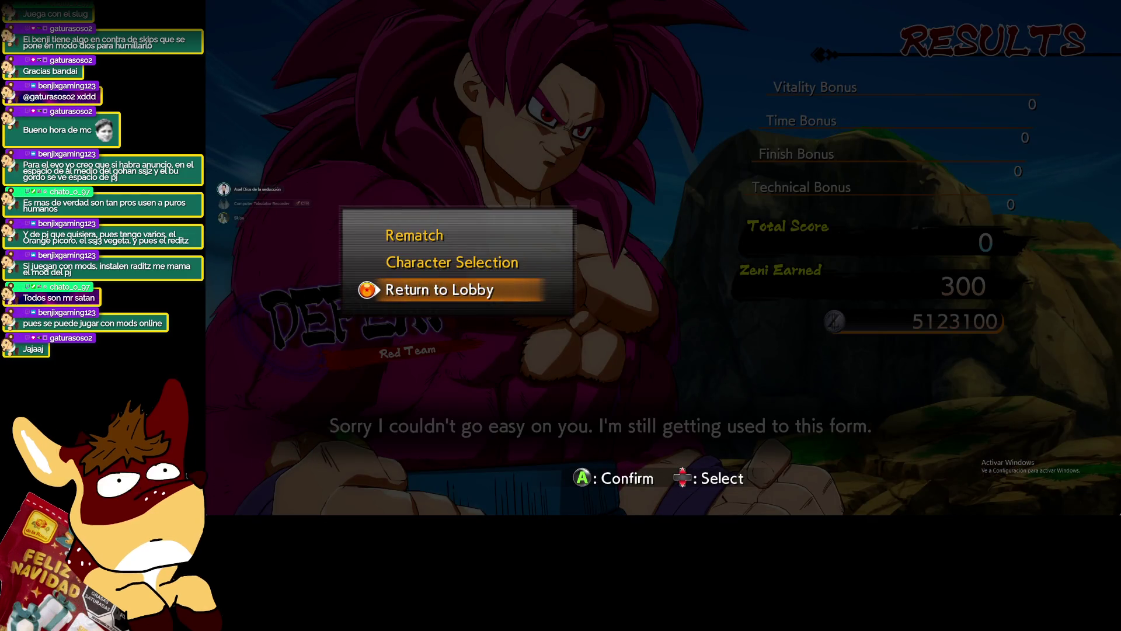
key(Up)
key(Down)
key(Up)
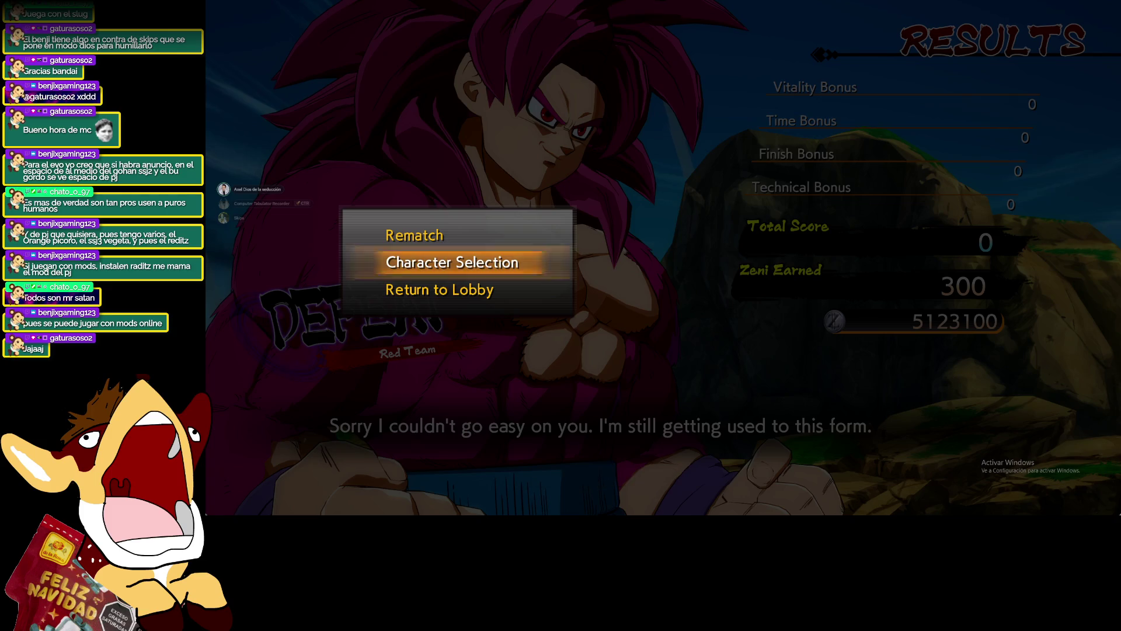
key(Return)
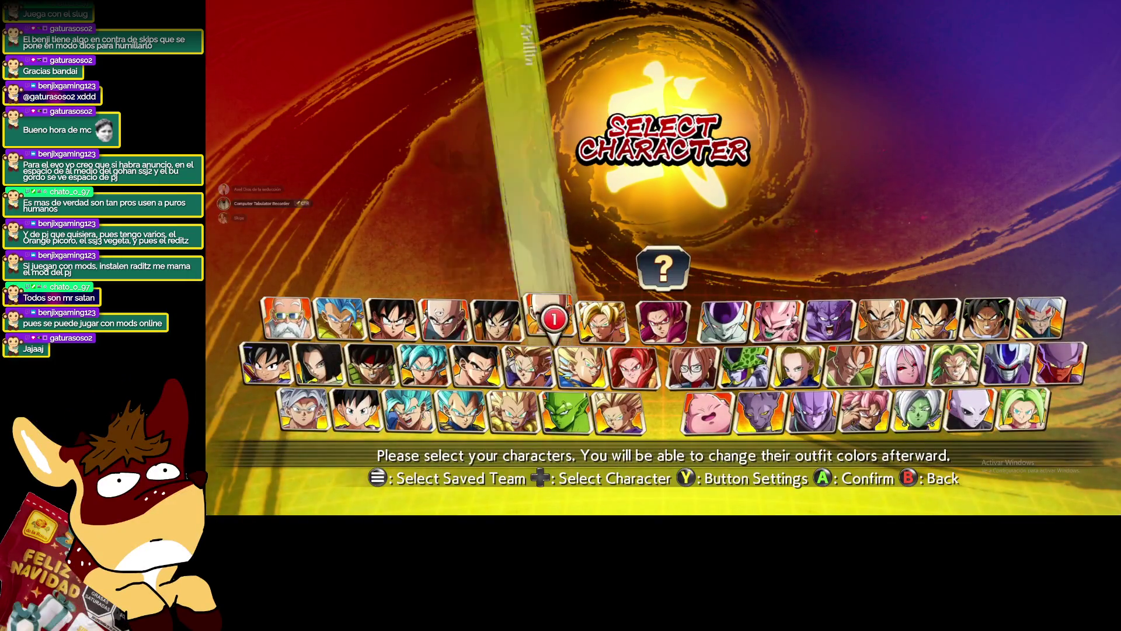
Browse the fighter roster around the random fighter slot and along the top row
key(Down)
key(Right)
key(Right)
key(Right)
key(Up)
key(Up)
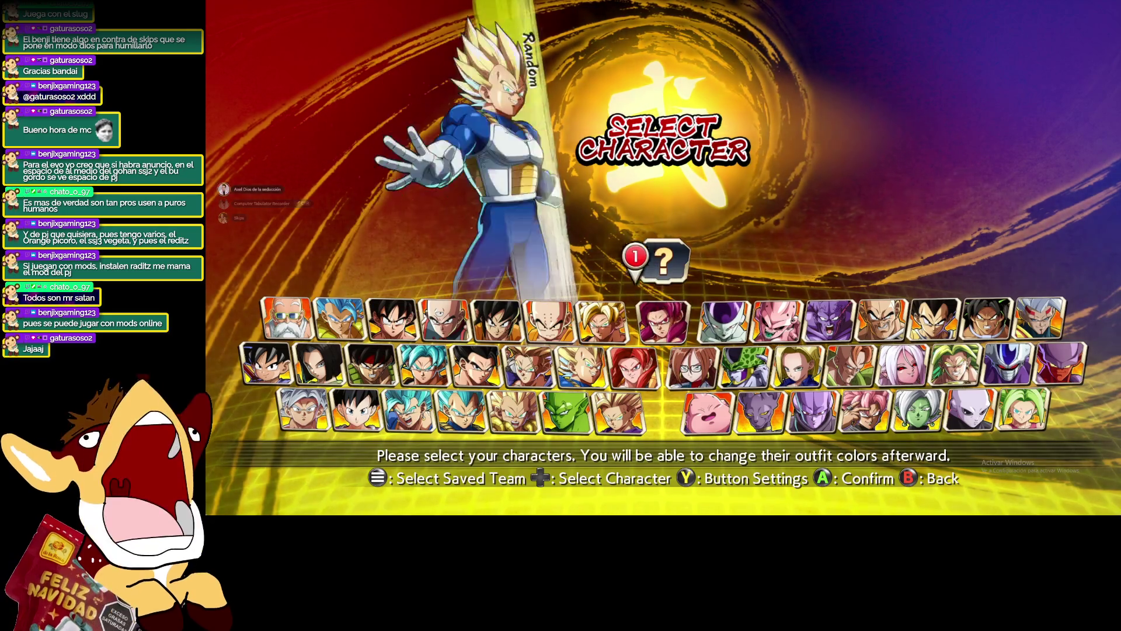
key(Down)
key(Left)
key(Right)
key(Up)
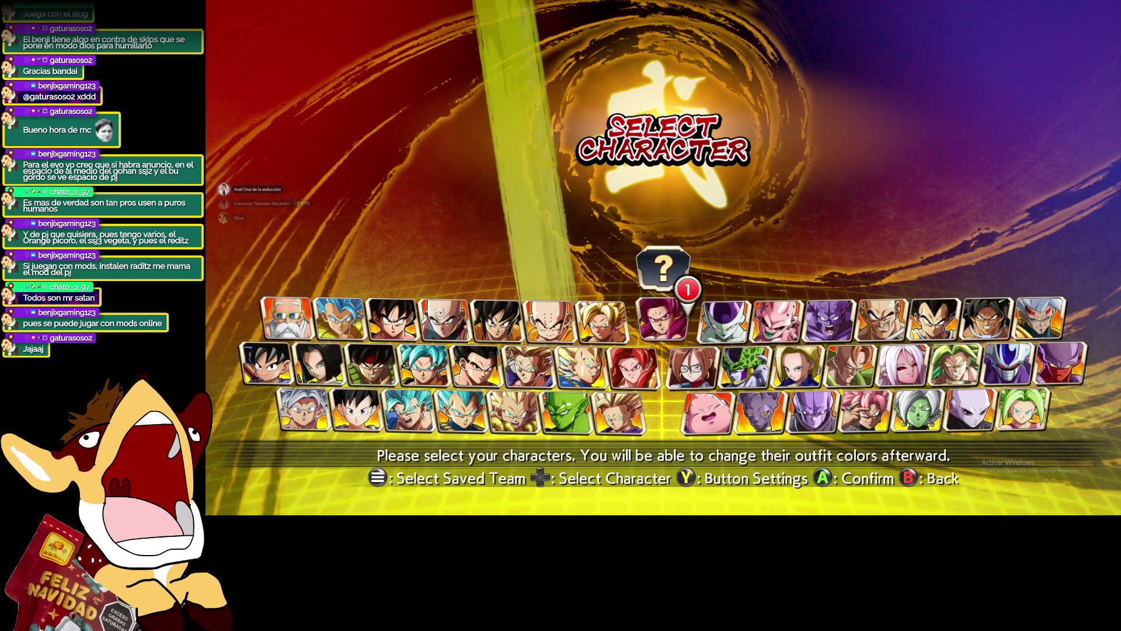
key(Down)
key(Left)
key(Left)
key(Left)
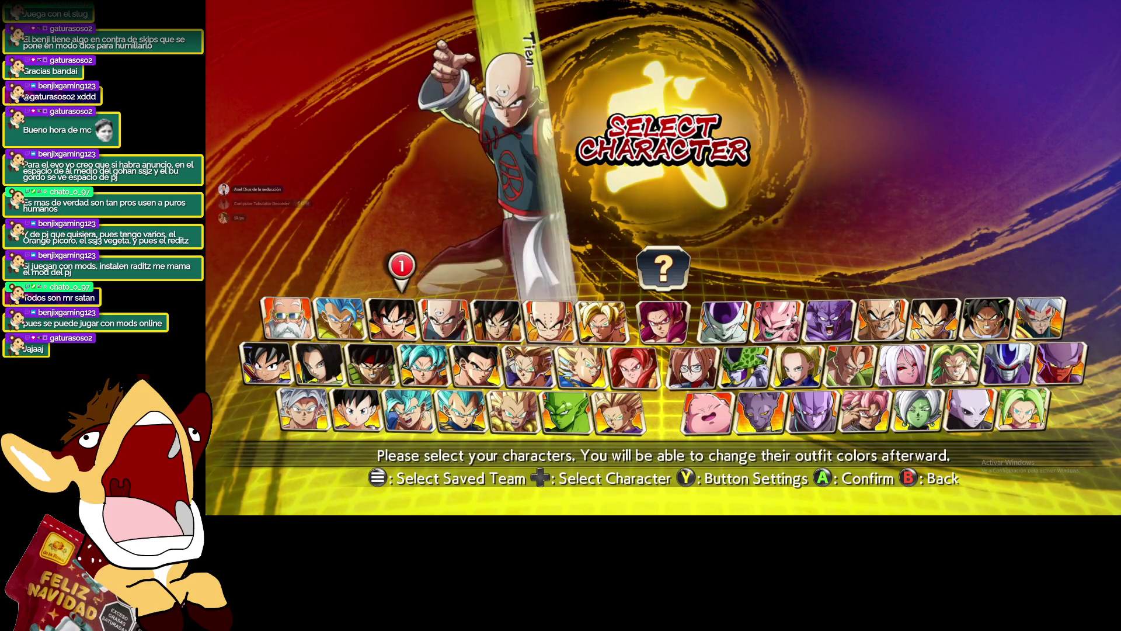
Back out of character select and answer YES to return to the lobby
key(Escape)
key(Up)
key(Return)
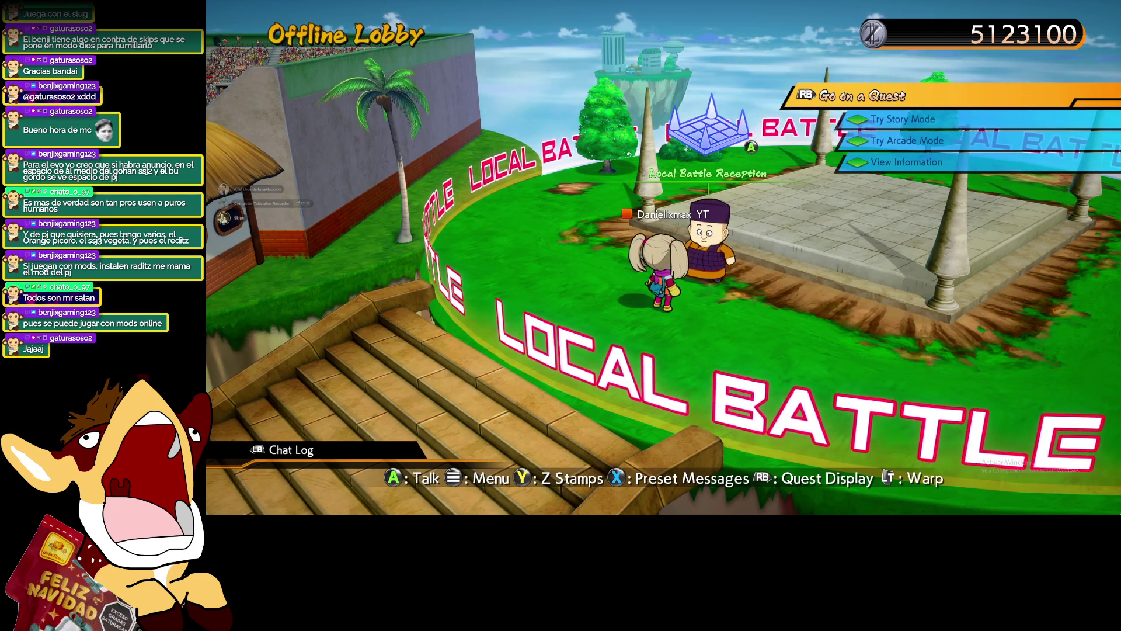
Run the avatar across the plaza, past the umbrella, to the shop attendant by the banner
key(s)
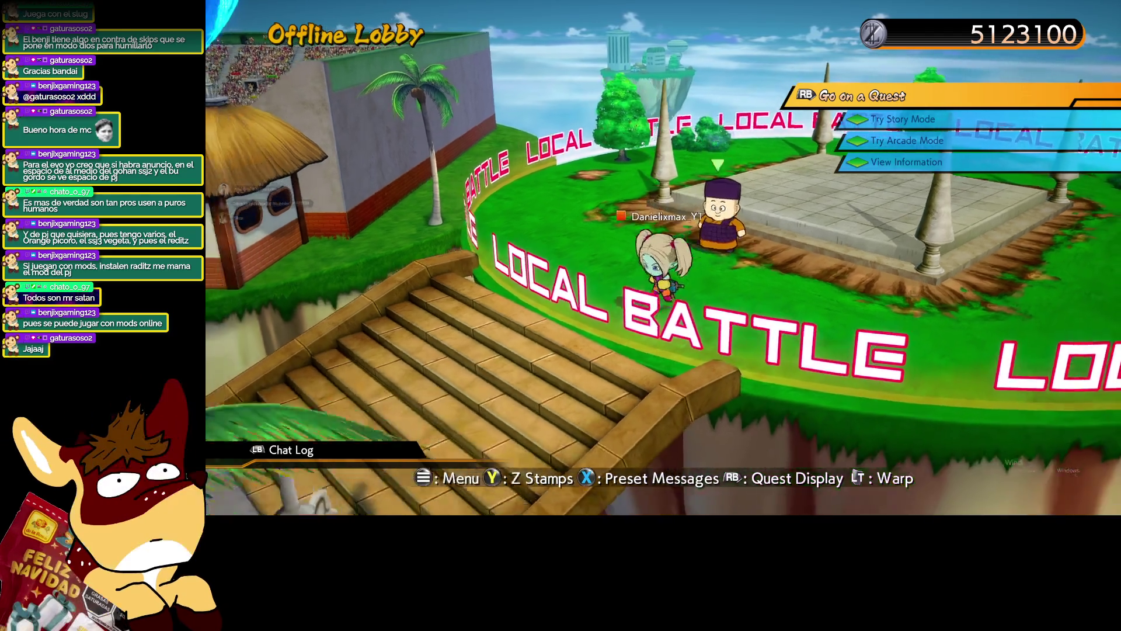
key(s)
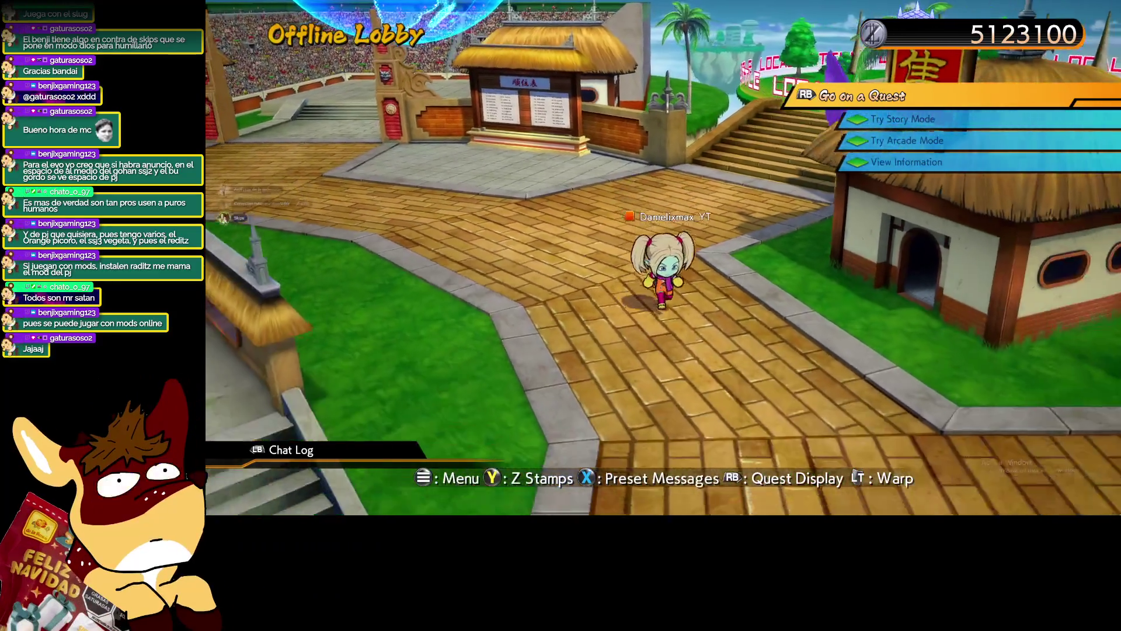
key(s)
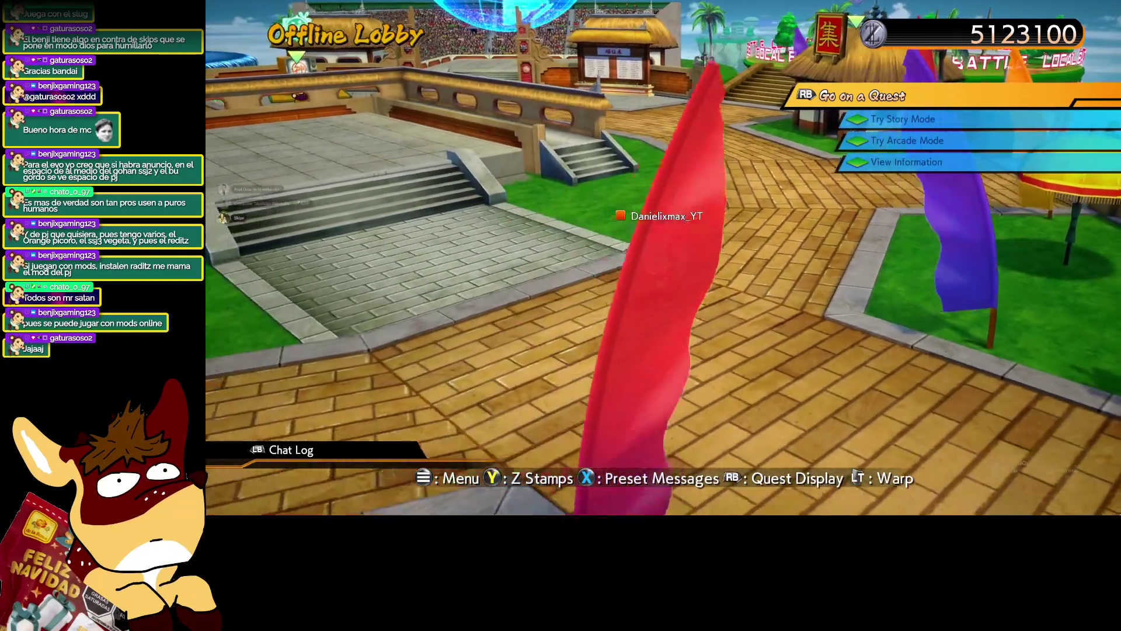
key(s)
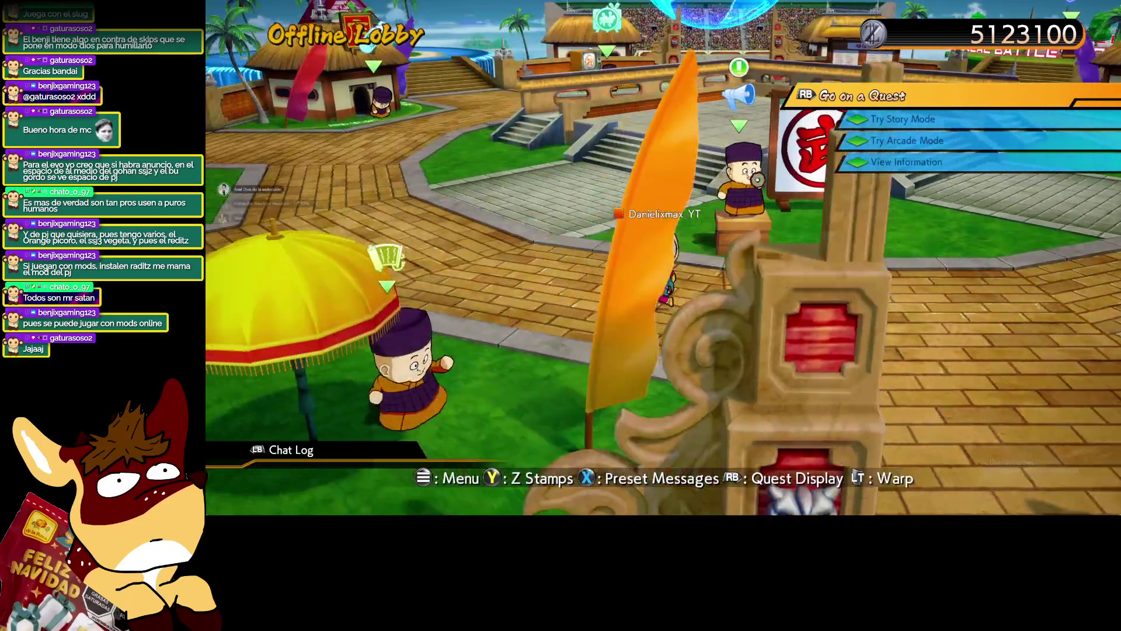
key(s)
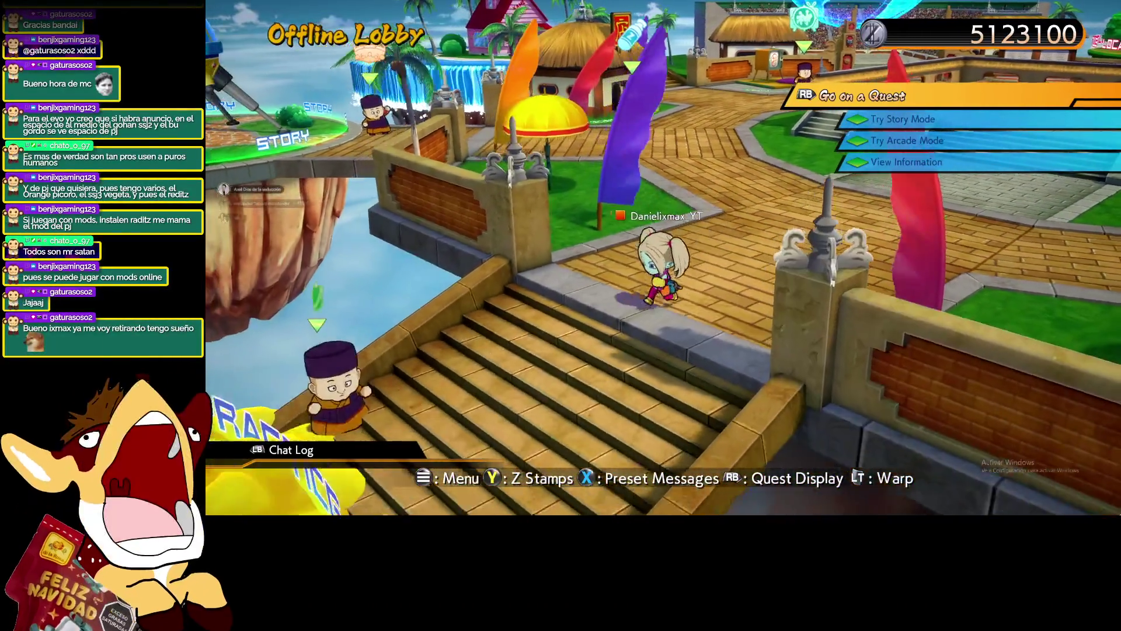
key(s)
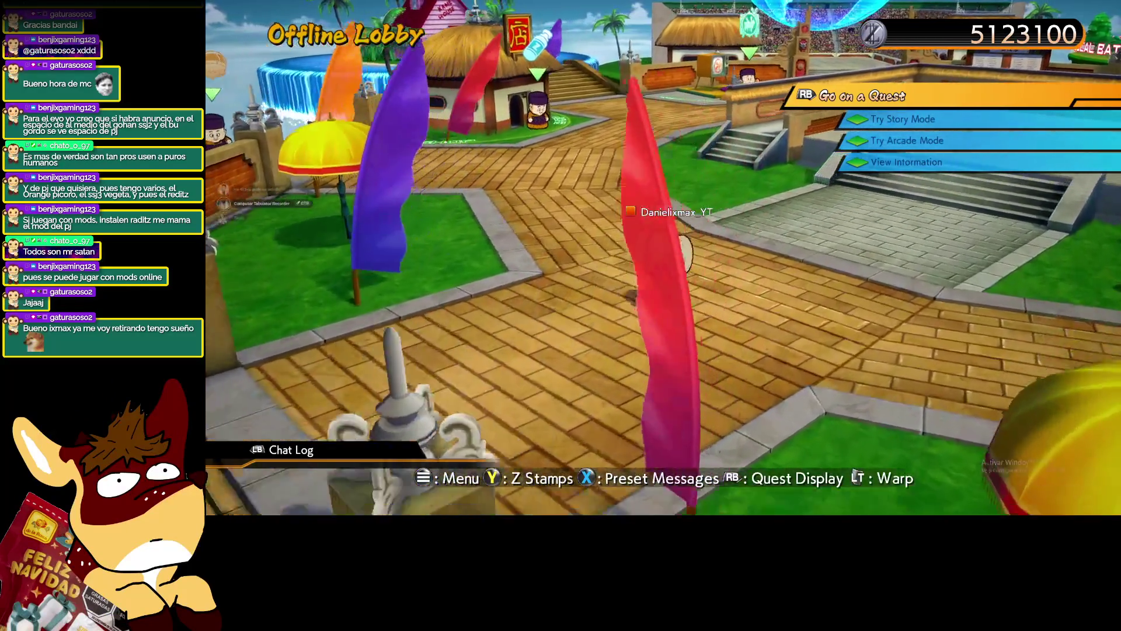
key(s)
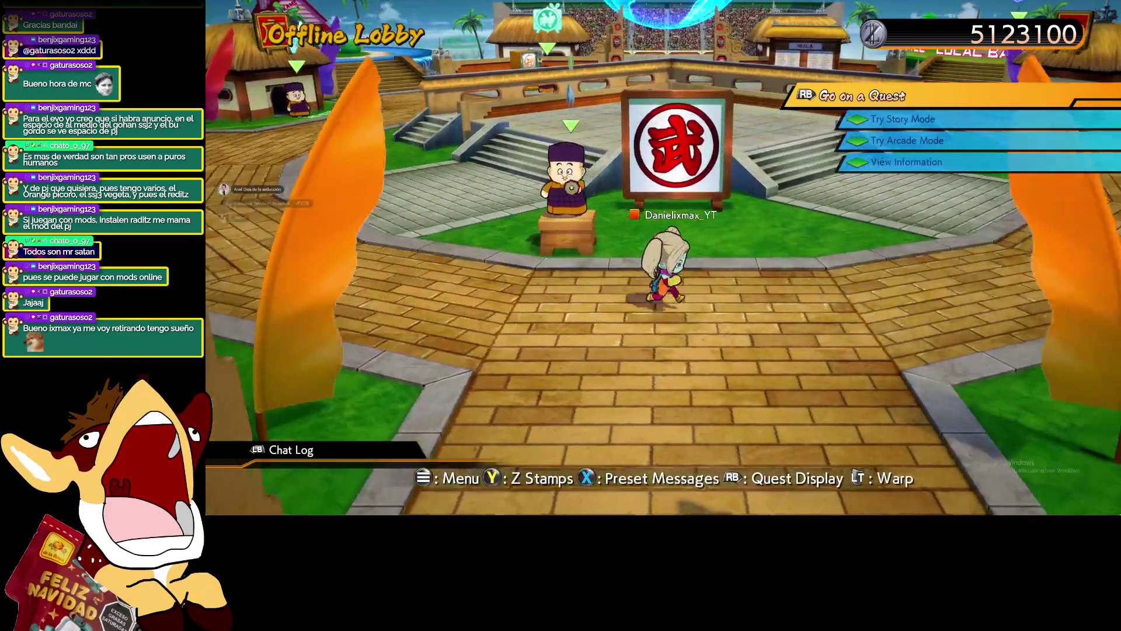
key(w)
key(w)
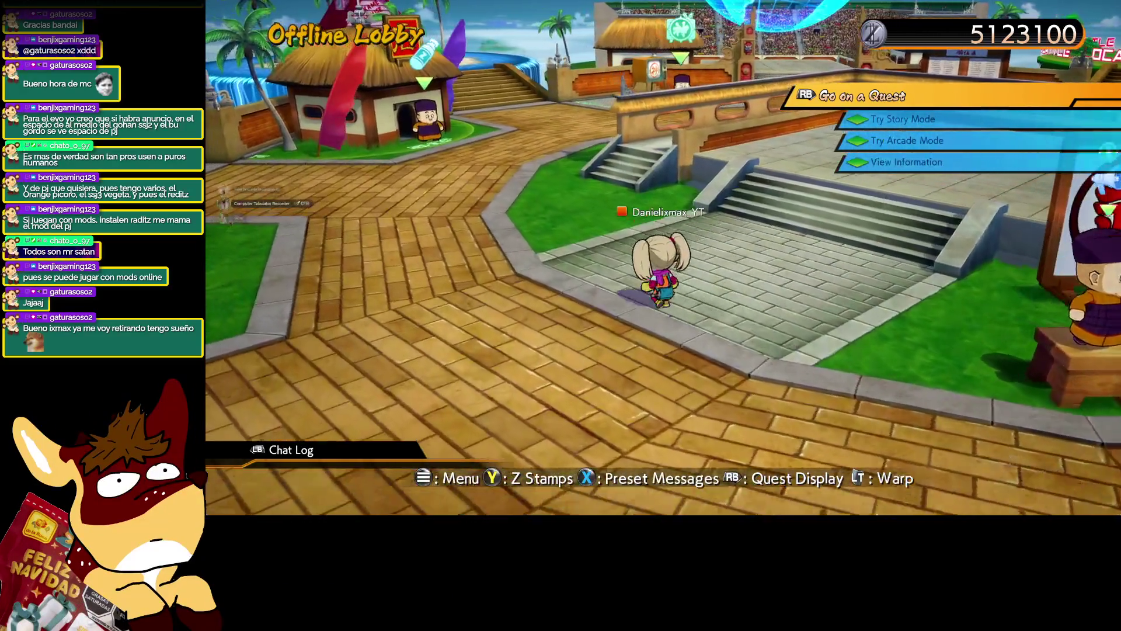
Approach the shop attendant and buy ten Z Capsules with Zeni
key(a)
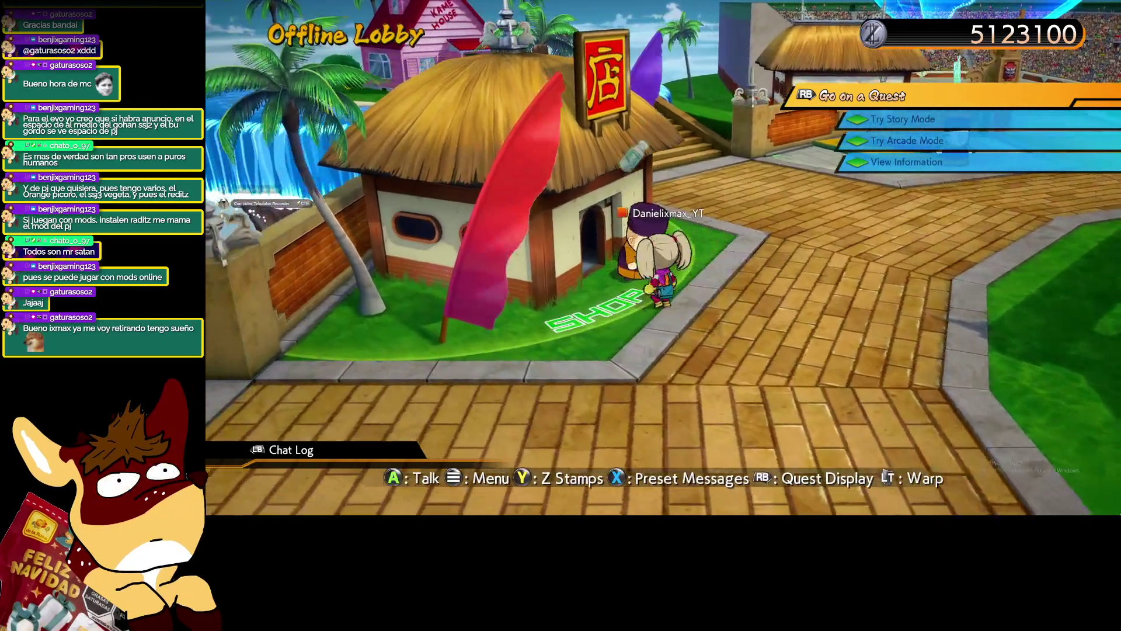
key(Up)
key(Return)
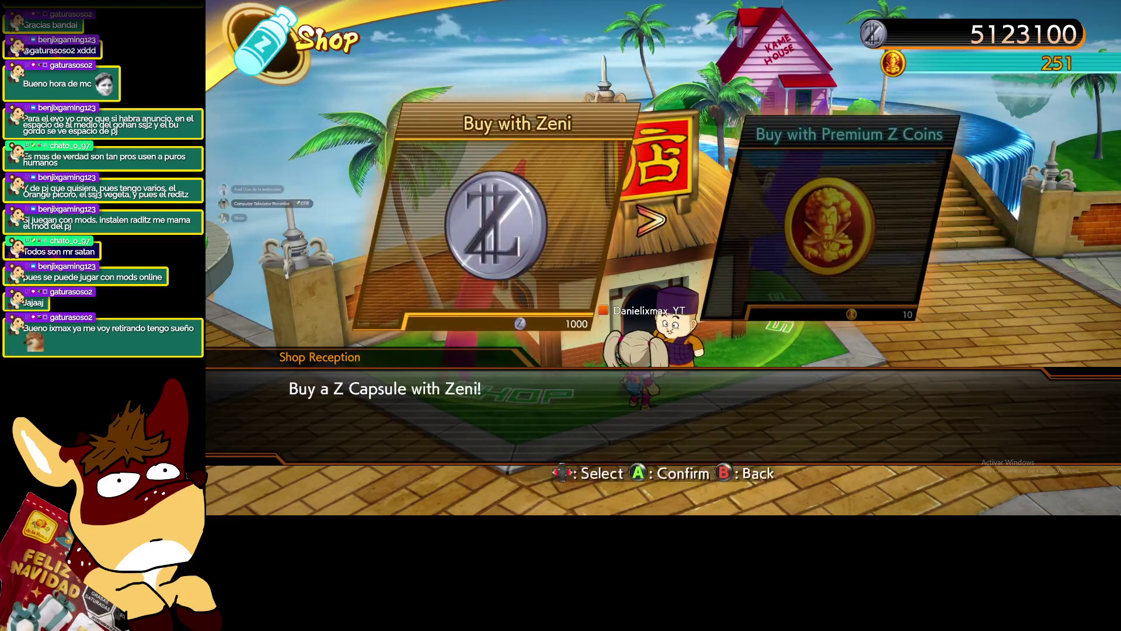
key(Return)
key(Down)
key(Return)
key(Return)
key(Return)
Buy several more ten-capsule batches with Zeni, closing each Items List
key(Return)
key(Return)
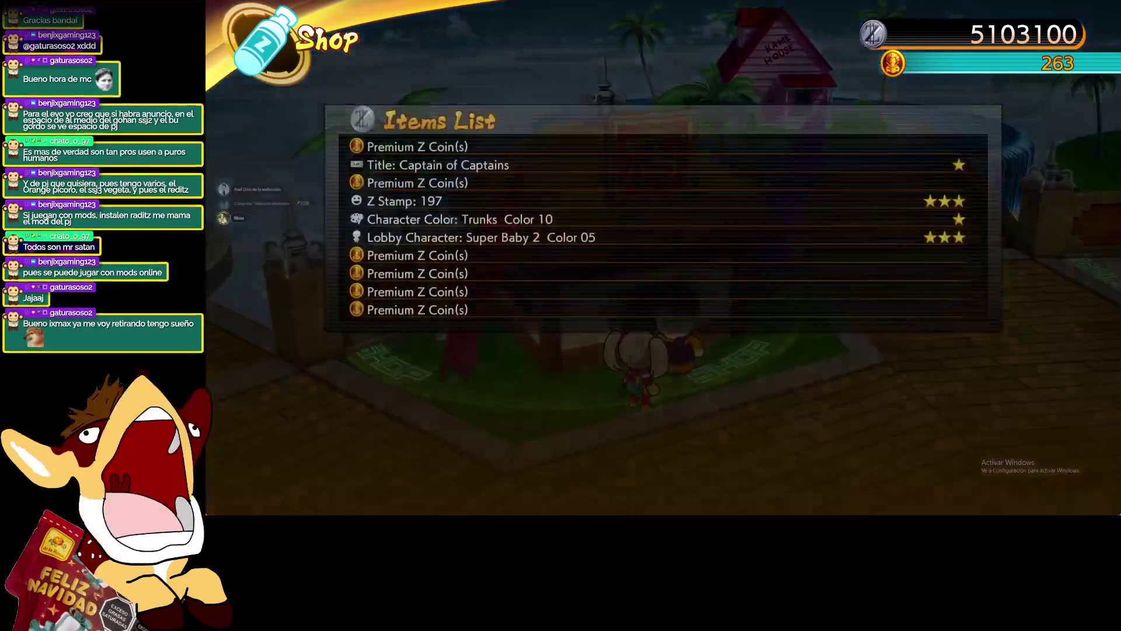
key(Return)
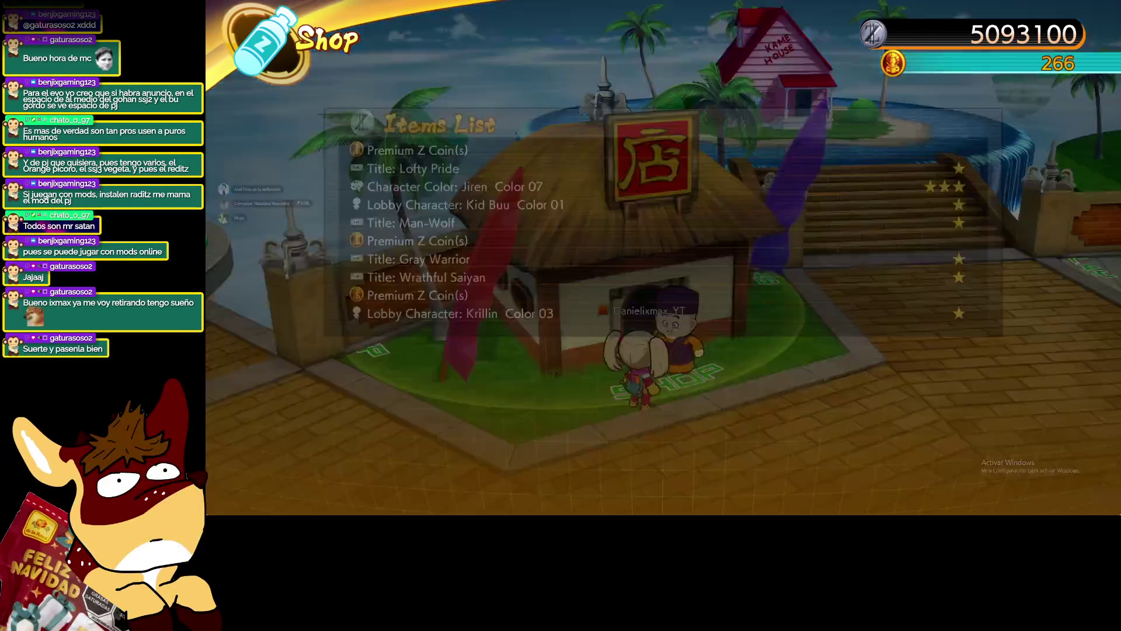
key(Return)
key(Return)
key(Return)
key(Return)
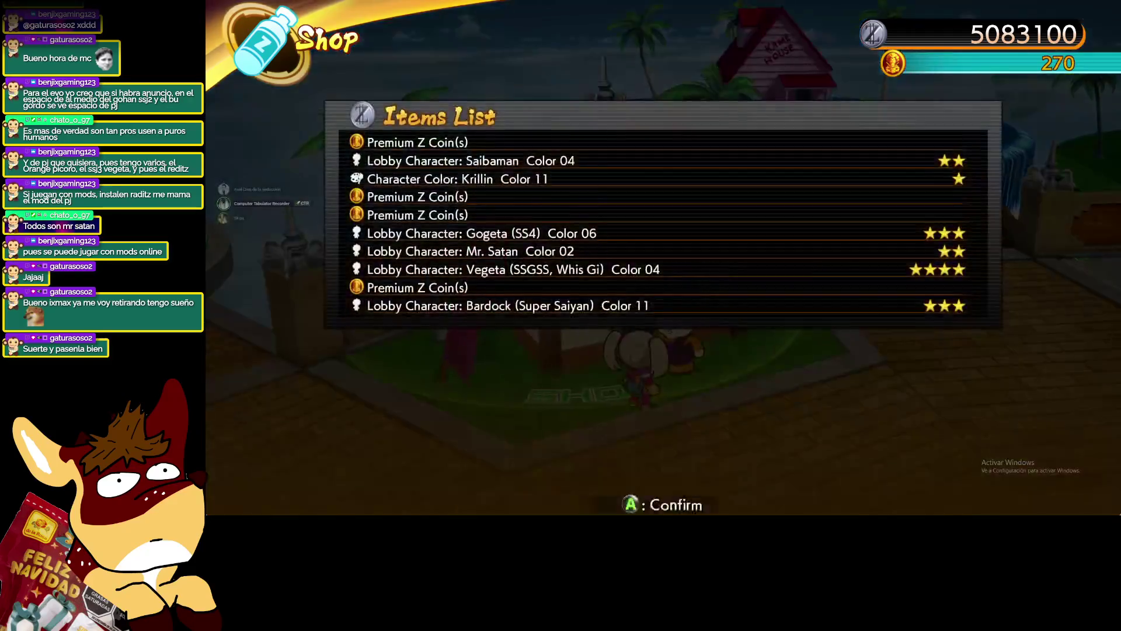
key(Return)
key(Return)
key(Return)
key(Return)
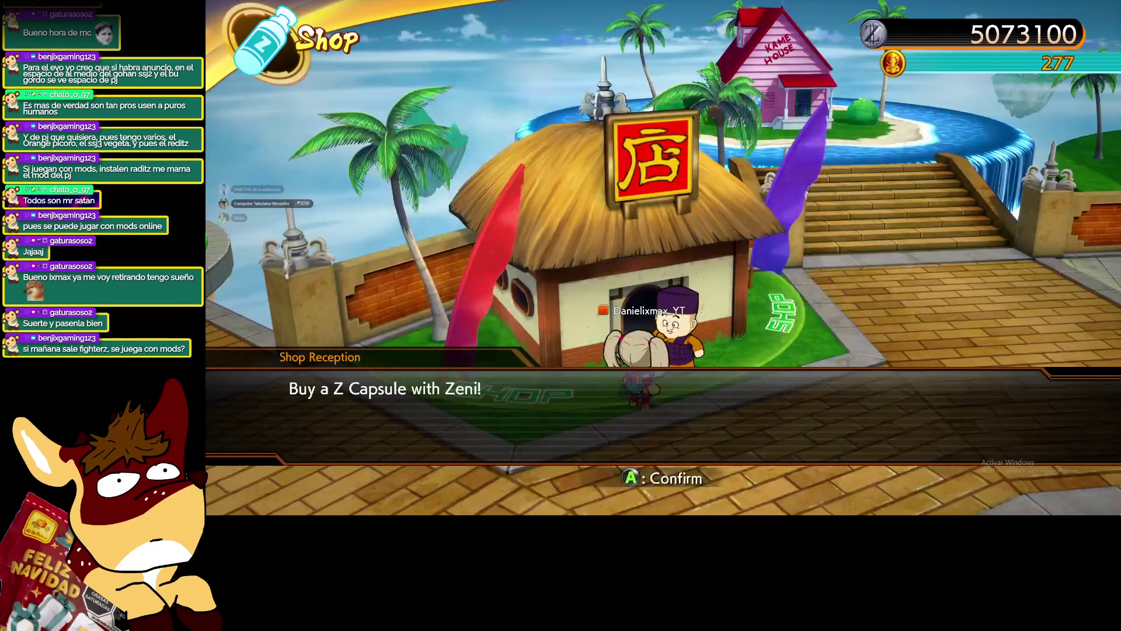
key(Return)
key(Return)
key(Return)
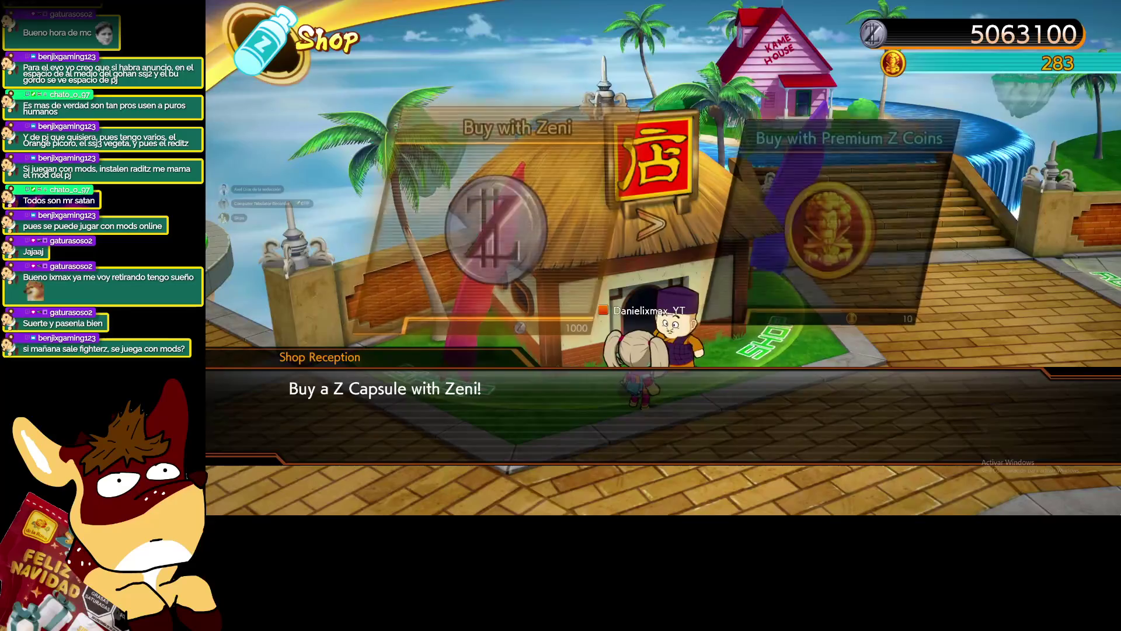
key(Return)
key(Return)
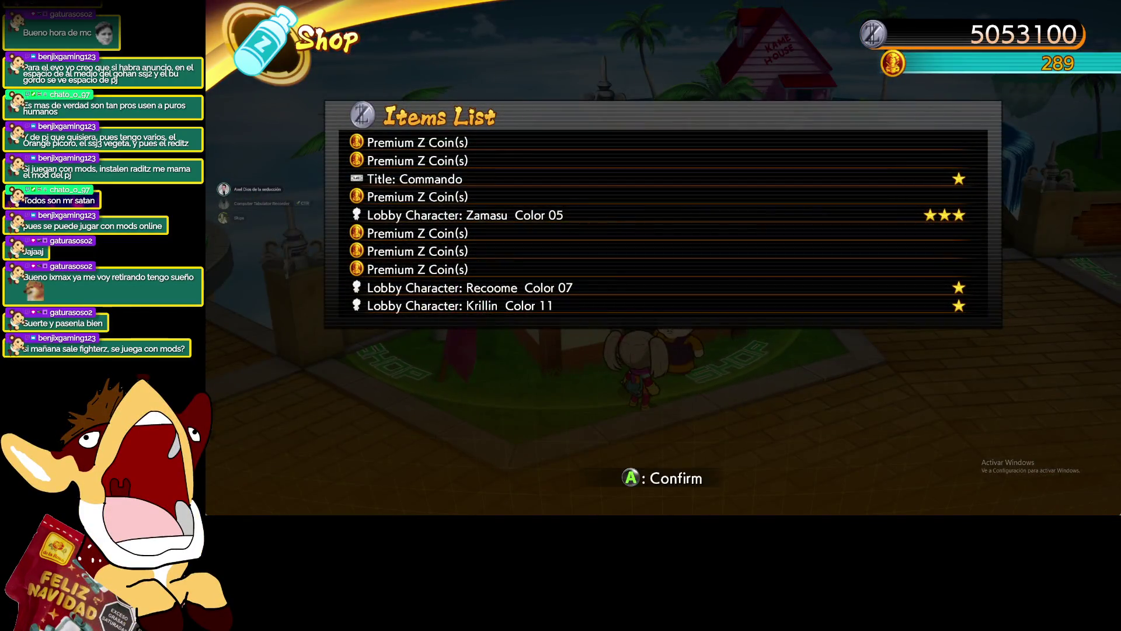
key(Return)
key(Return)
key(Return)
key(Return)
key(Return)
key(Return)
key(Return)
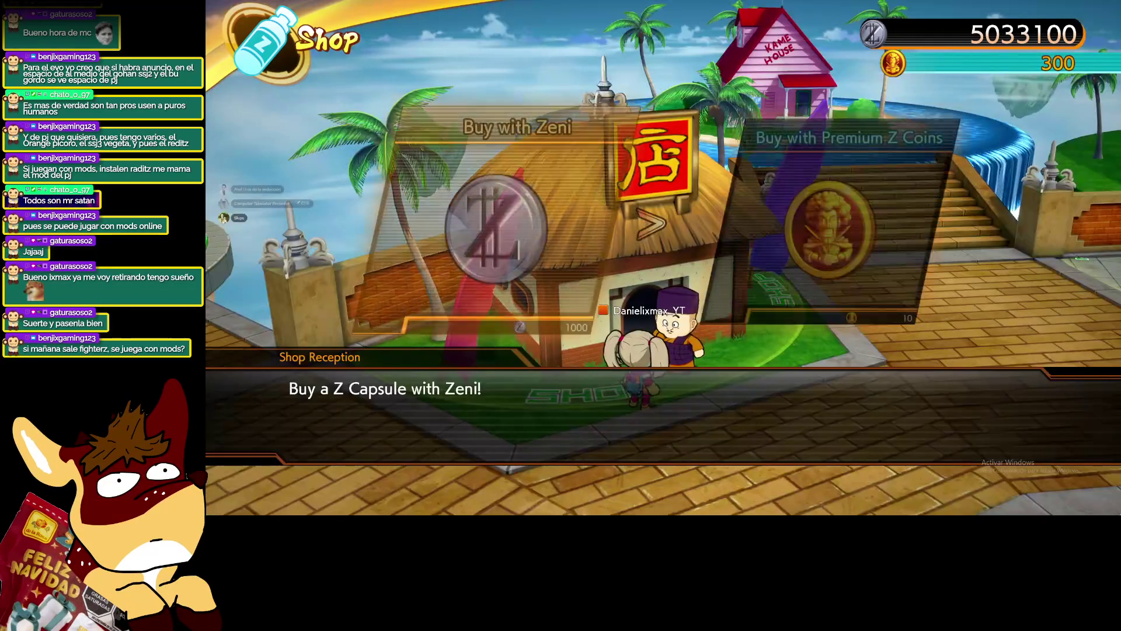
key(Return)
key(Return)
key(Return)
key(Return)
key(Return)
key(Return)
key(Return)
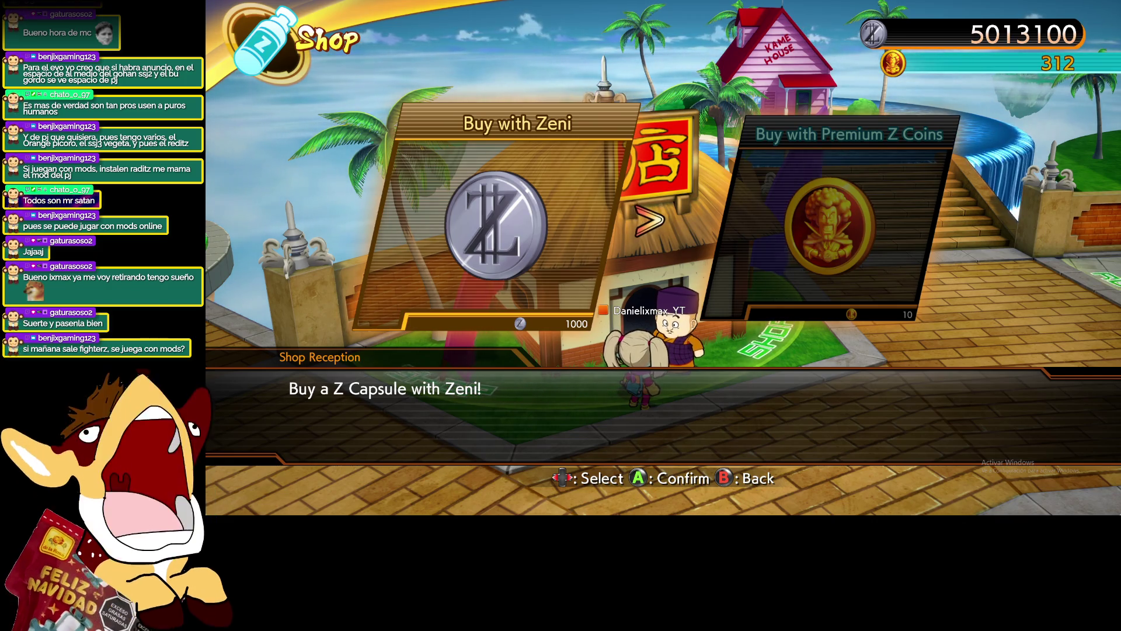
Buy further Zeni capsule batches, bringing the balance to 4973100
key(alt+Tab)
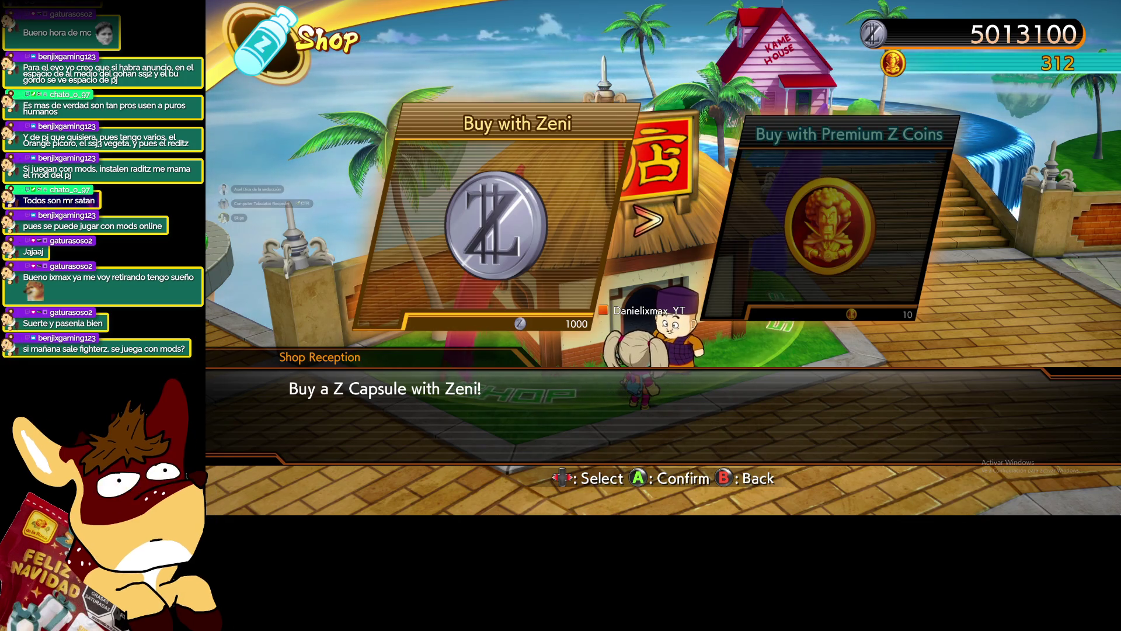
key(Return)
key(Return)
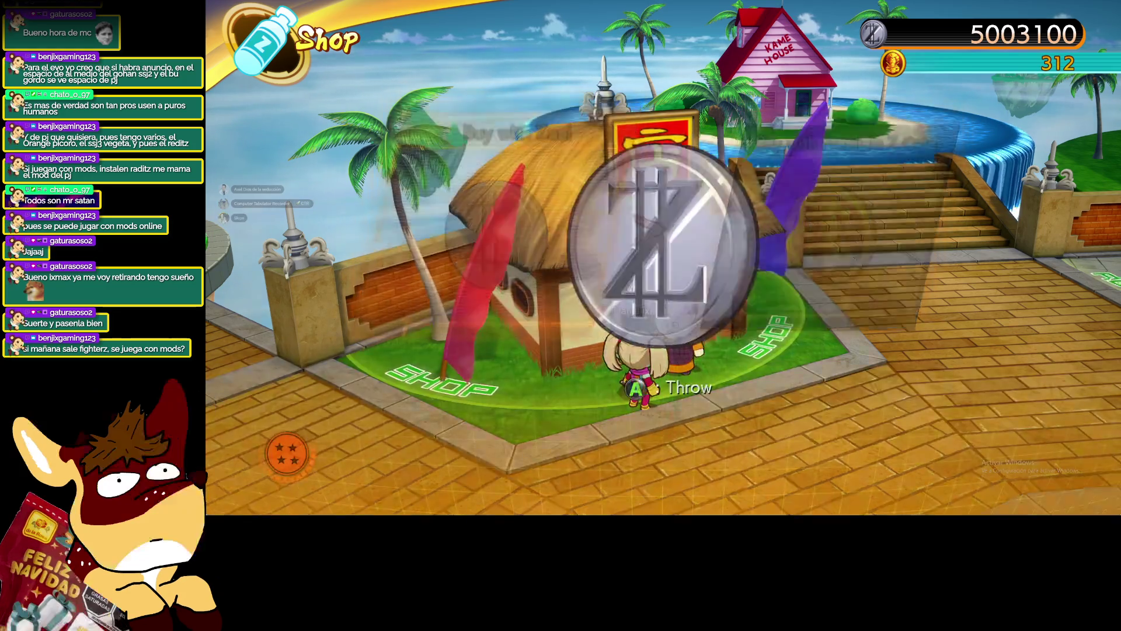
key(Return)
key(Return)
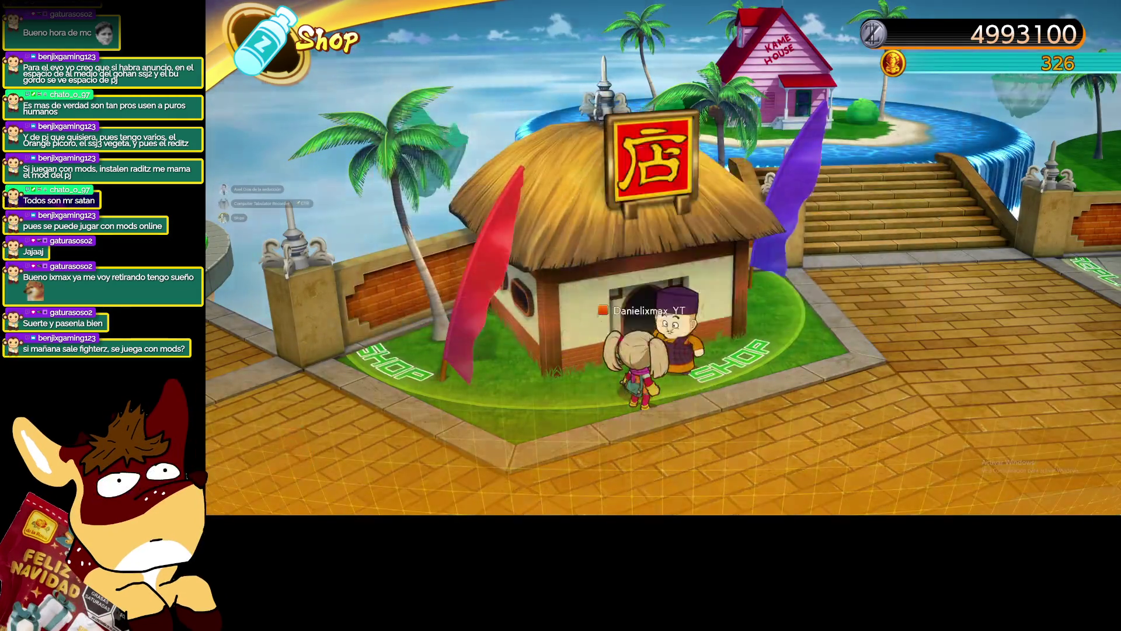
key(Return)
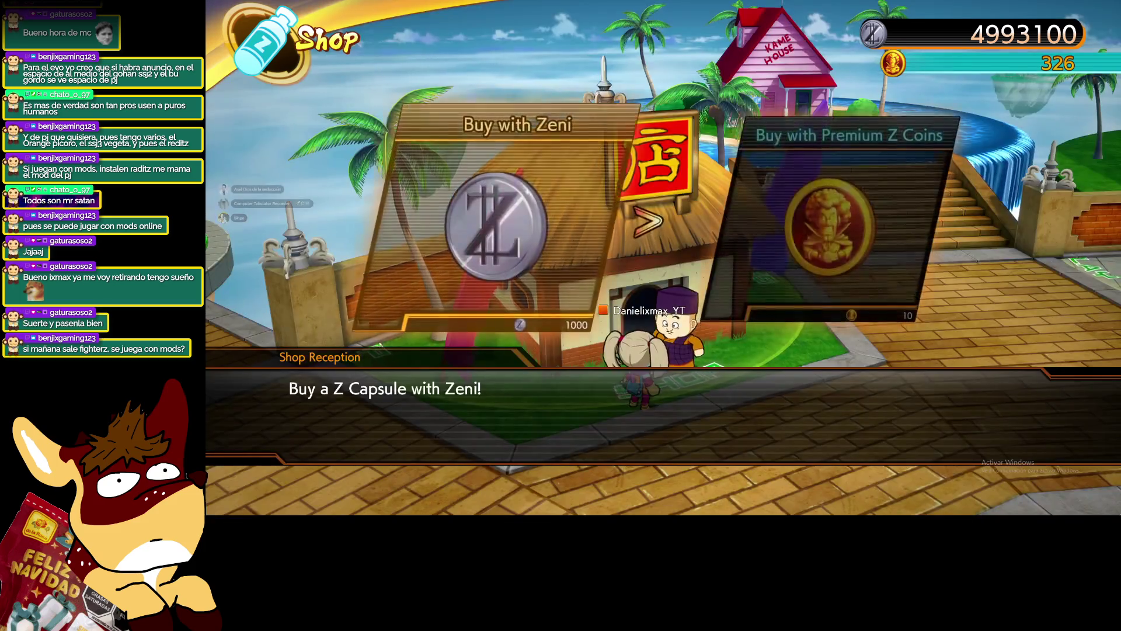
key(Return)
key(Return)
key(Return)
key(Return)
key(Return)
key(Return)
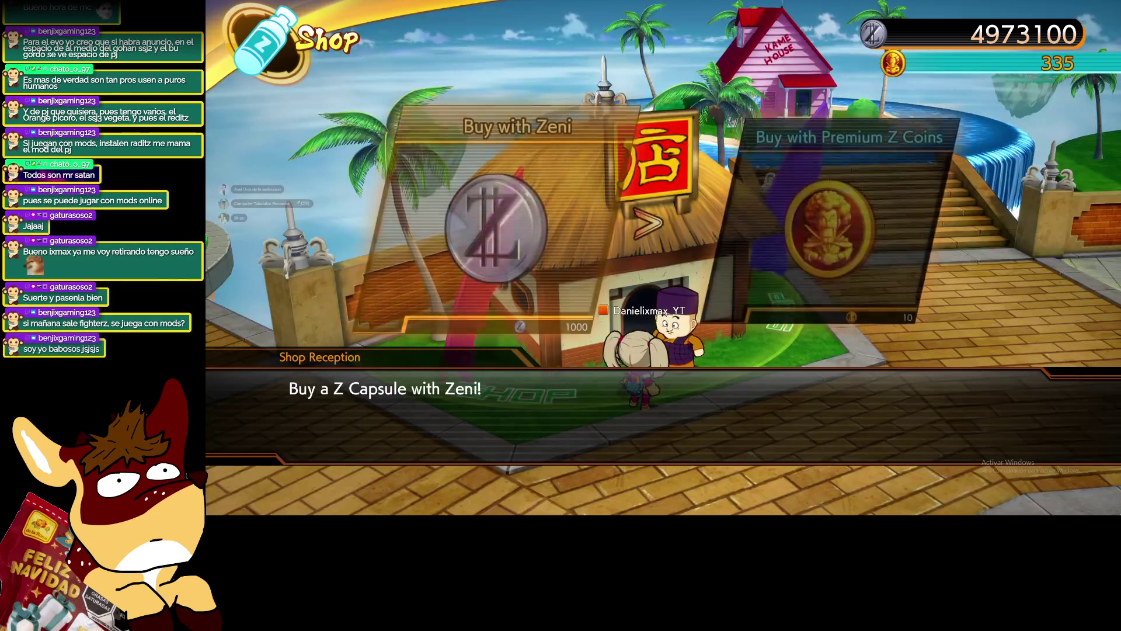
Check the premium coin option, then buy more ten-capsule batches with Zeni
key(Right)
key(Return)
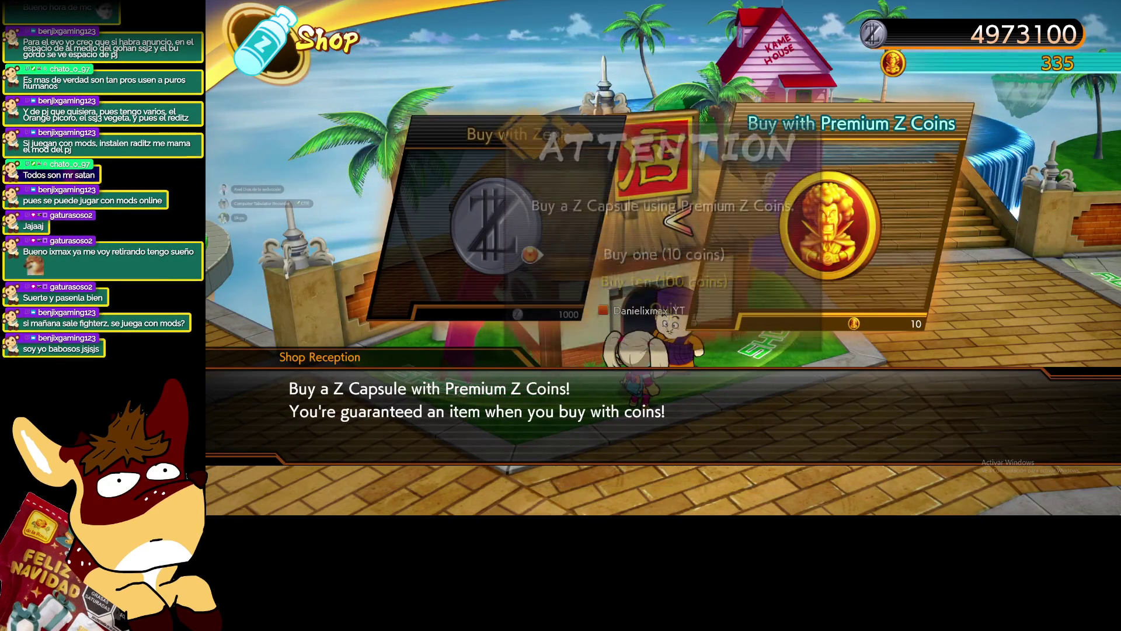
key(Escape)
key(Left)
key(Right)
key(Left)
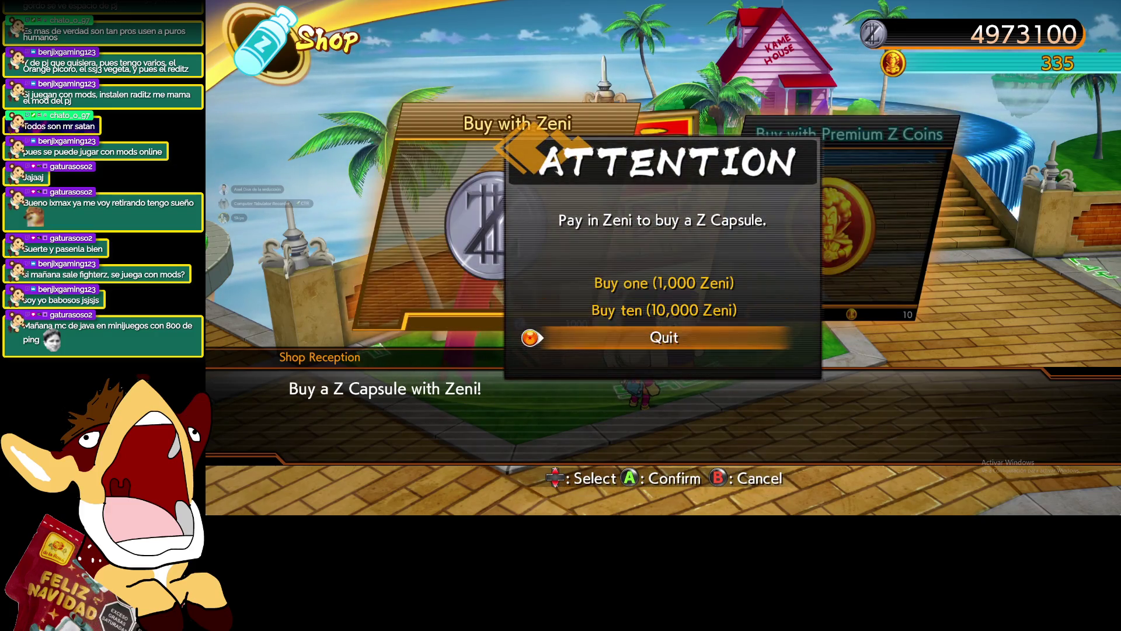
key(Up)
key(Return)
key(Return)
key(Return)
key(Return)
key(Return)
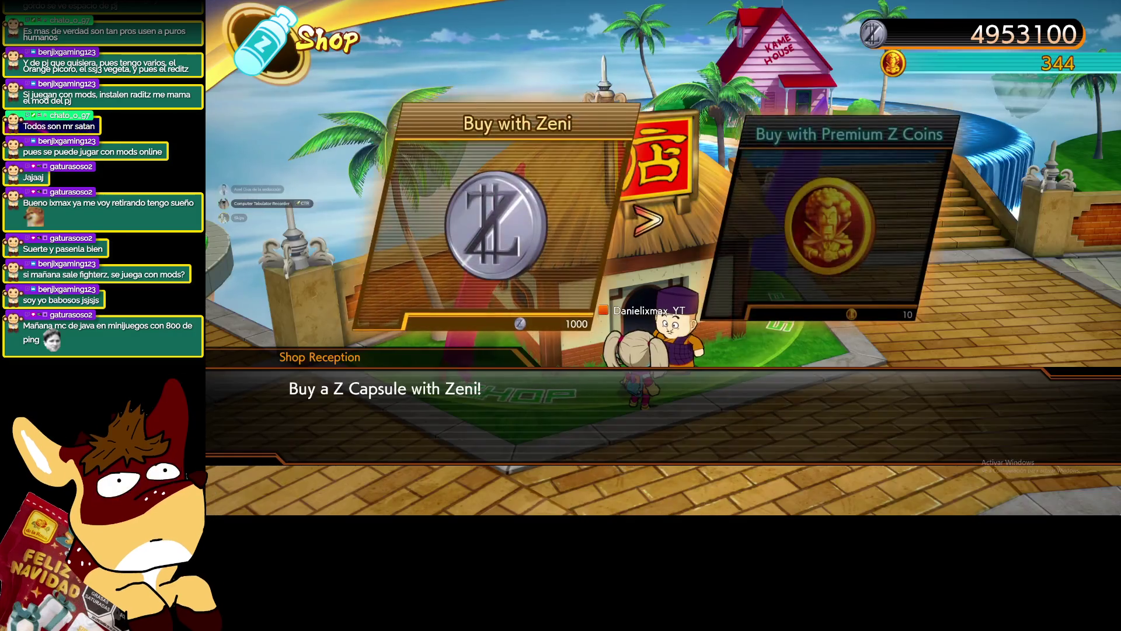
key(Return)
key(Return)
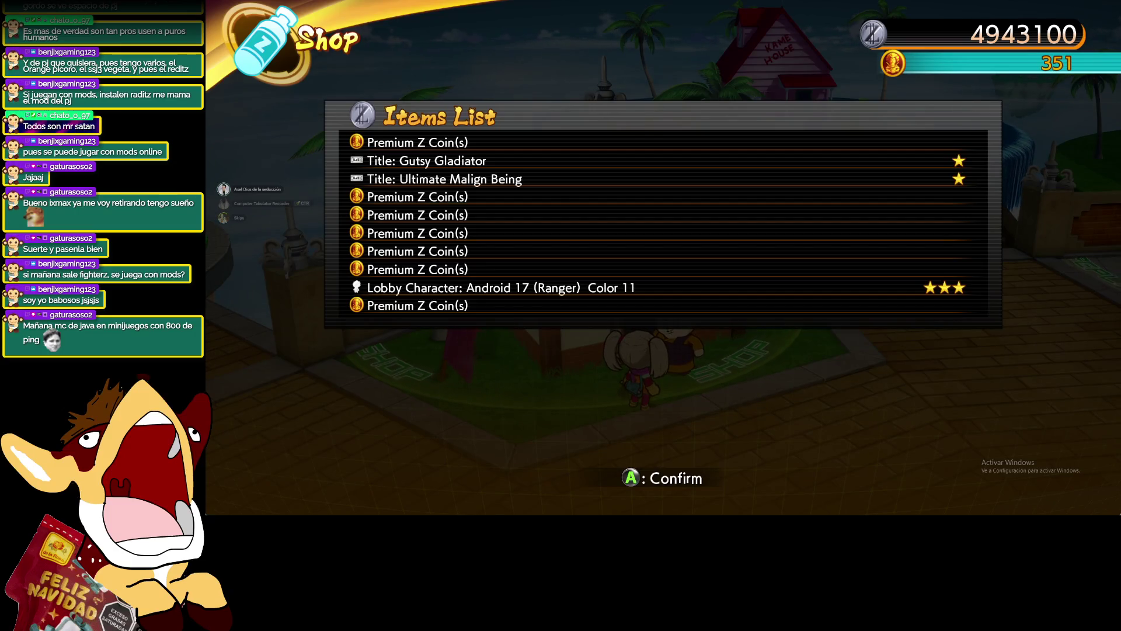
key(Return)
key(Return)
key(Return)
key(Return)
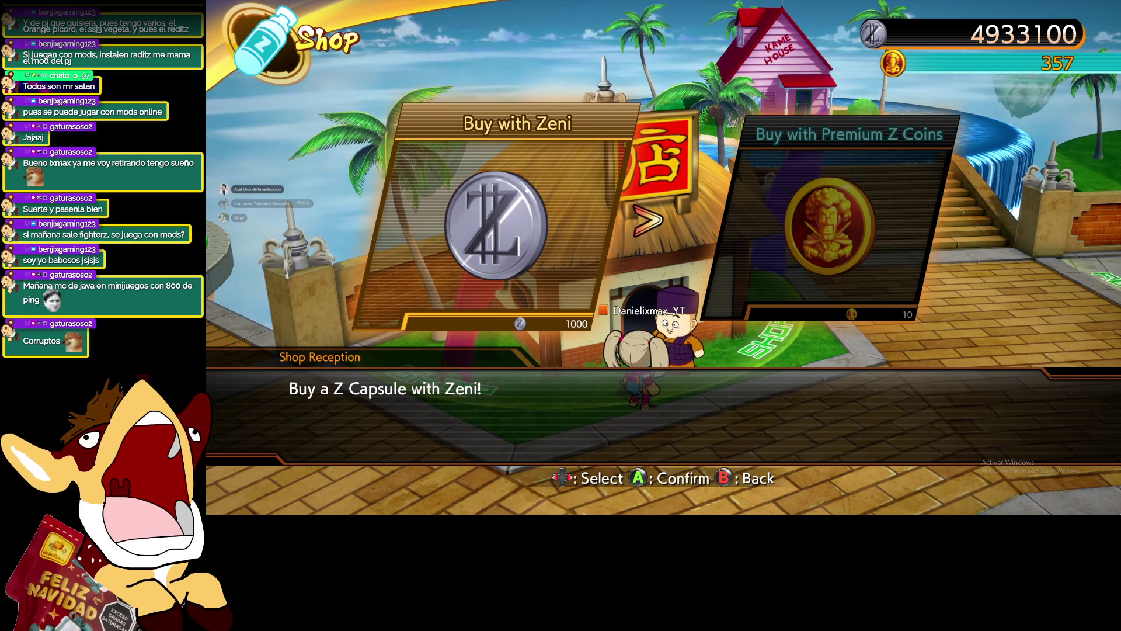
Buy further ten-capsule Zeni batches, lowering the balance to 4903100
key(Right)
key(Left)
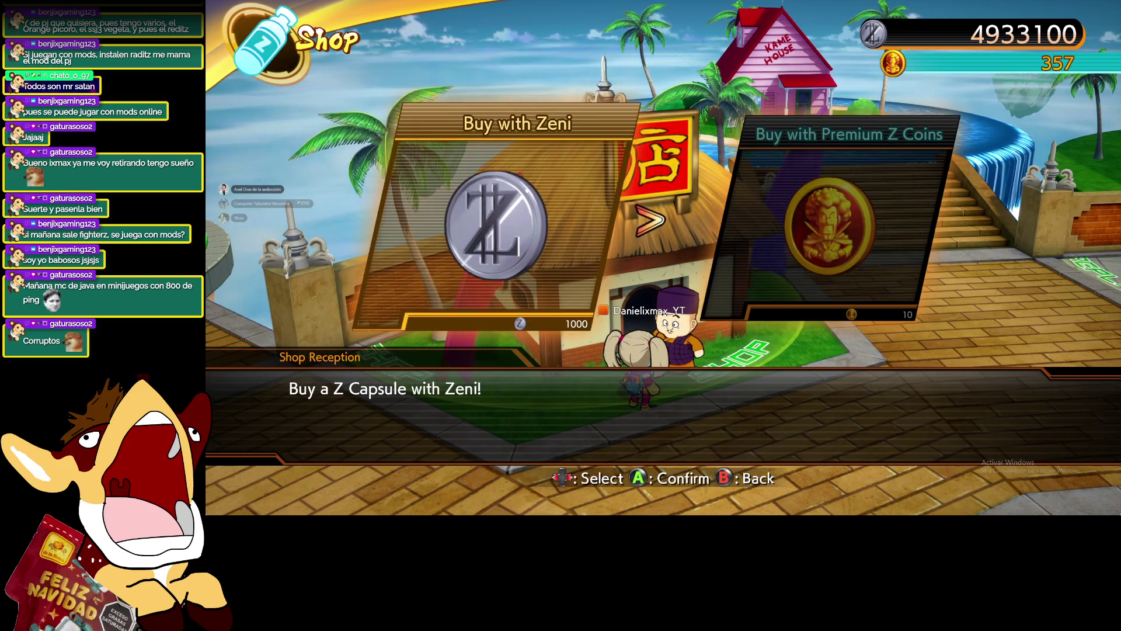
key(Return)
key(Down)
key(Return)
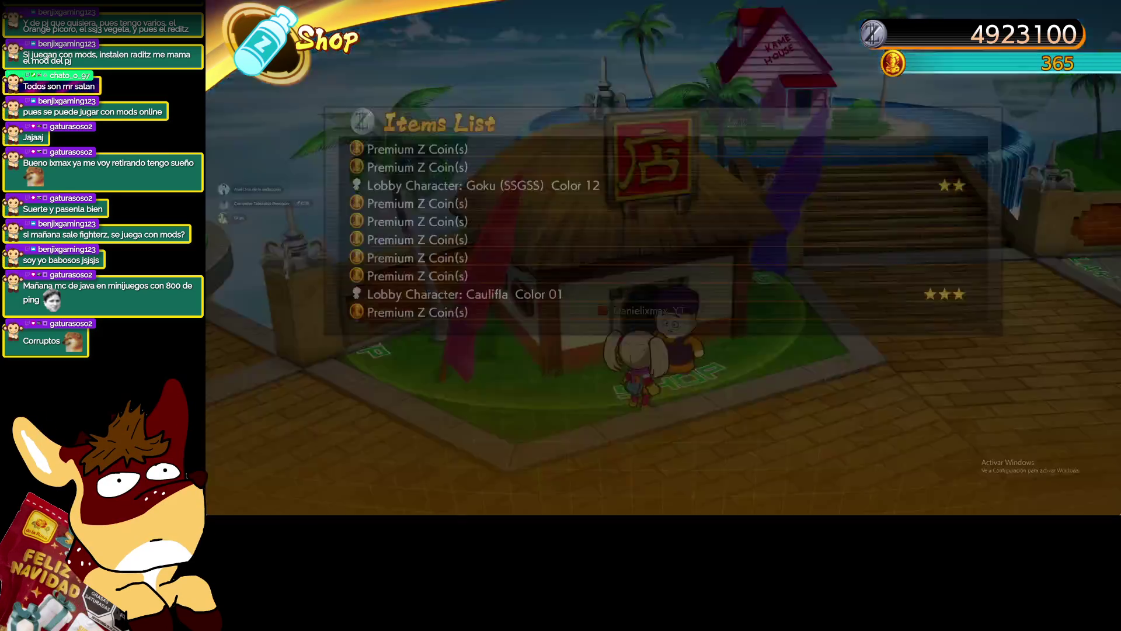
key(Return)
key(Return)
key(Return)
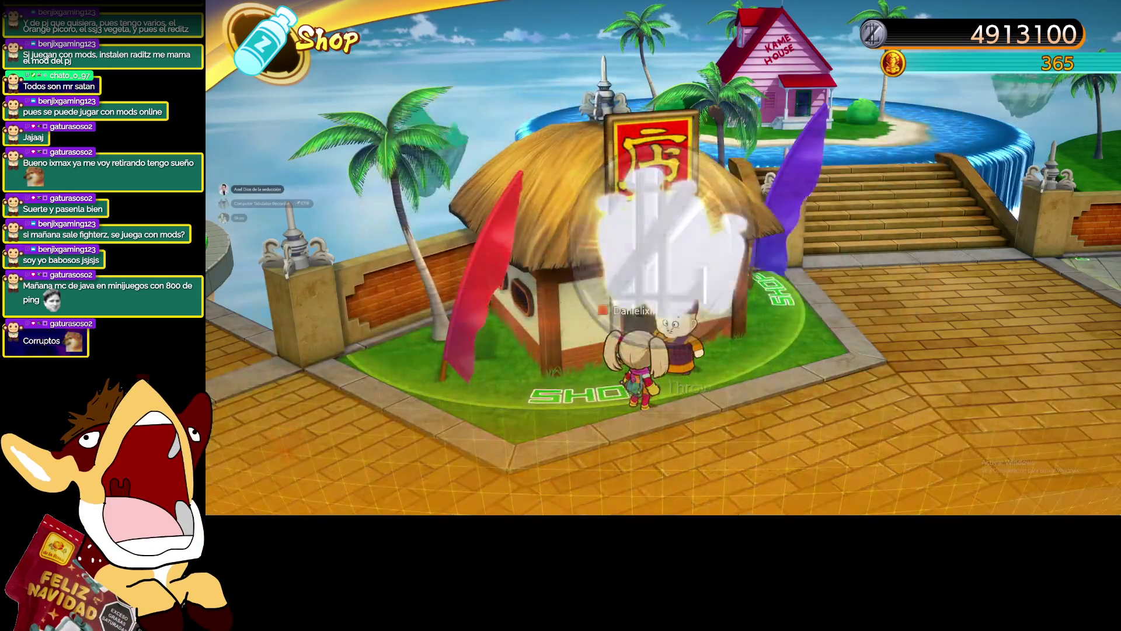
key(Return)
key(Return)
key(Return)
key(Return)
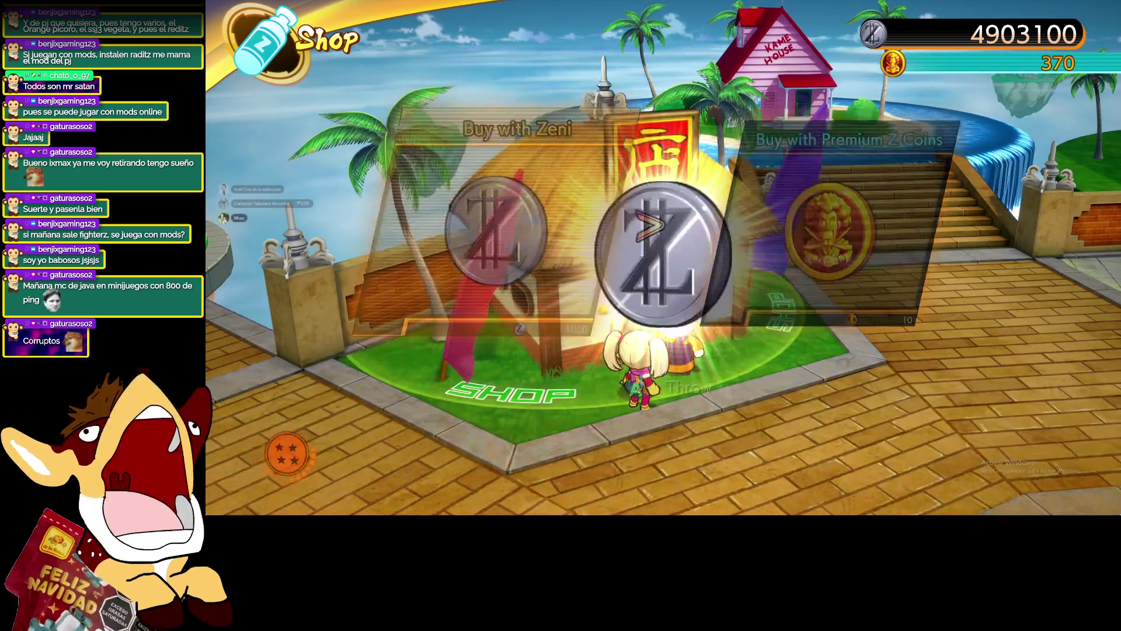
key(Return)
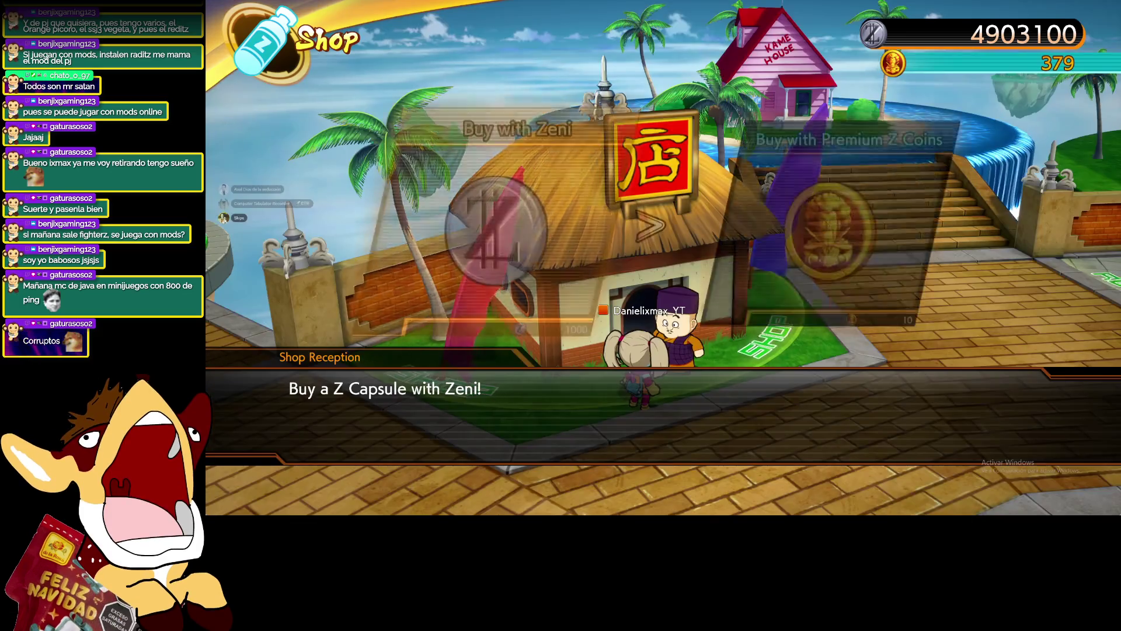
Leave the shop and walk back through the Offline Lobby
key(Escape)
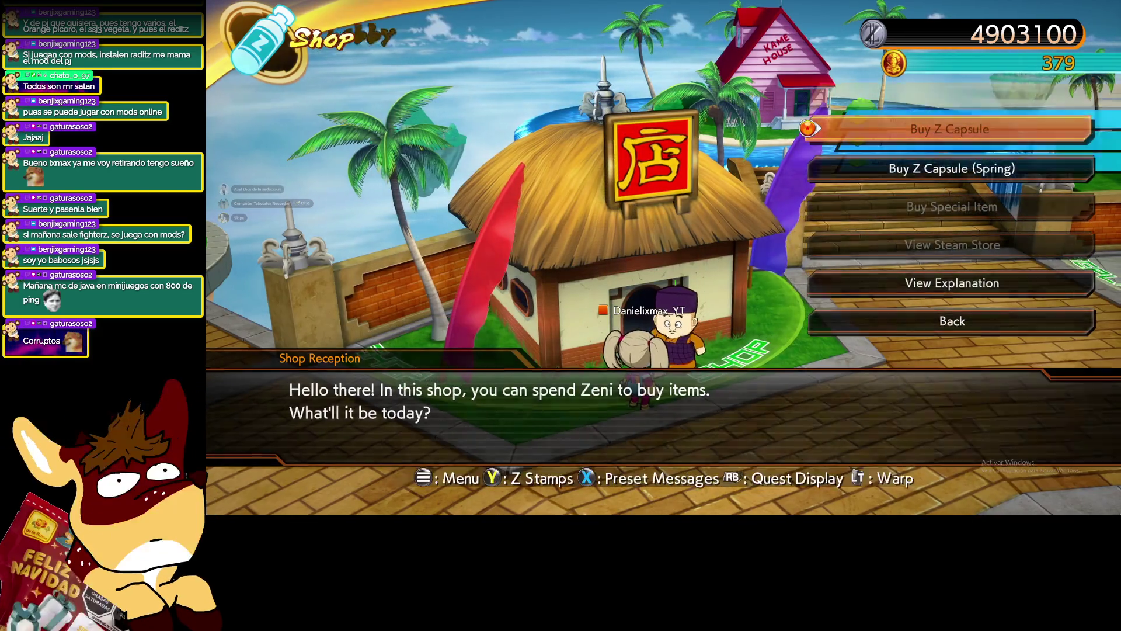
key(w)
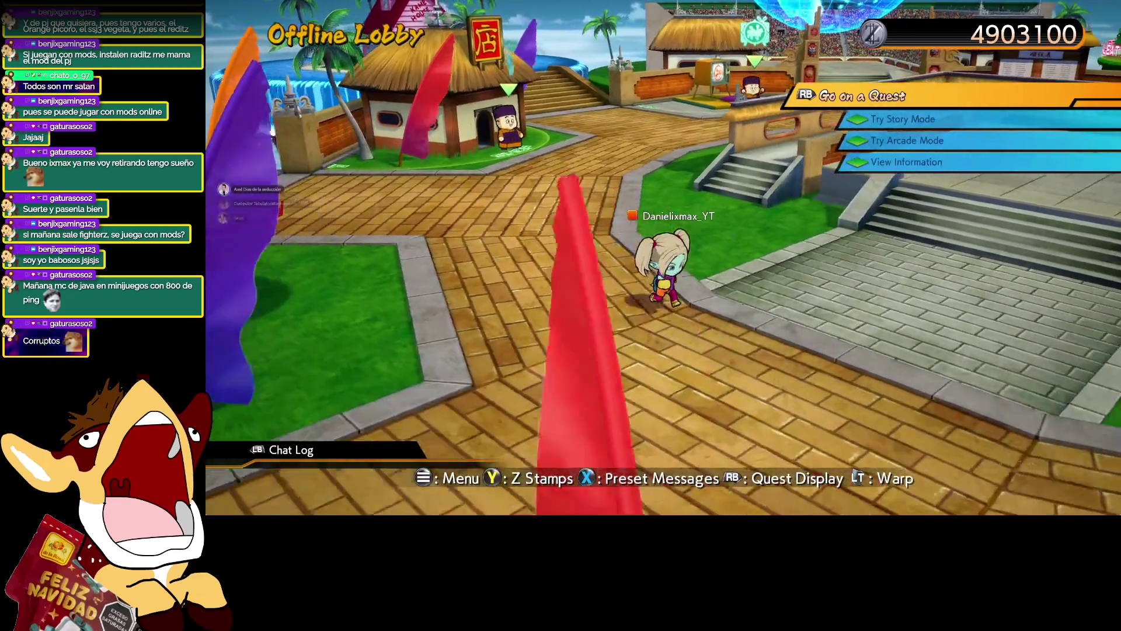
key(w)
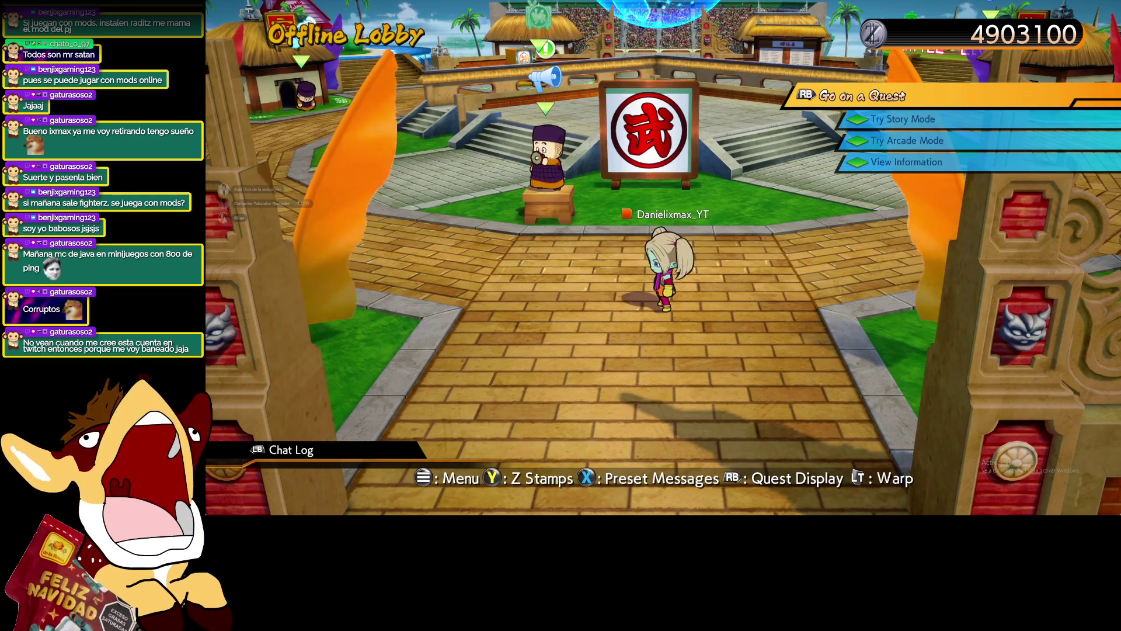
Quit to Title from the lobby pause menu, confirm YES, and pass the title screen
key(Escape)
key(Up)
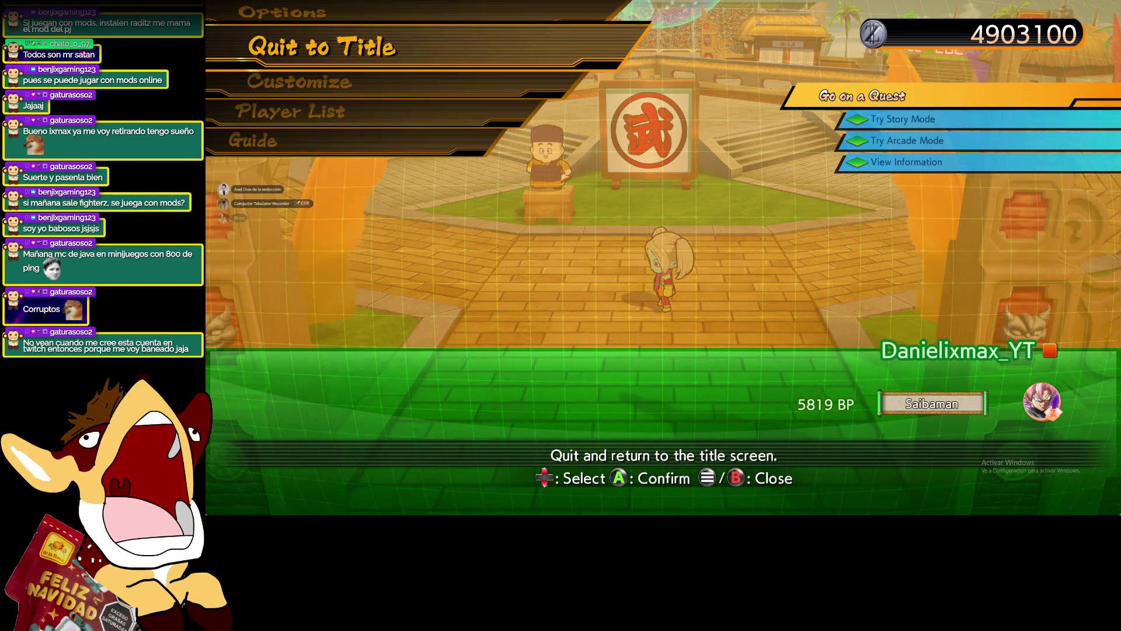
key(Return)
key(Up)
key(Return)
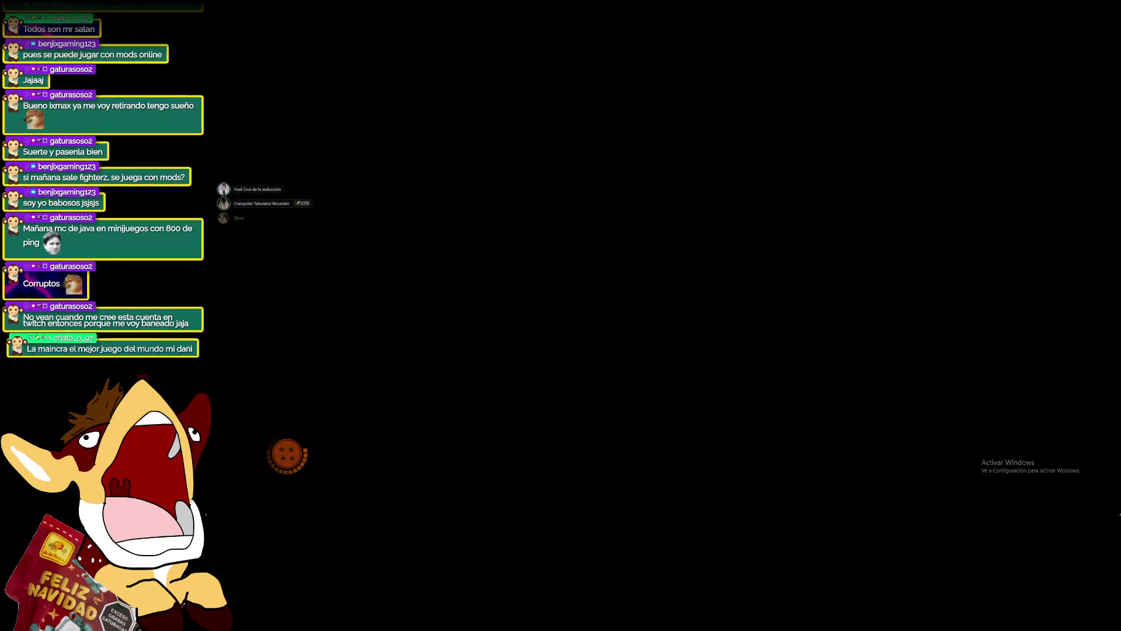
key(Return)
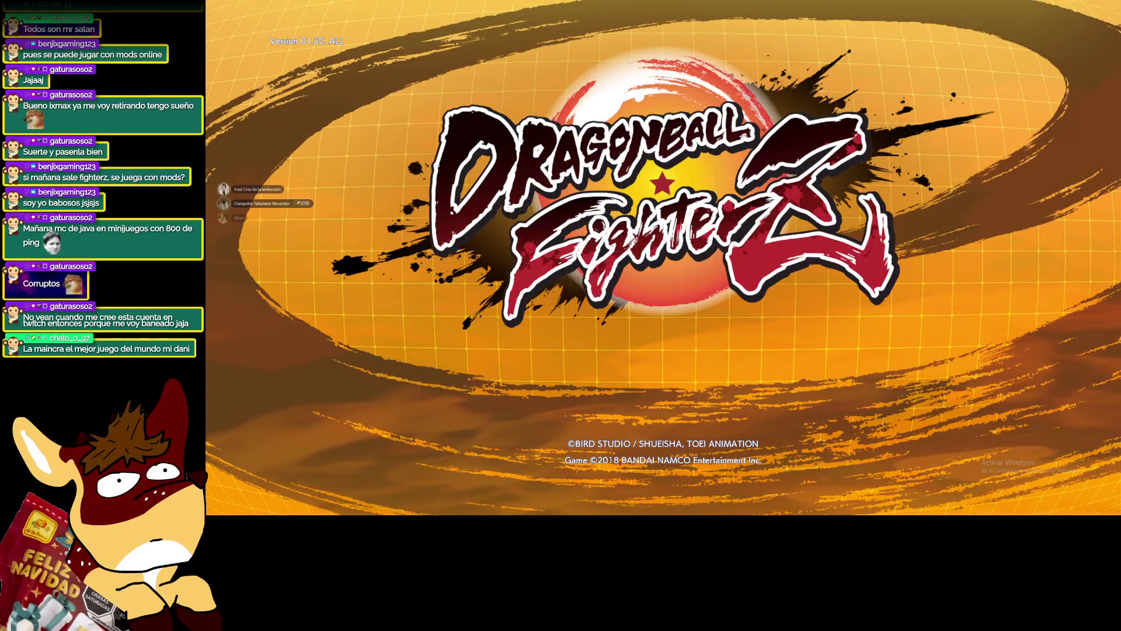
Select the end-game option in the main menu and confirm YES to close the game
key(Down)
key(Down)
key(Return)
key(Up)
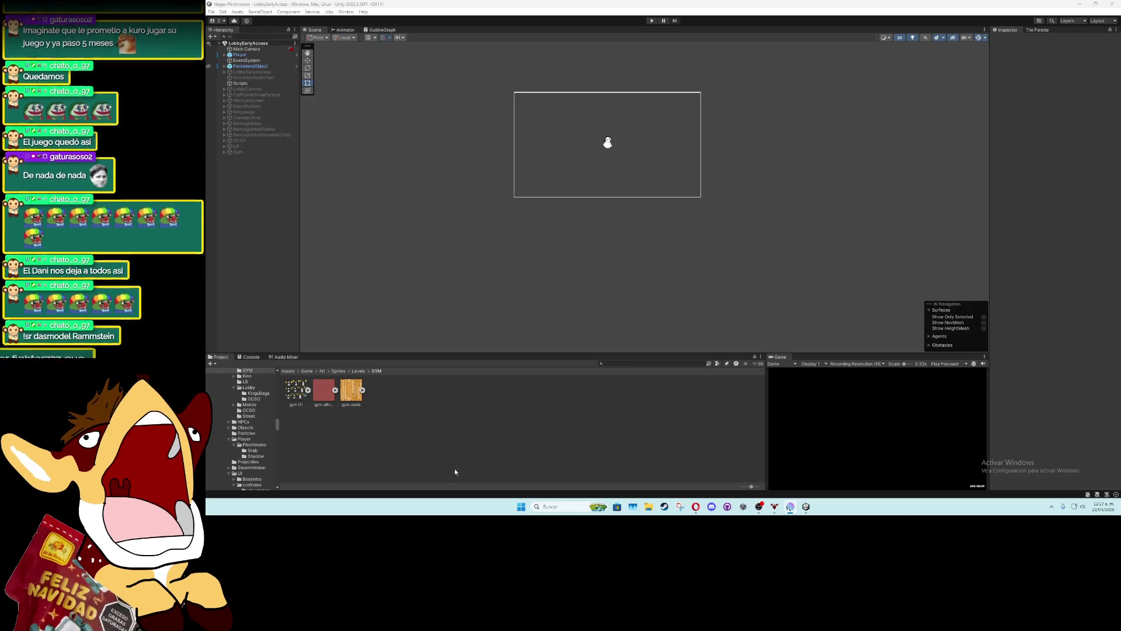
Activate the Gym object, maximize the Game view and enter Play mode
key(XF86AudioLowerVolume)
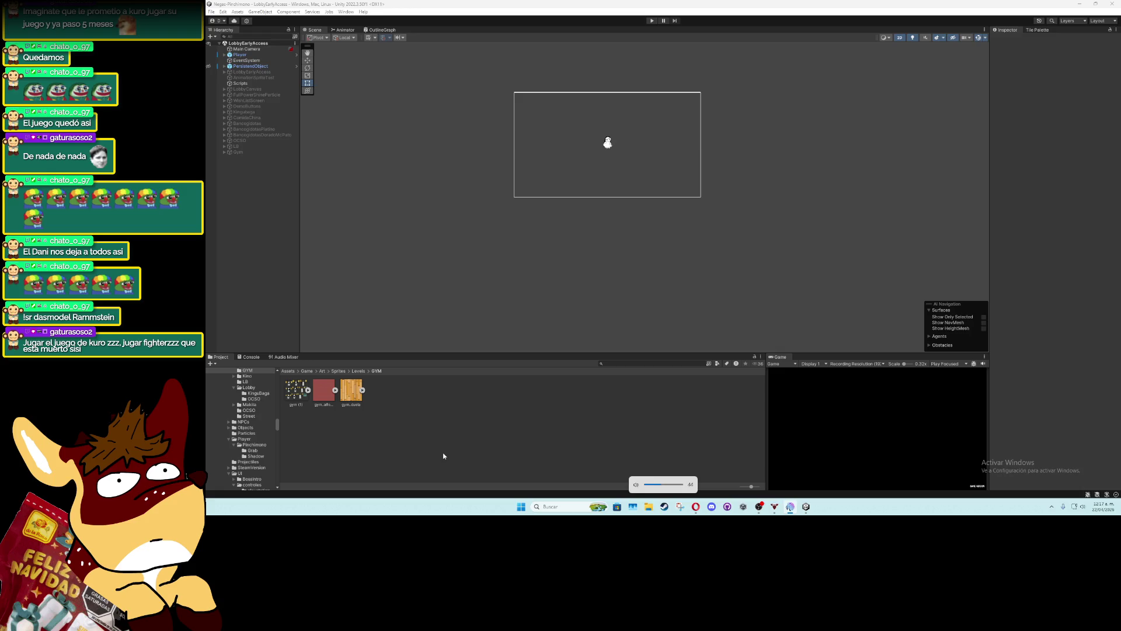
click(261, 152)
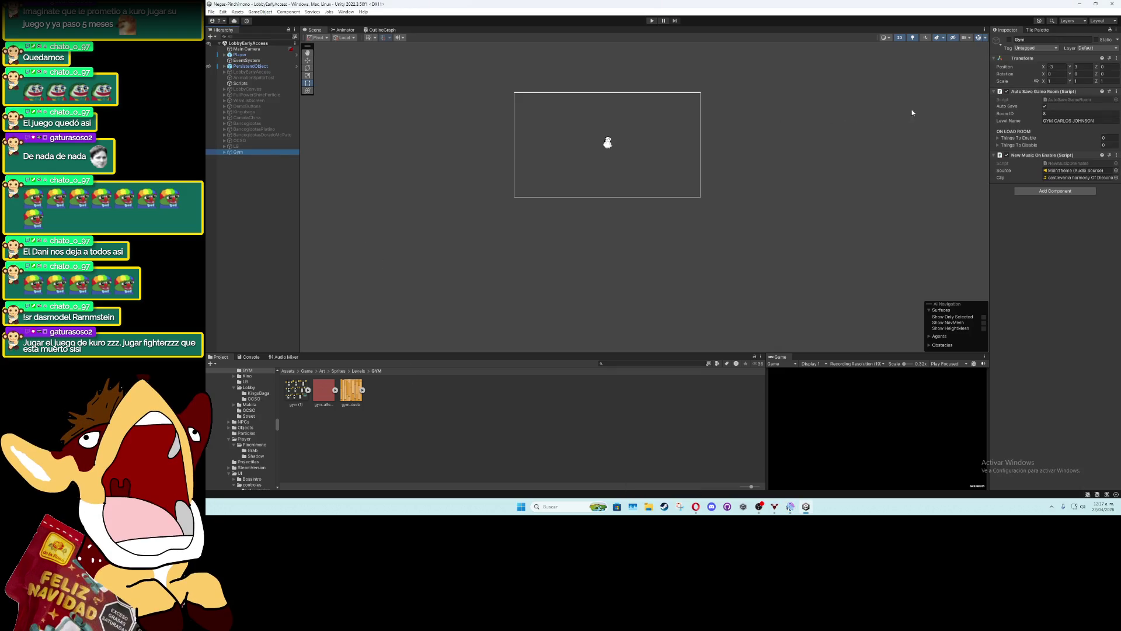
click(1010, 40)
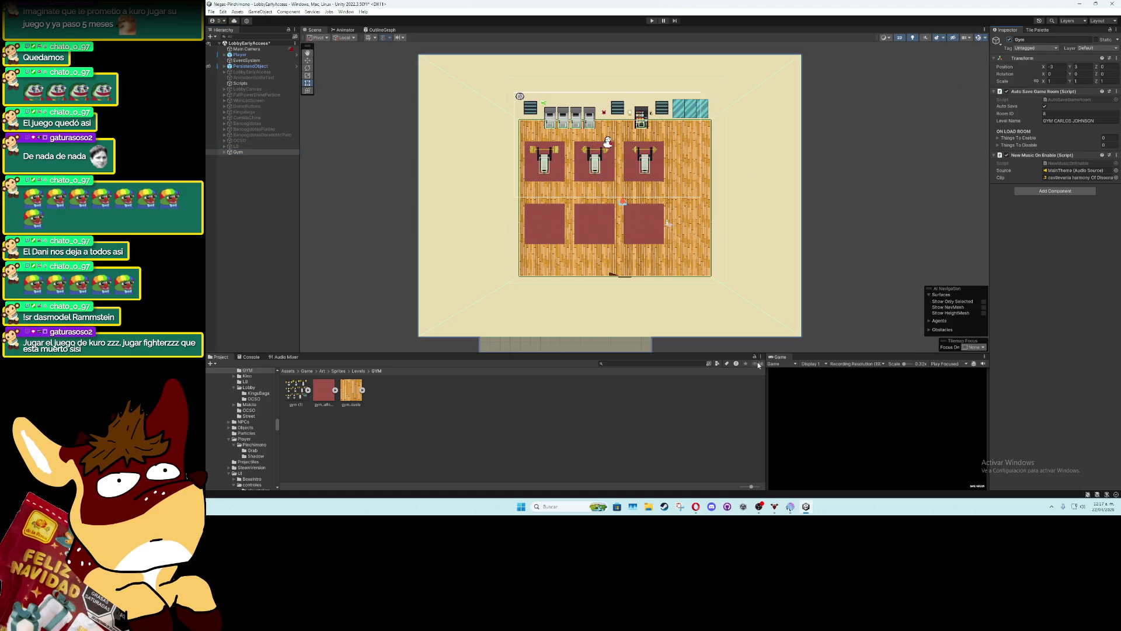
double_click(782, 358)
click(652, 21)
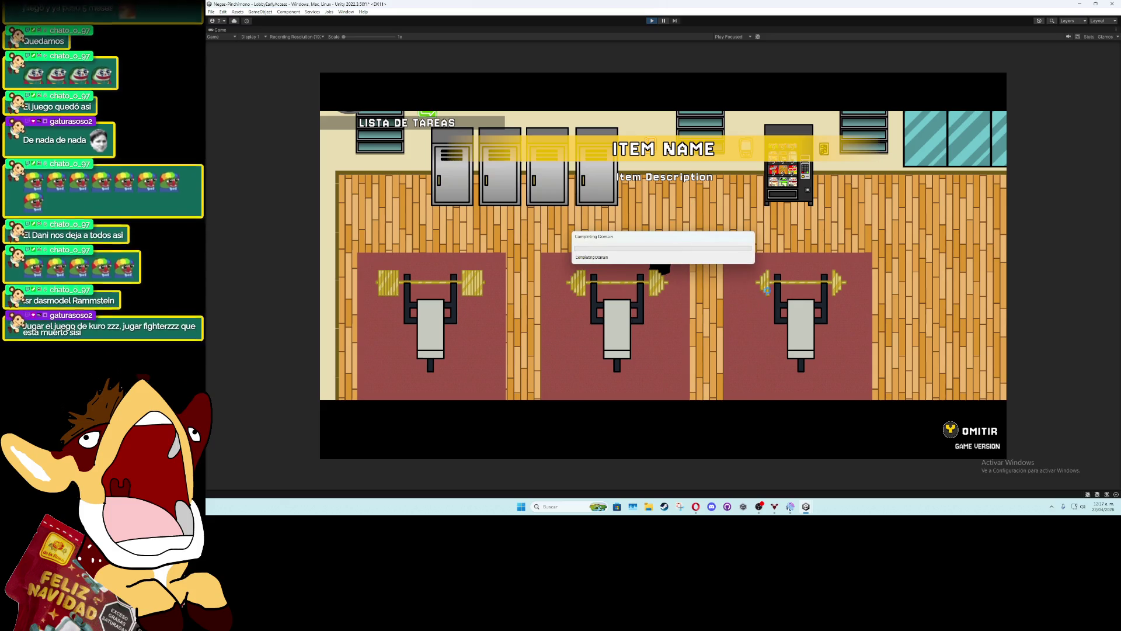
Start gameplay and complete bench-press reps on the middle weight bench
click(1078, 244)
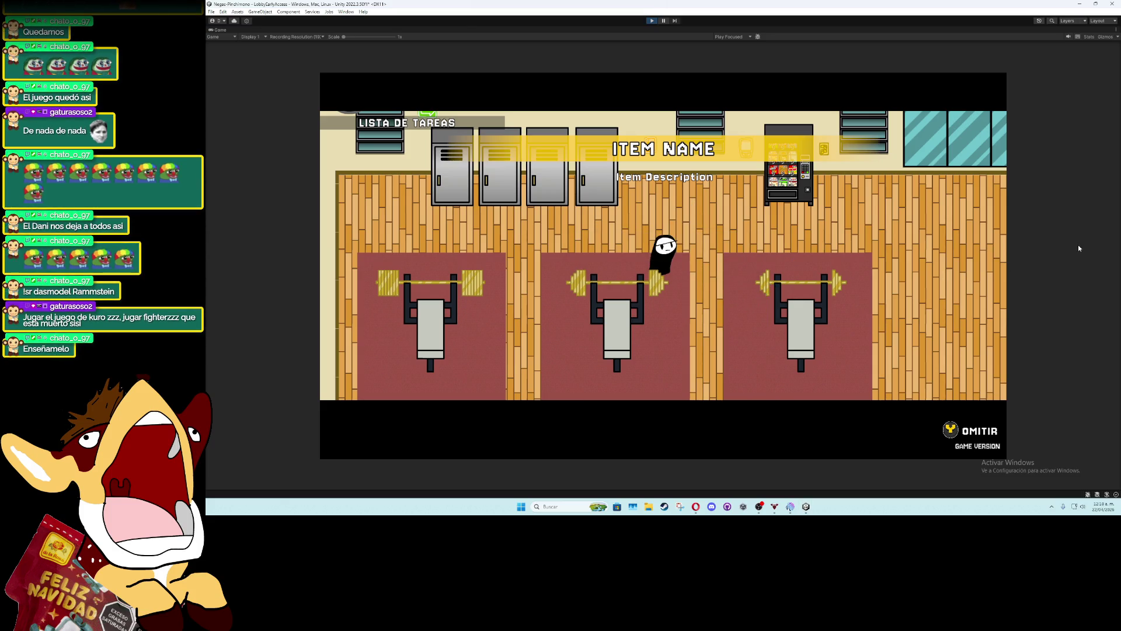
key(e)
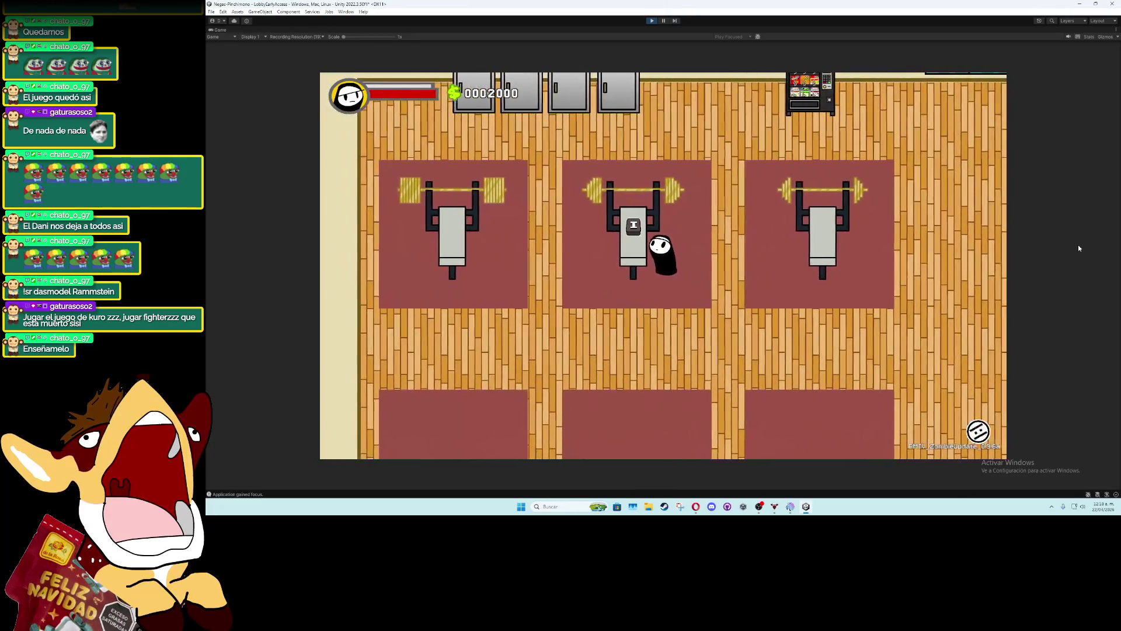
key(space)
key(space)
key(space)
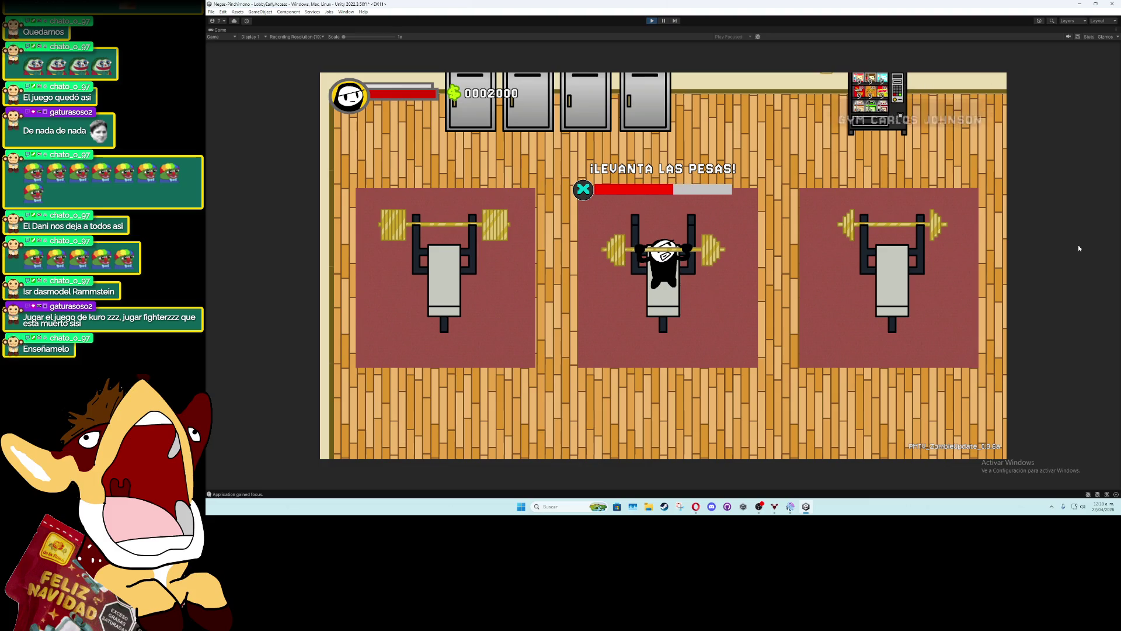
key(space)
key(space)
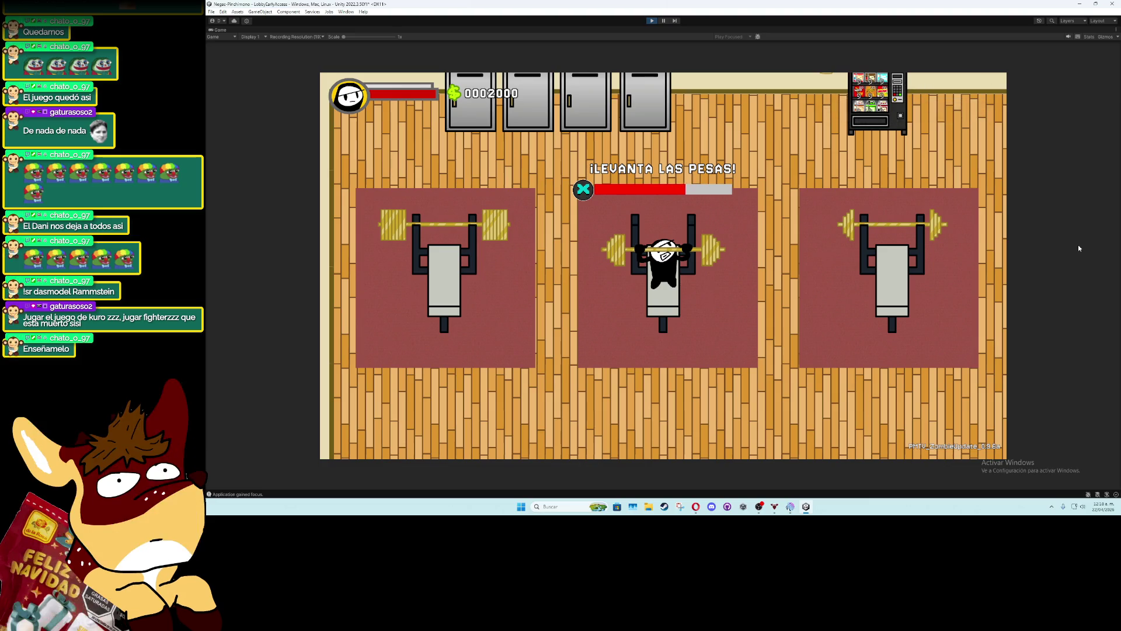
key(space)
key(space)
key(space)
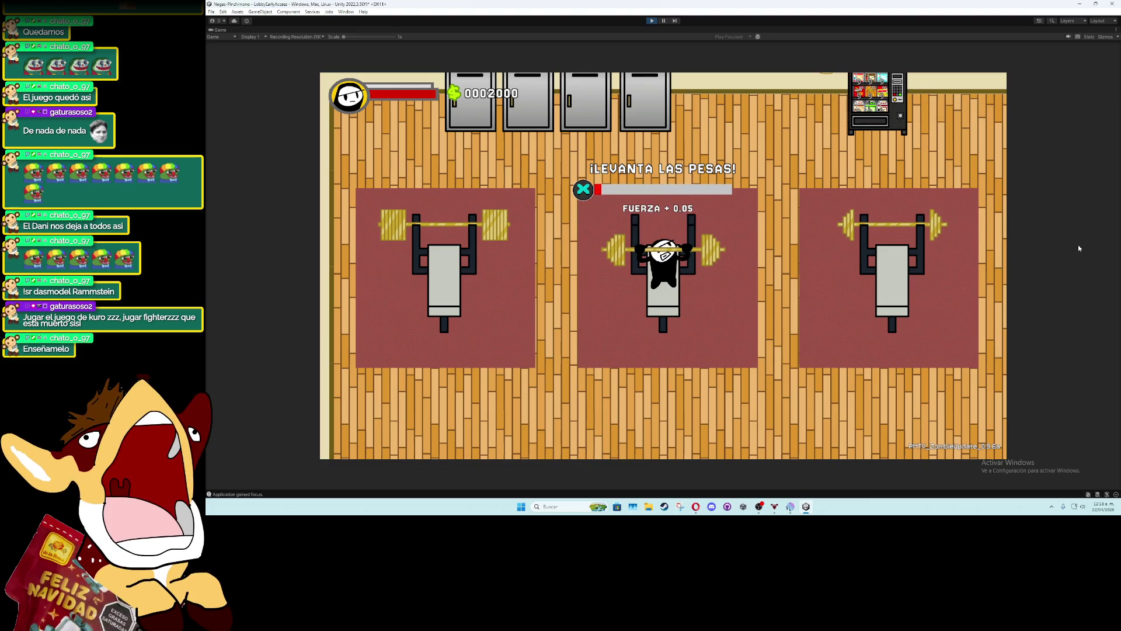
key(space)
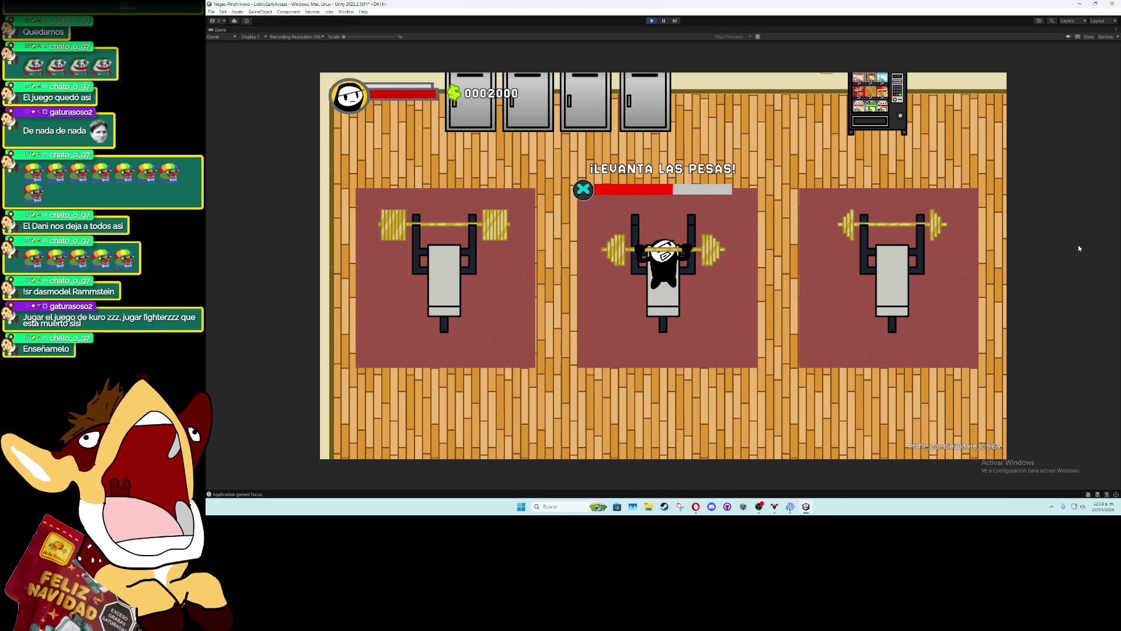
key(space)
key(space)
key(space)
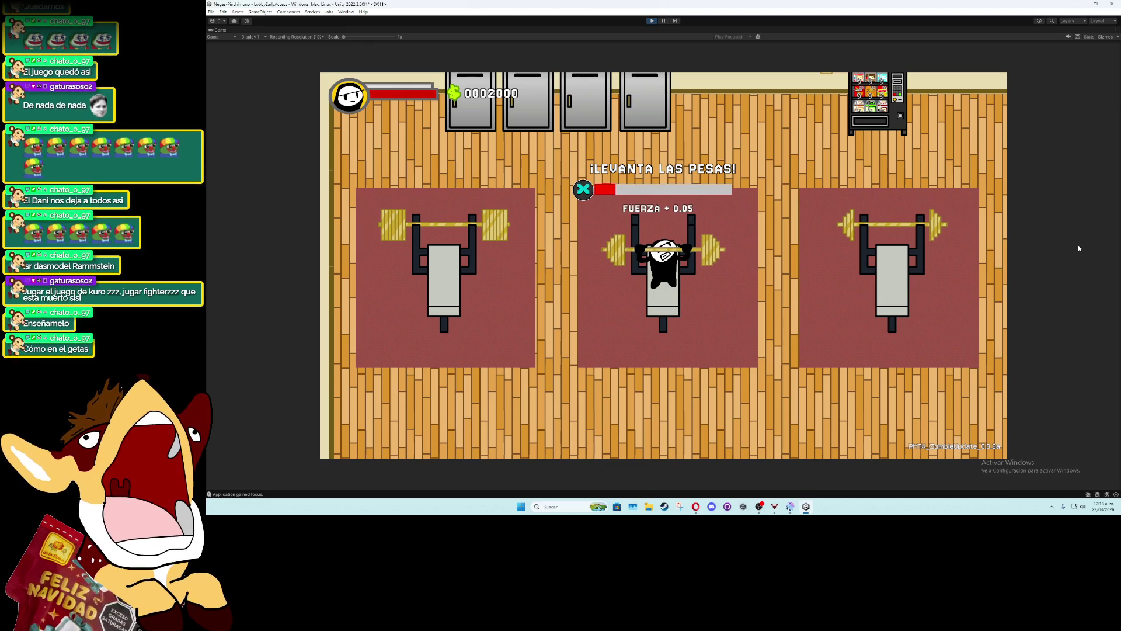
key(space)
key(space)
key(space)
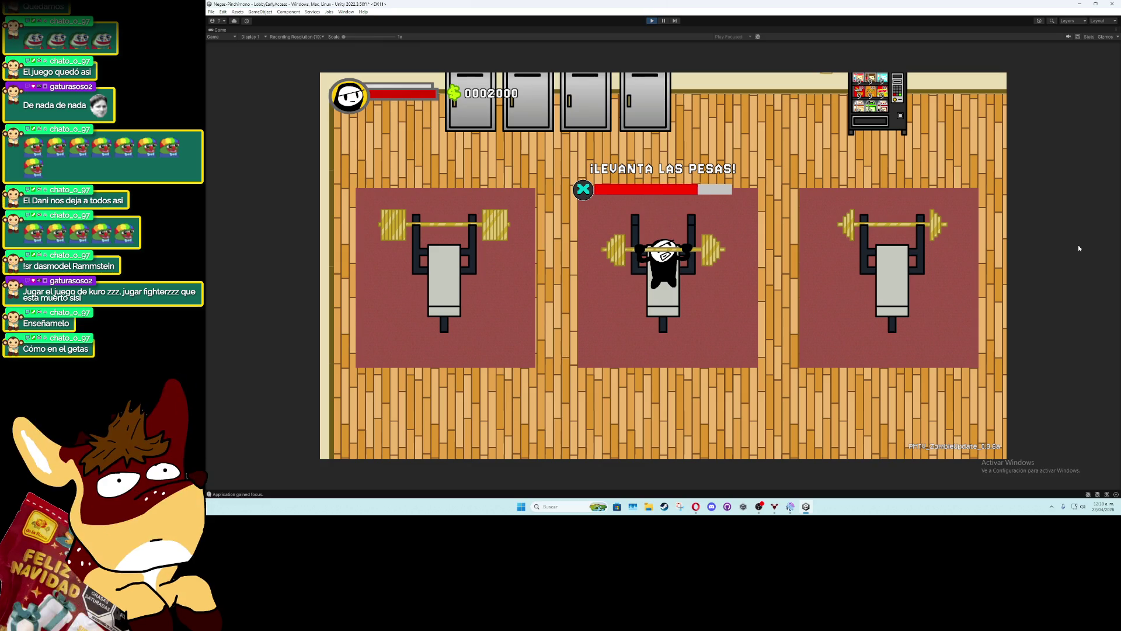
key(space)
key(space)
key(space)
key(space)
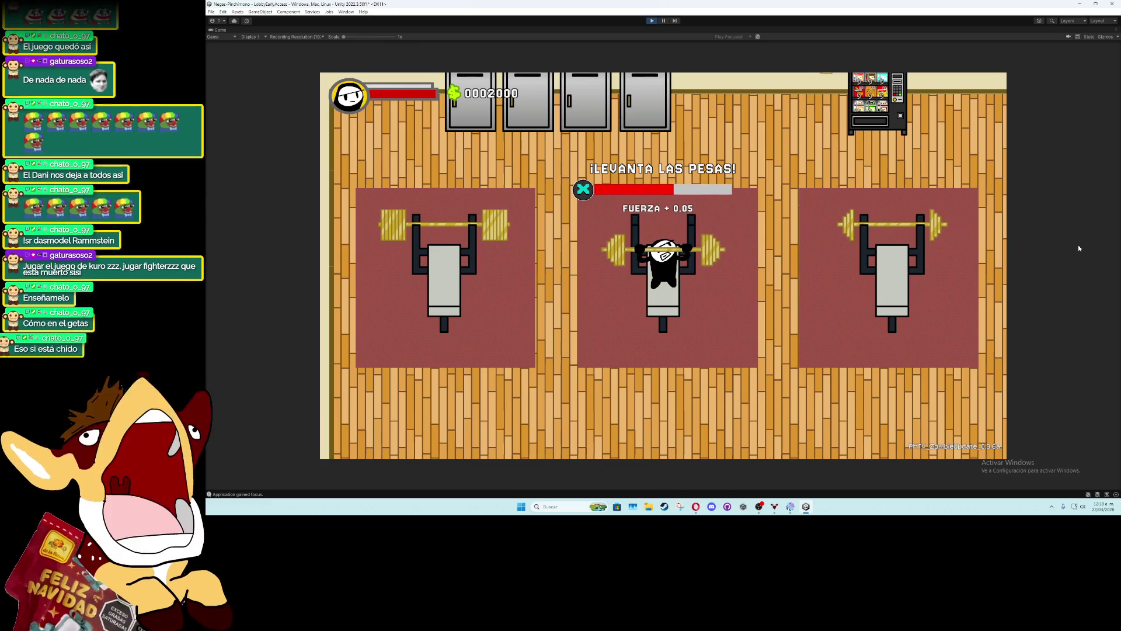
key(space)
key(space)
key(space)
key(space)
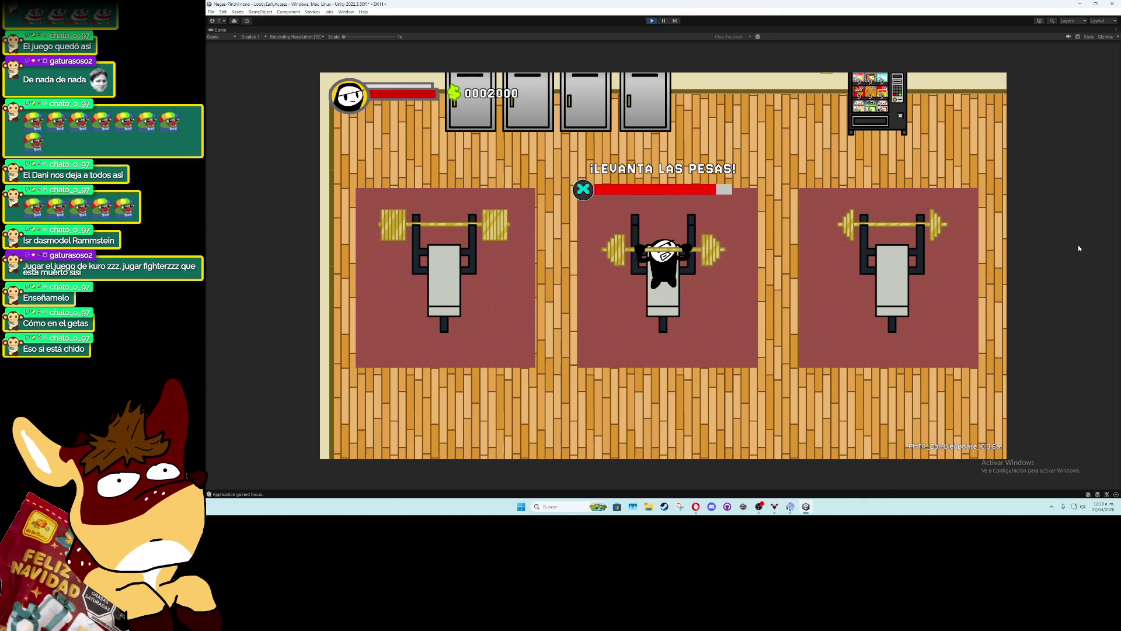
key(Escape)
Move to the left bench and fill the lift bar through several reps
key(a)
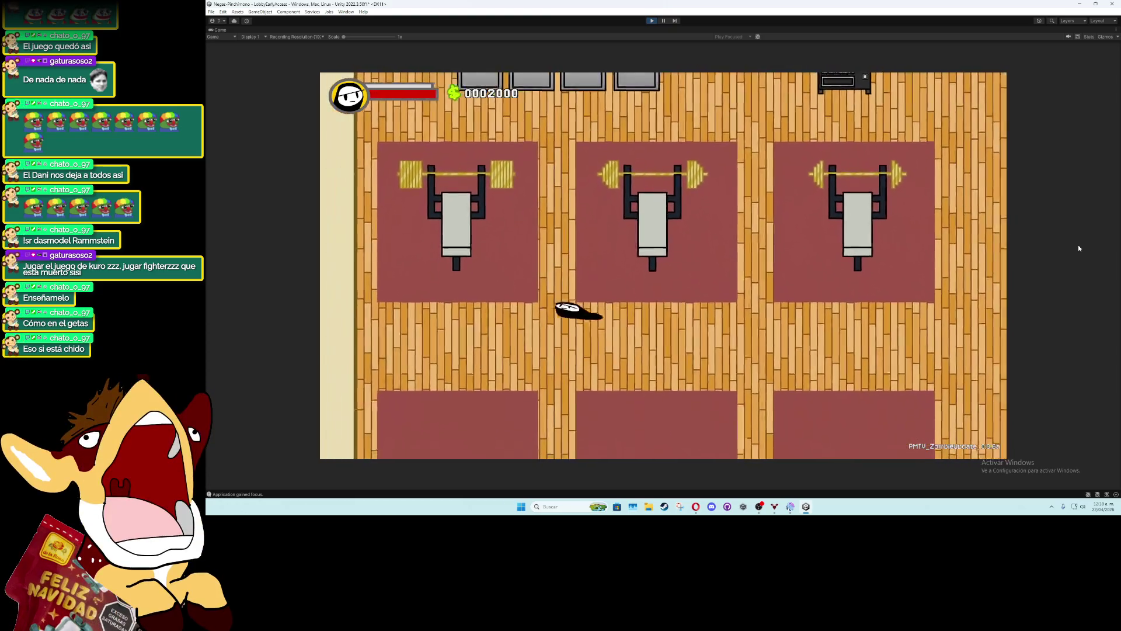
key(e)
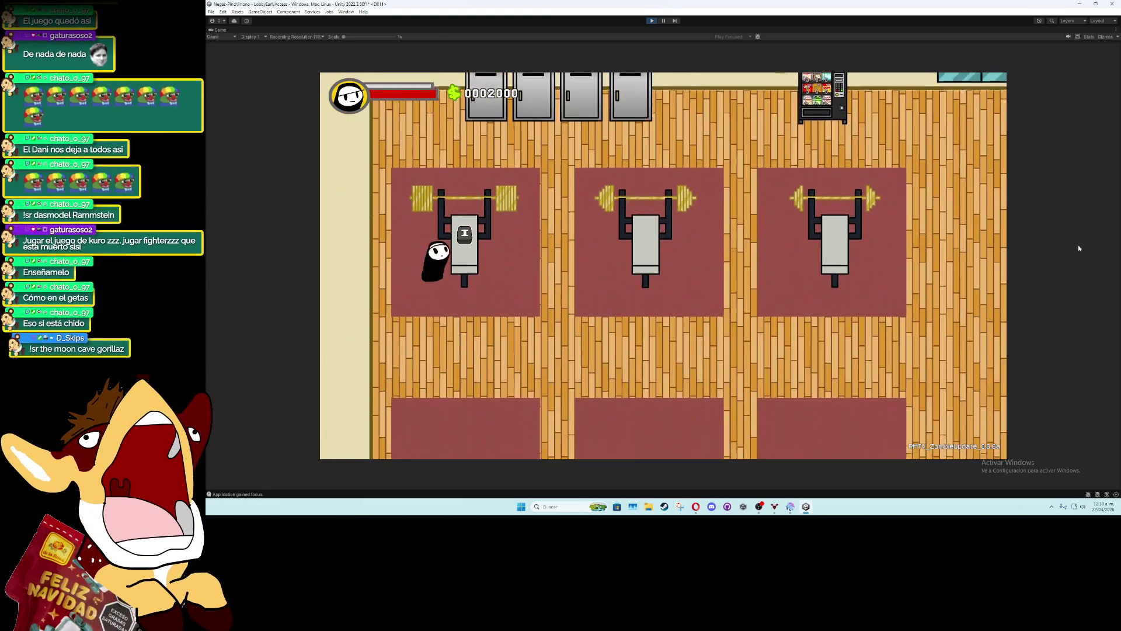
key(space)
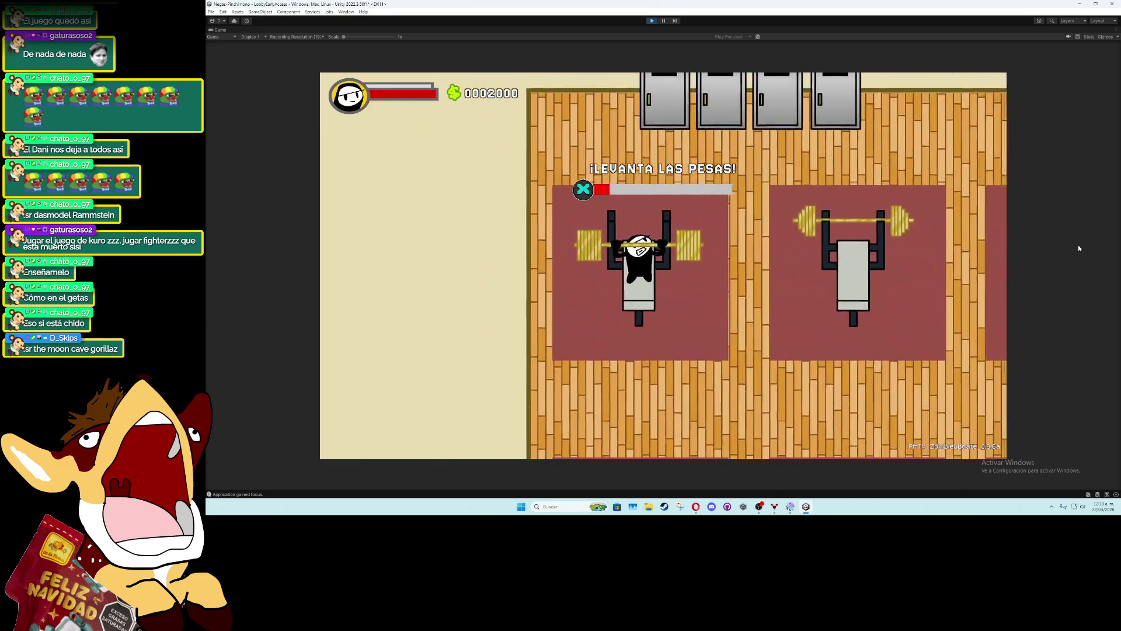
key(space)
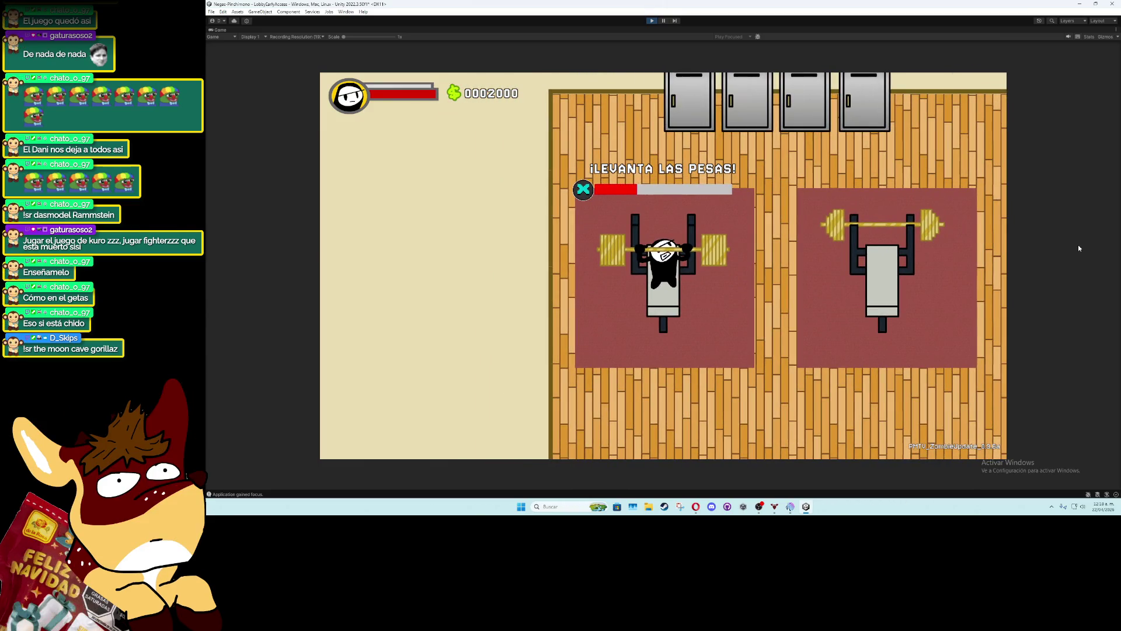
key(space)
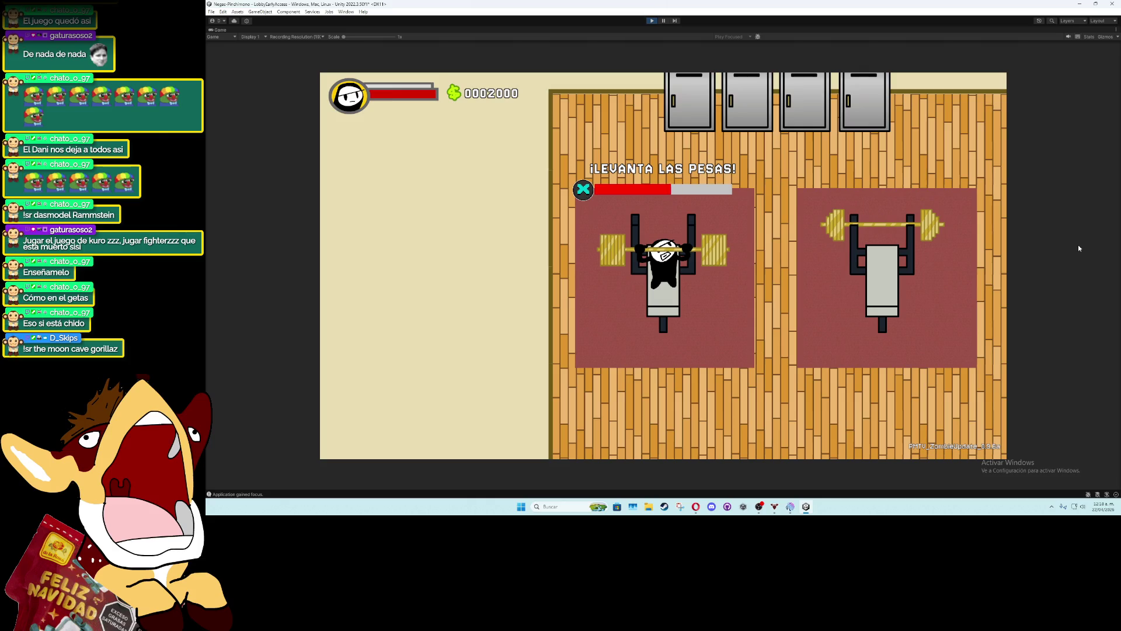
key(space)
key(space)
key(space)
key(space)
key(space)
key(space)
key(space)
key(space)
key(space)
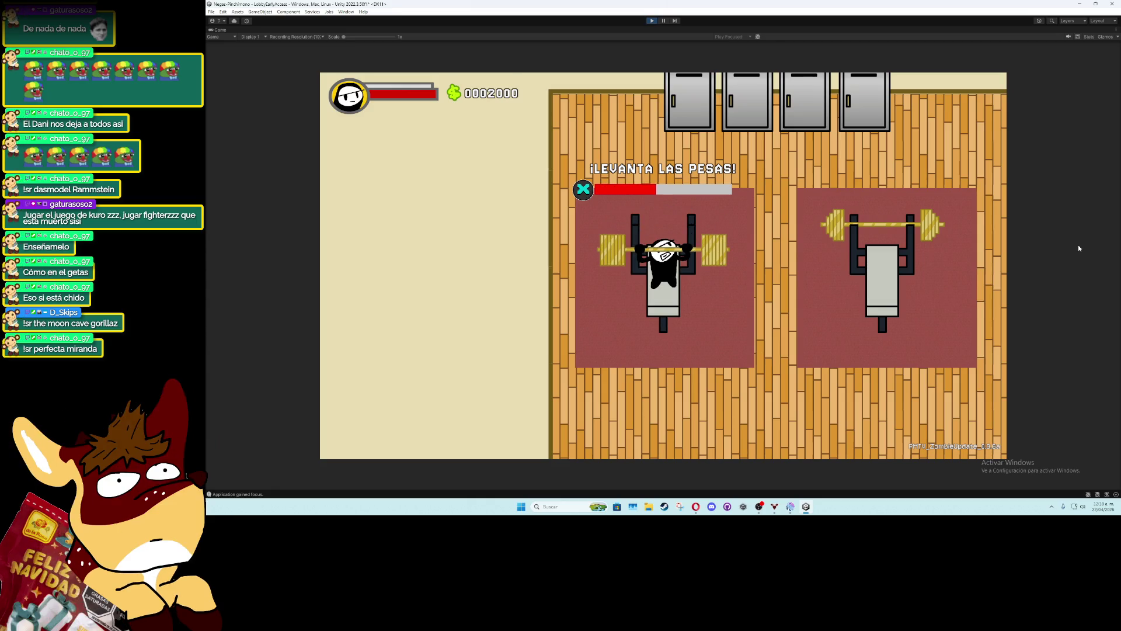
key(space)
key(space)
key(space)
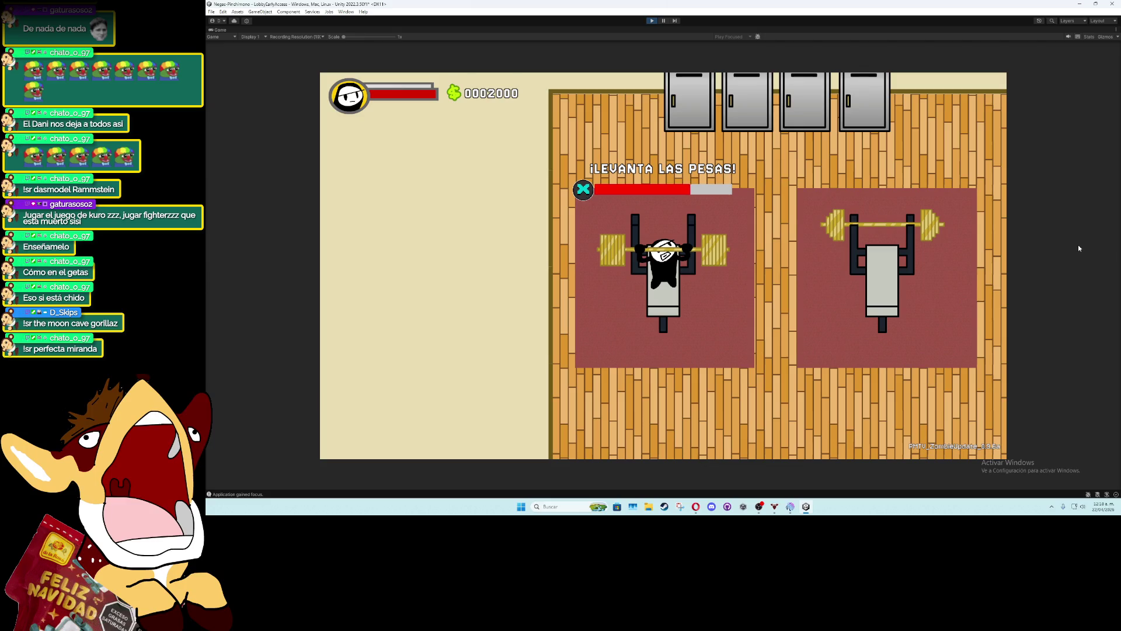
key(space)
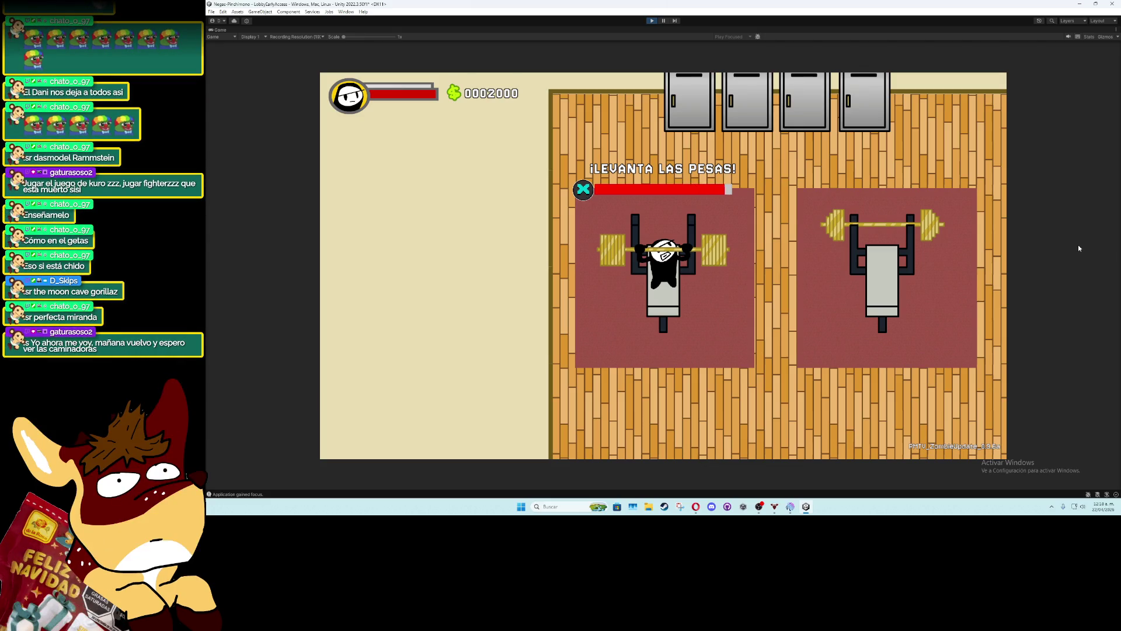
key(space)
key(d)
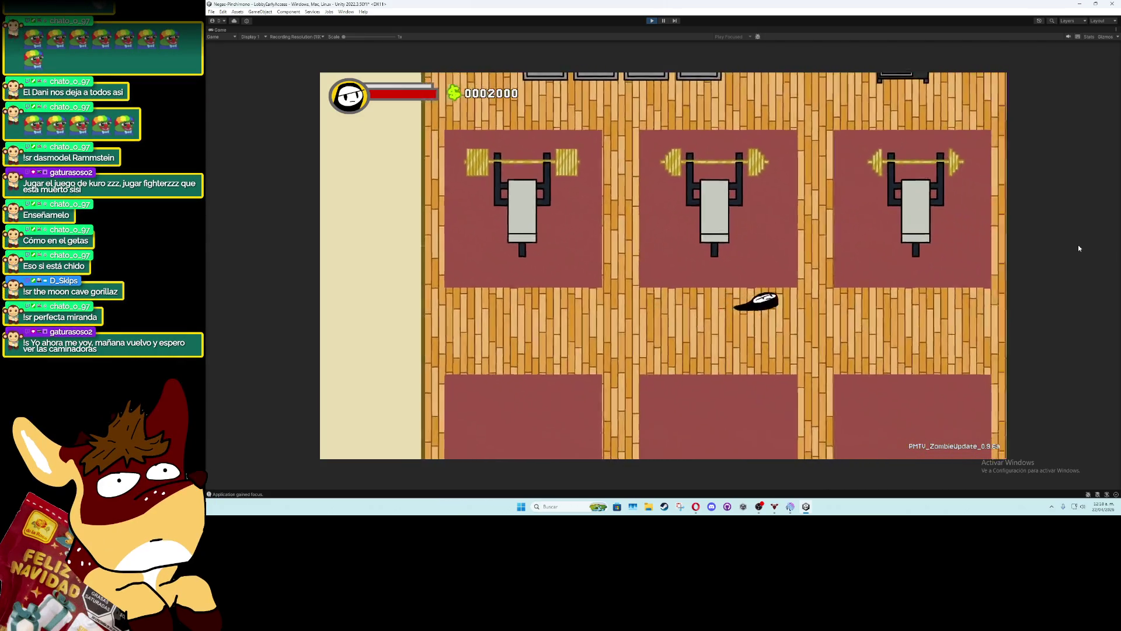
Lift on the third bench for FUERZA + 0.01 gains, then get up
key(d)
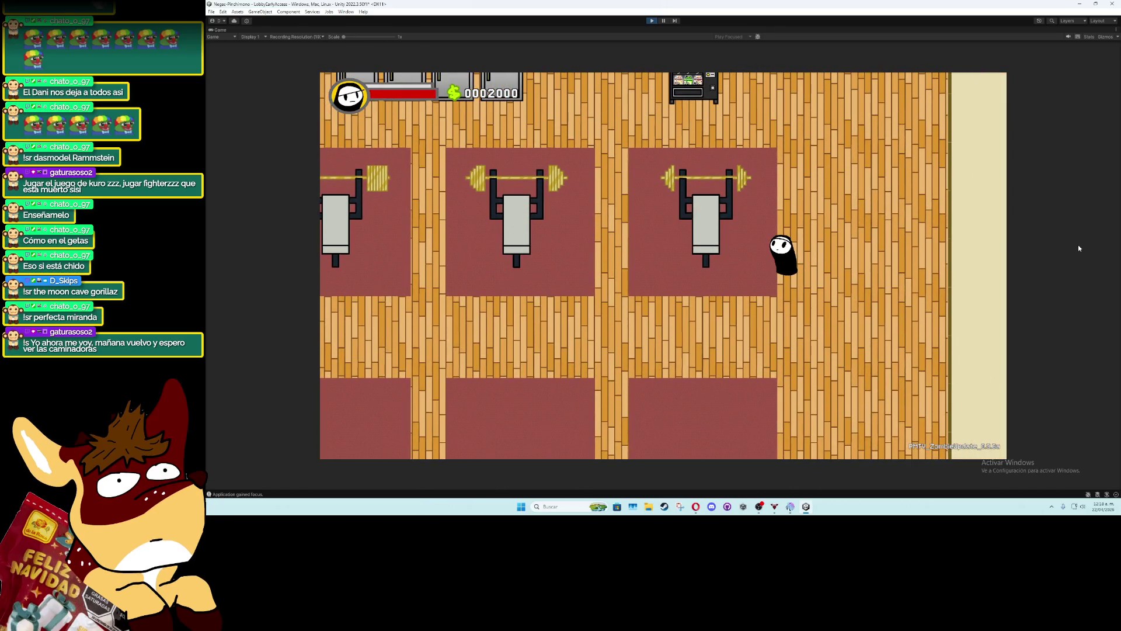
key(a)
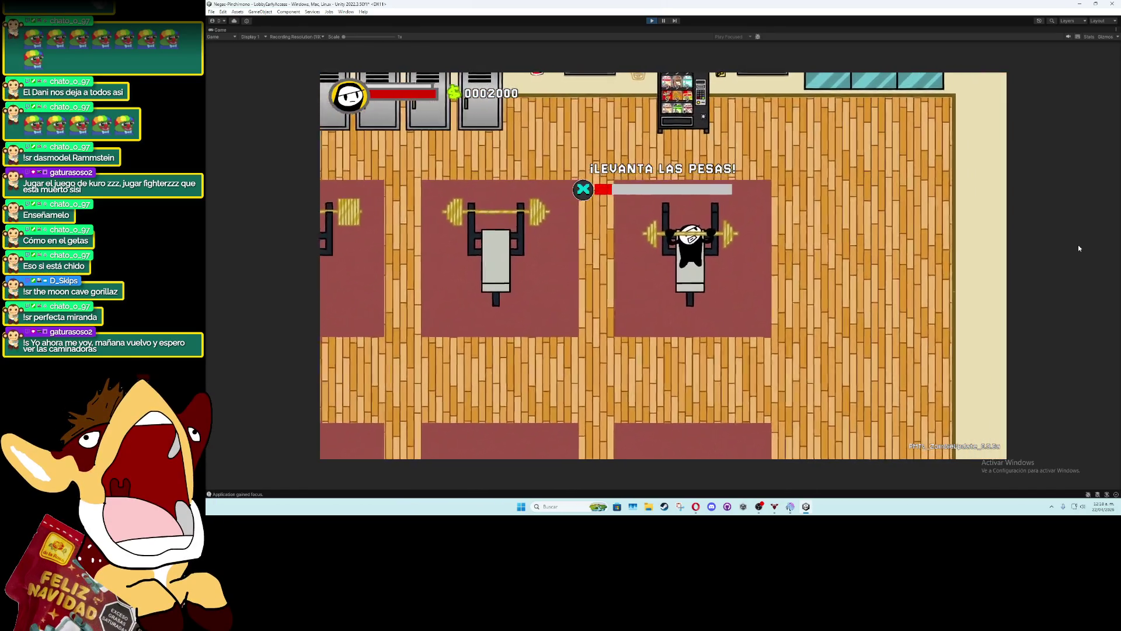
key(space)
key(space)
key(space)
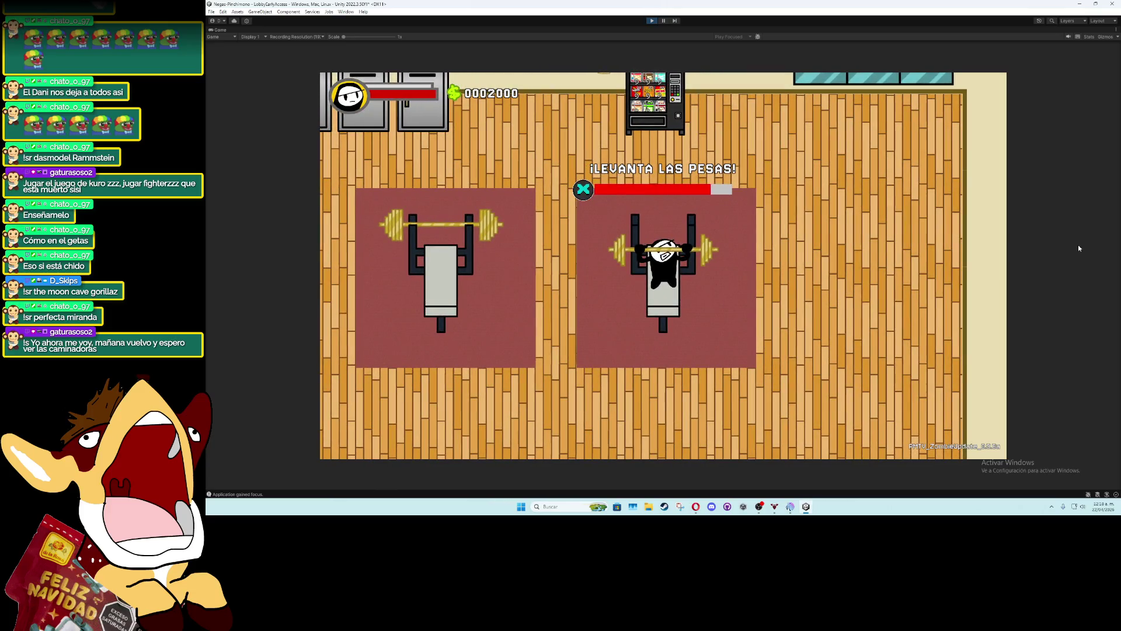
key(space)
key(space)
key(space)
key(space)
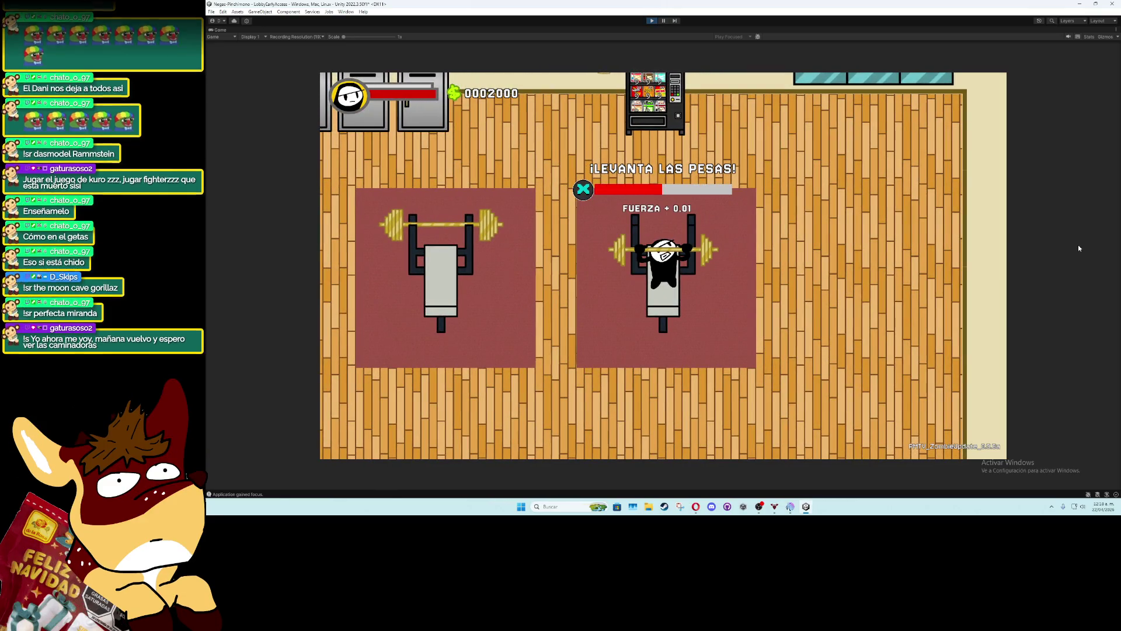
key(space)
key(space)
key(space)
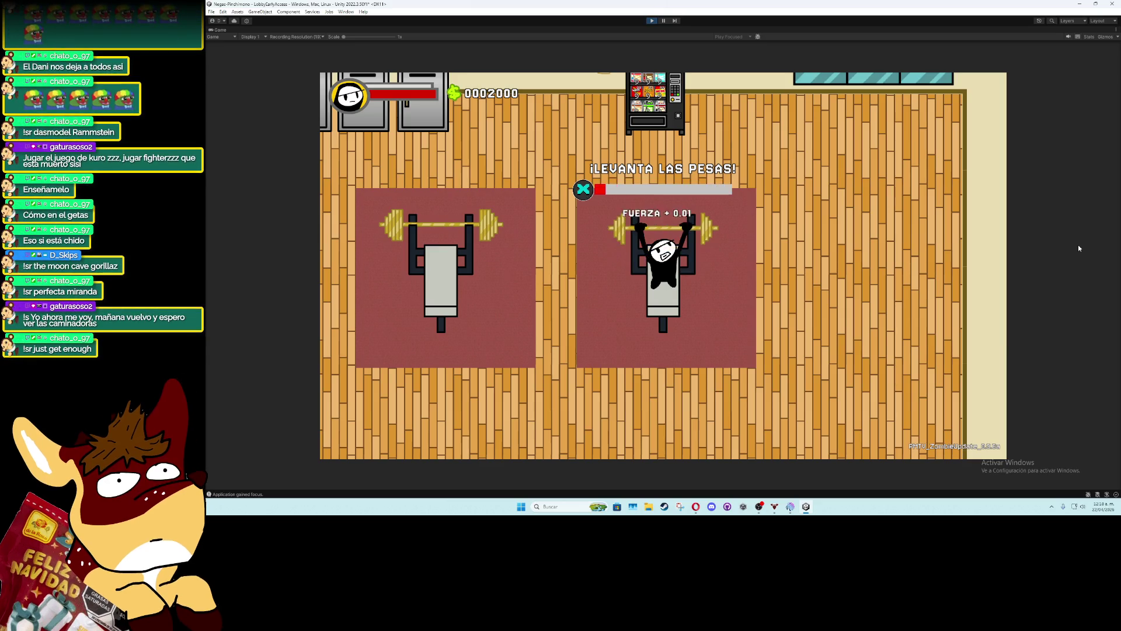
key(space)
key(space)
key(space)
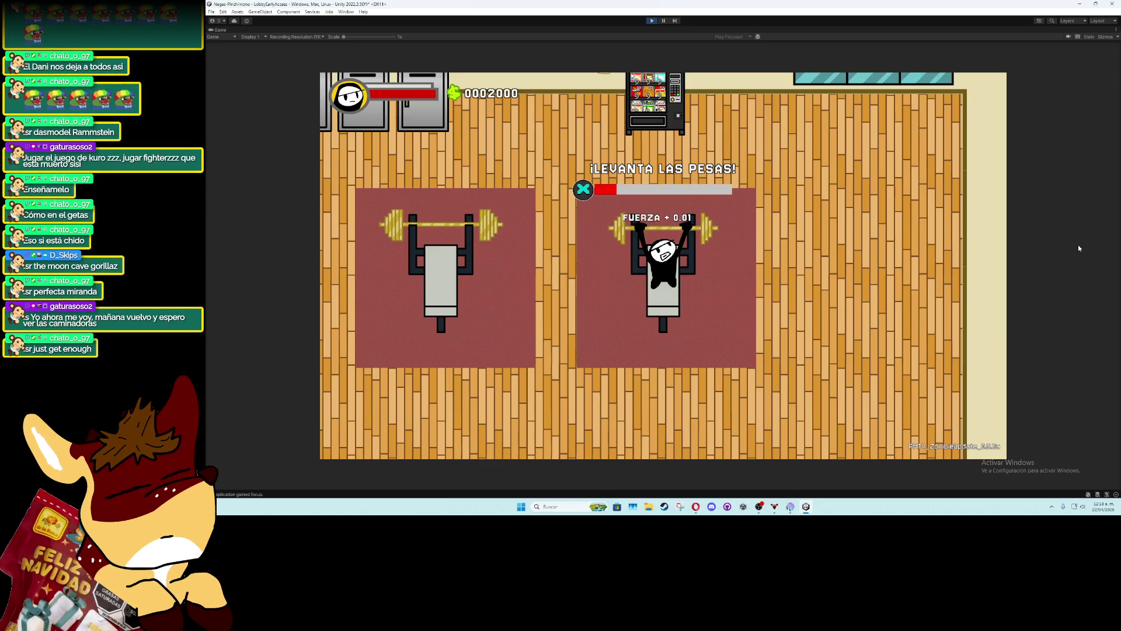
key(space)
key(space)
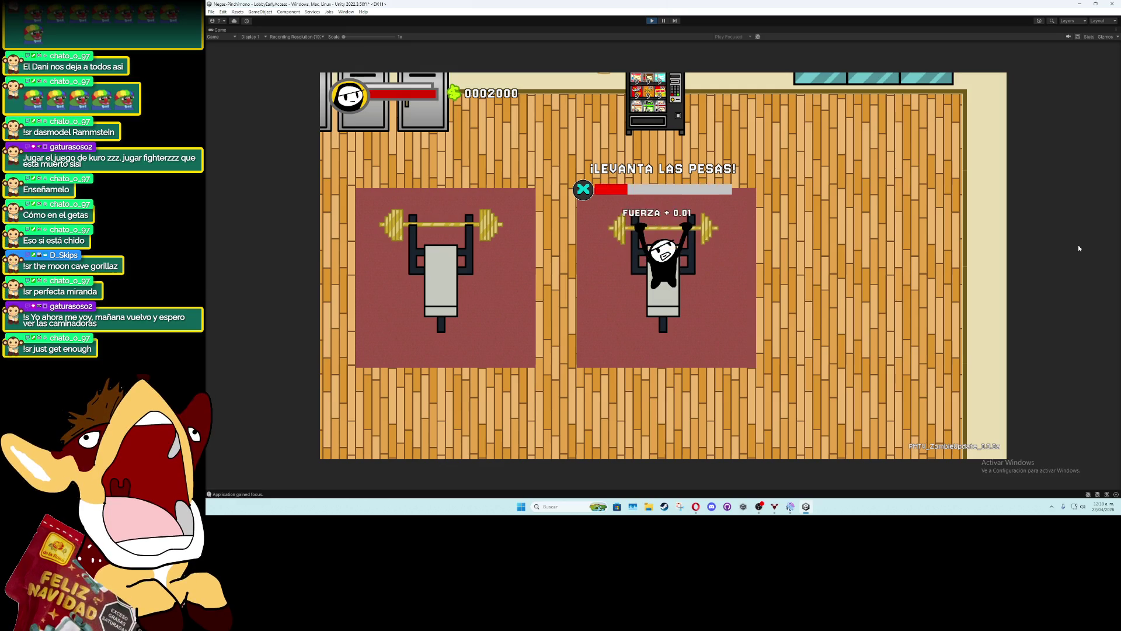
key(space)
key(space)
key(space)
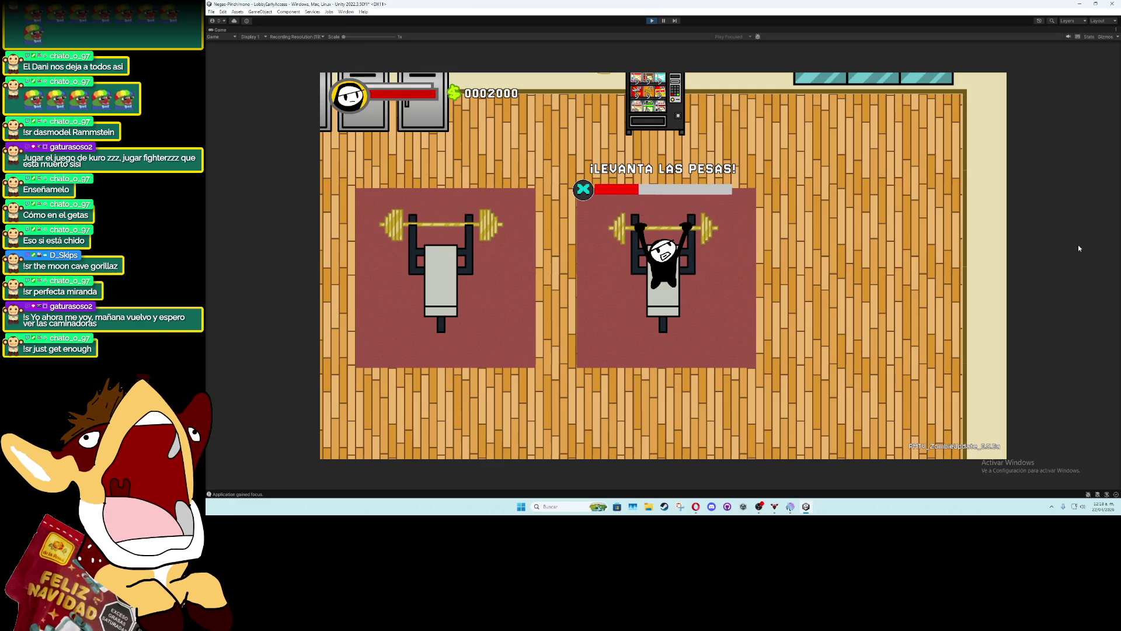
key(space)
key(space)
key(space)
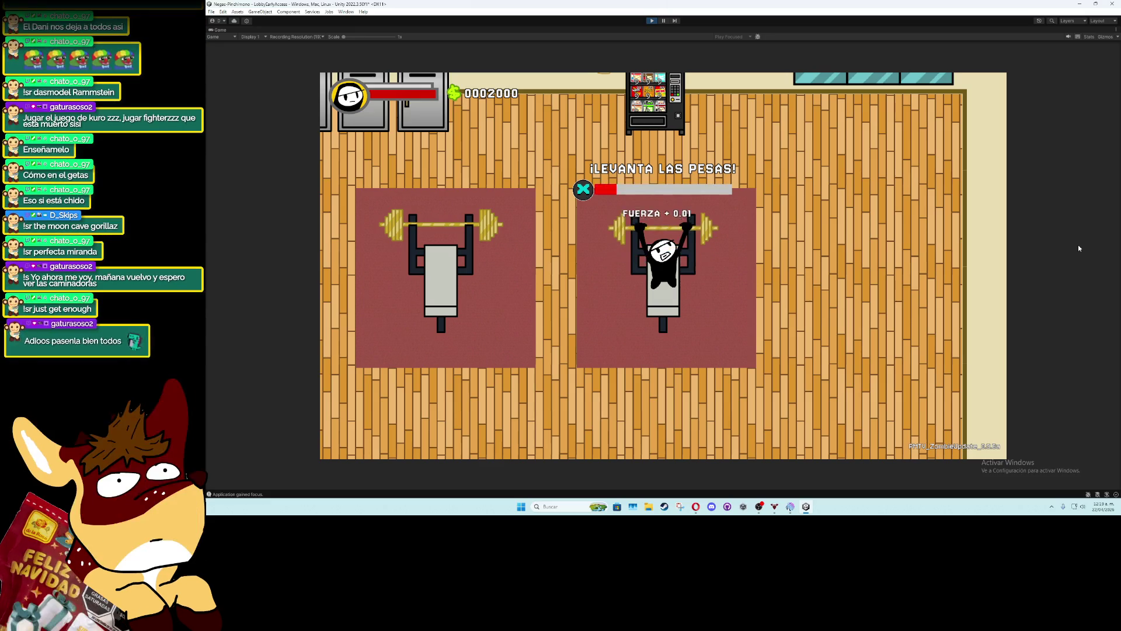
key(space)
key(space)
key(space)
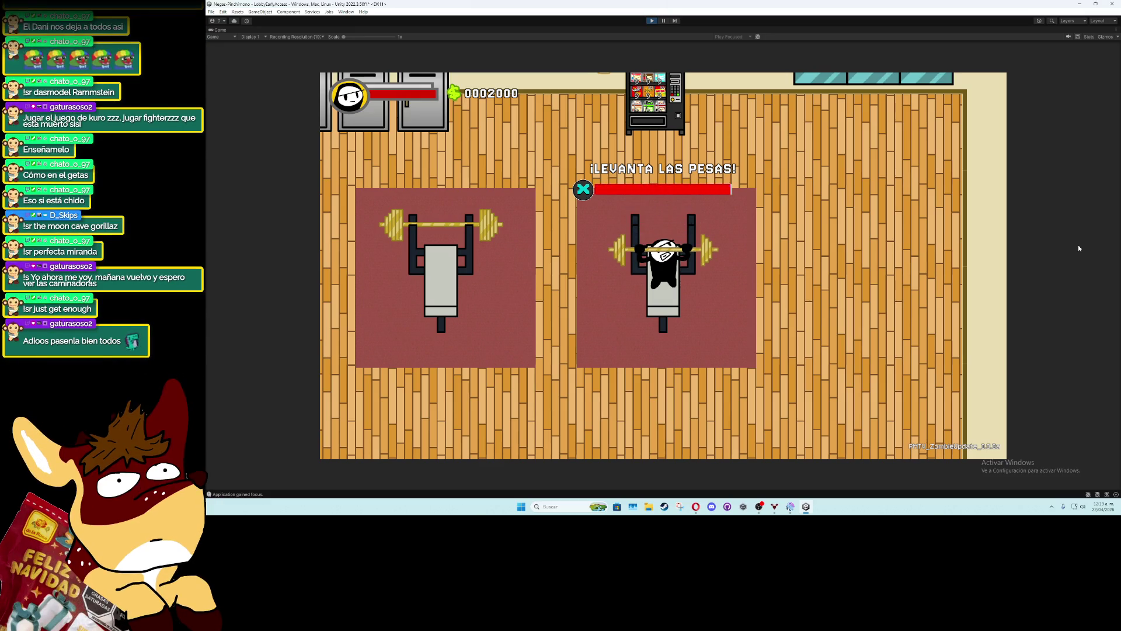
key(Escape)
Walk the character around the gym floor and onto a weight bench
key(a)
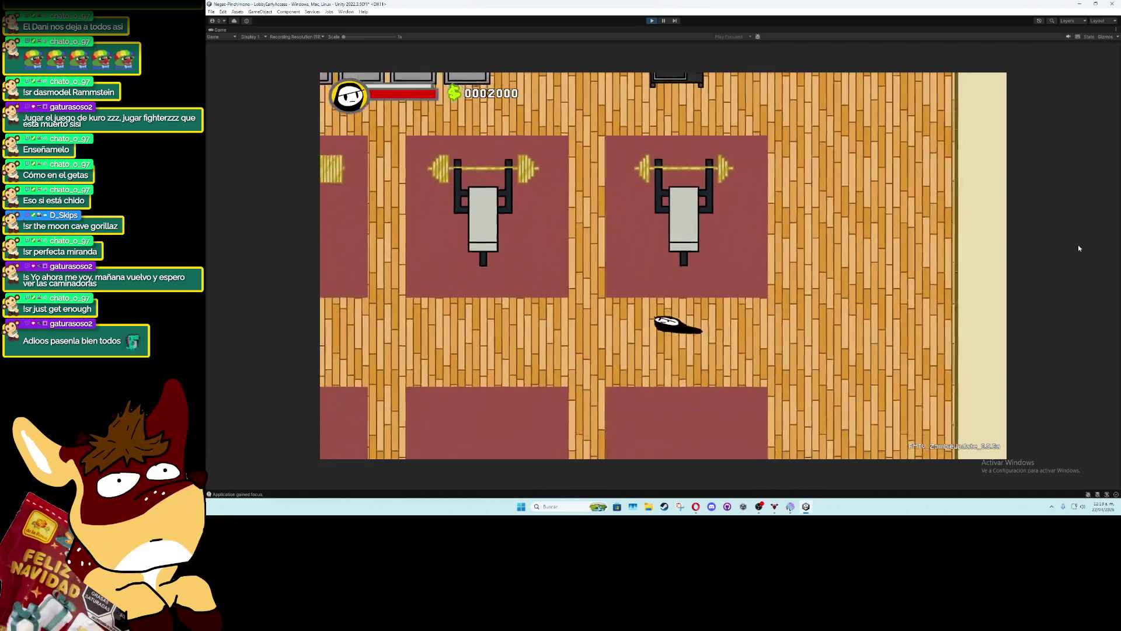
key(d)
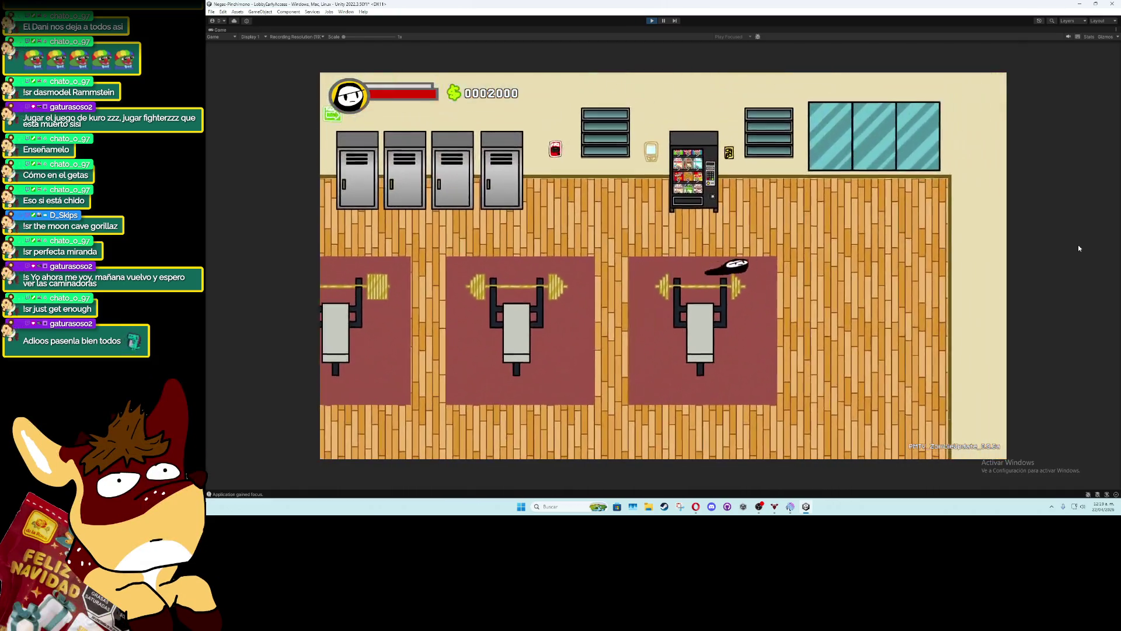
key(a)
key(s)
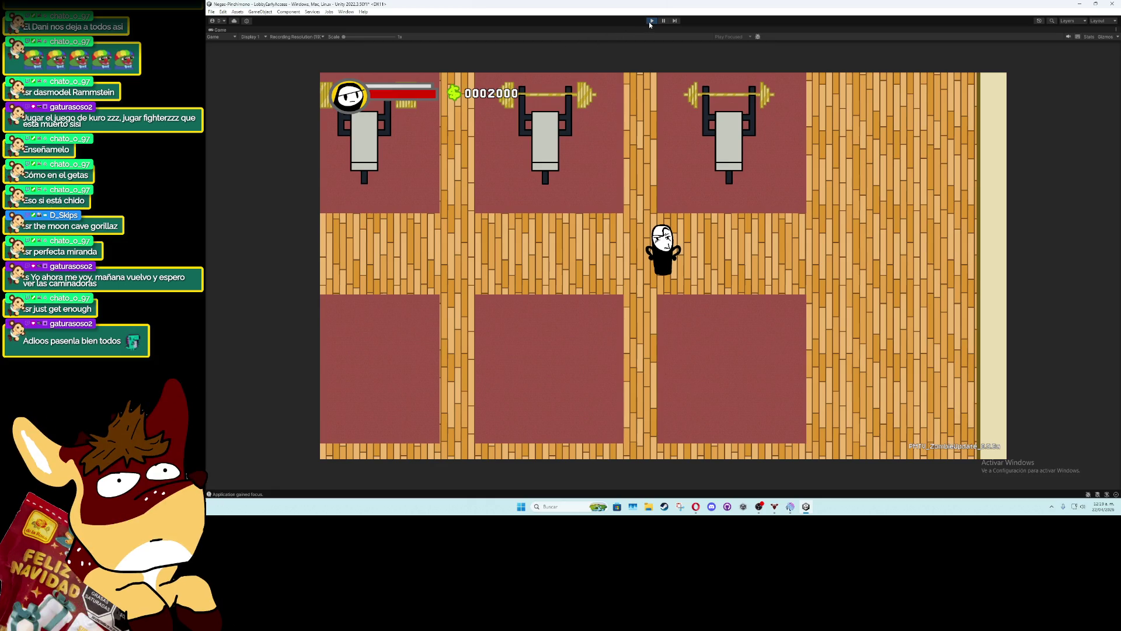
key(Up)
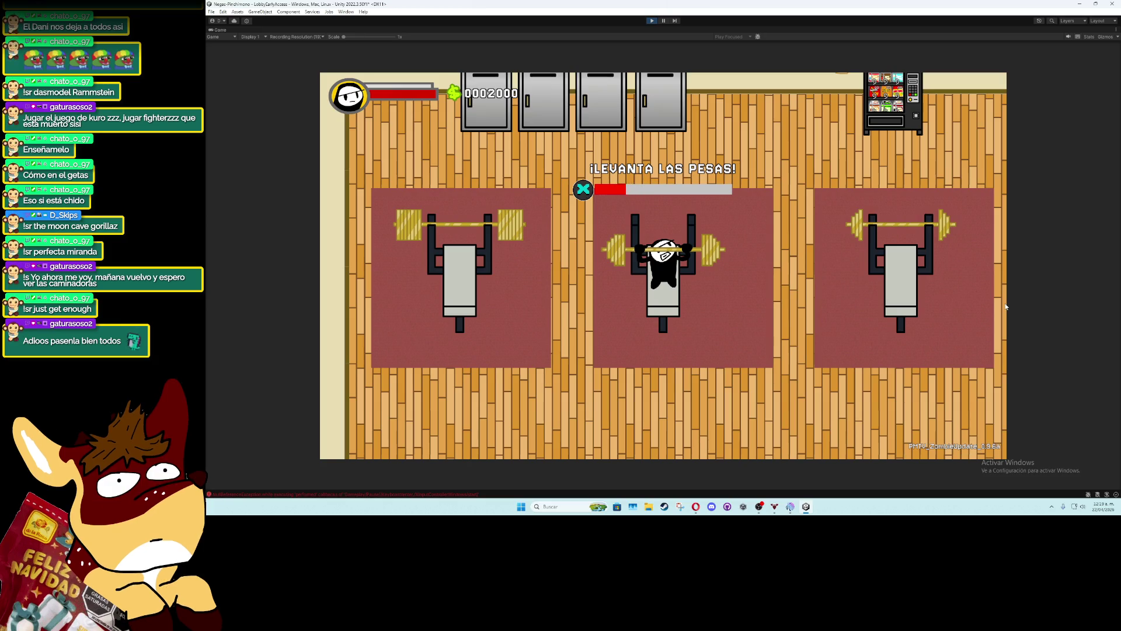
key(Right)
key(Up)
key(Left)
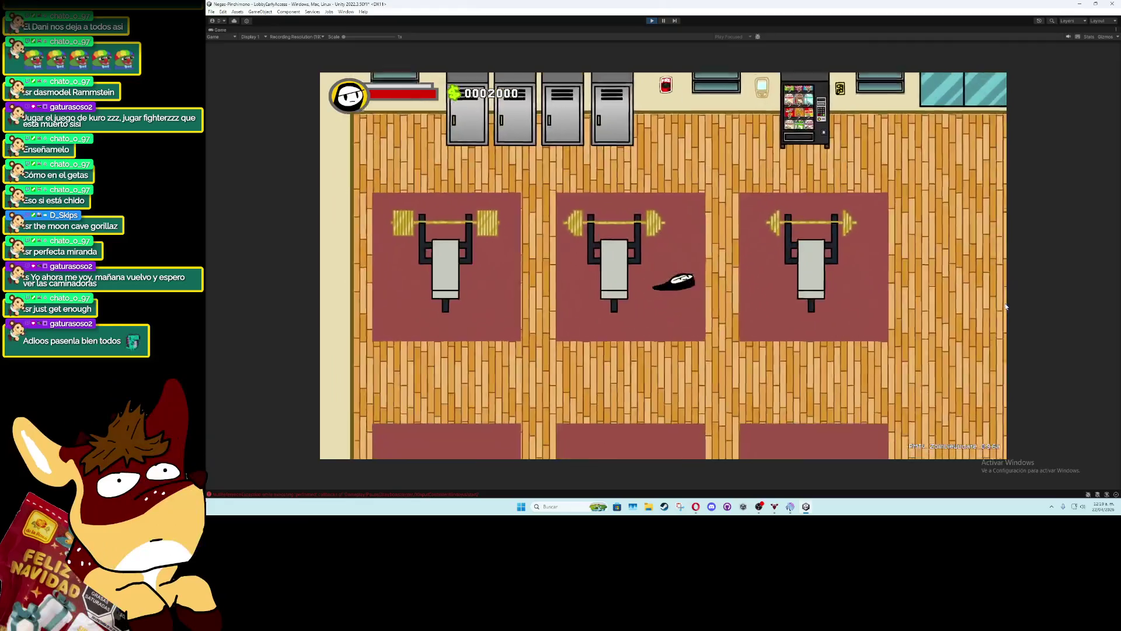
Sit on the middle bench, then circle around beside its barbell
key(Left)
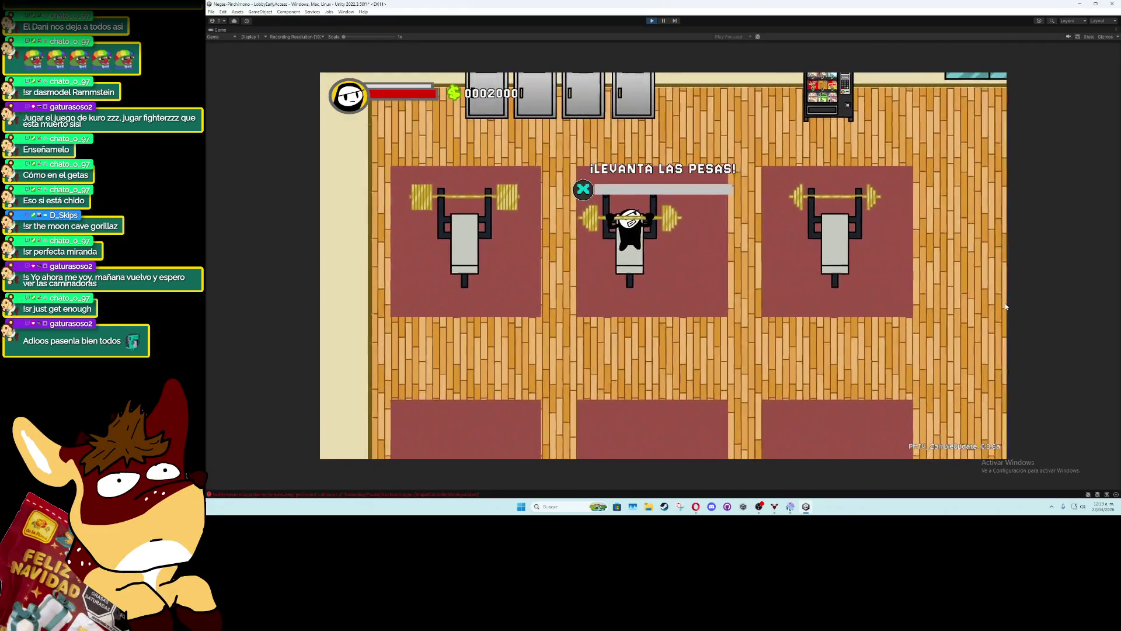
key(Right)
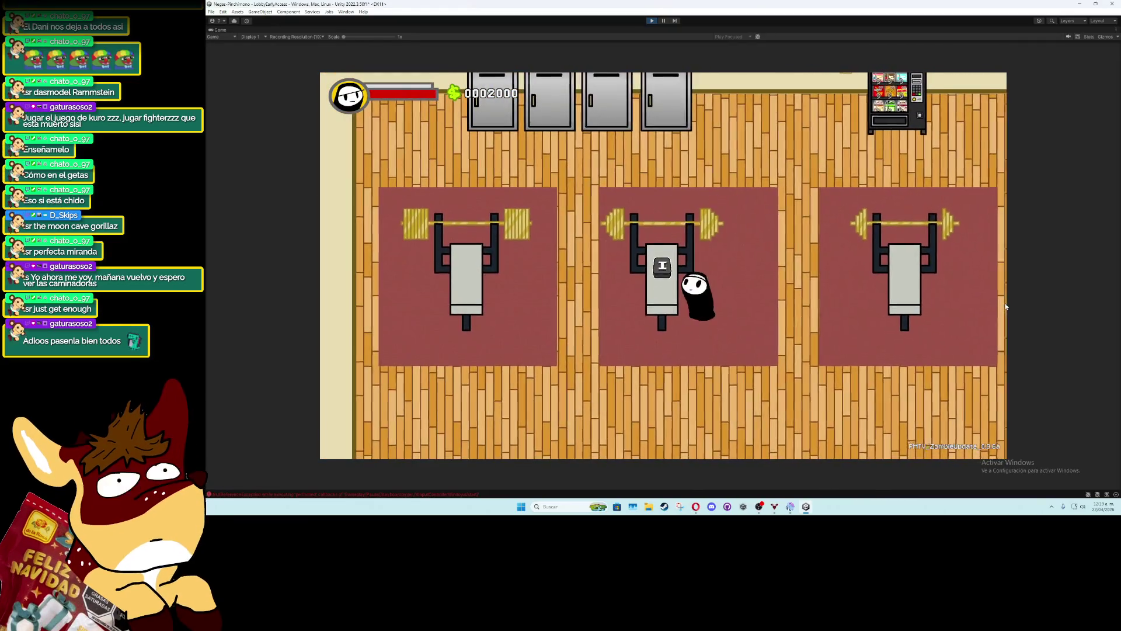
key(Down)
key(Left)
key(Right)
key(Left)
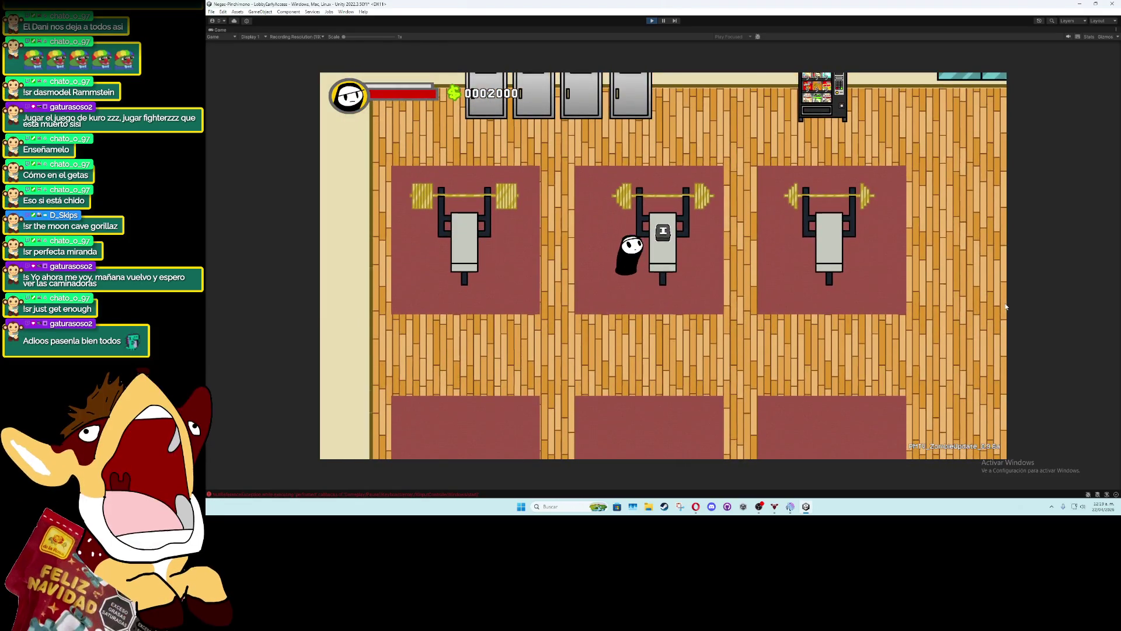
key(Up)
key(Left)
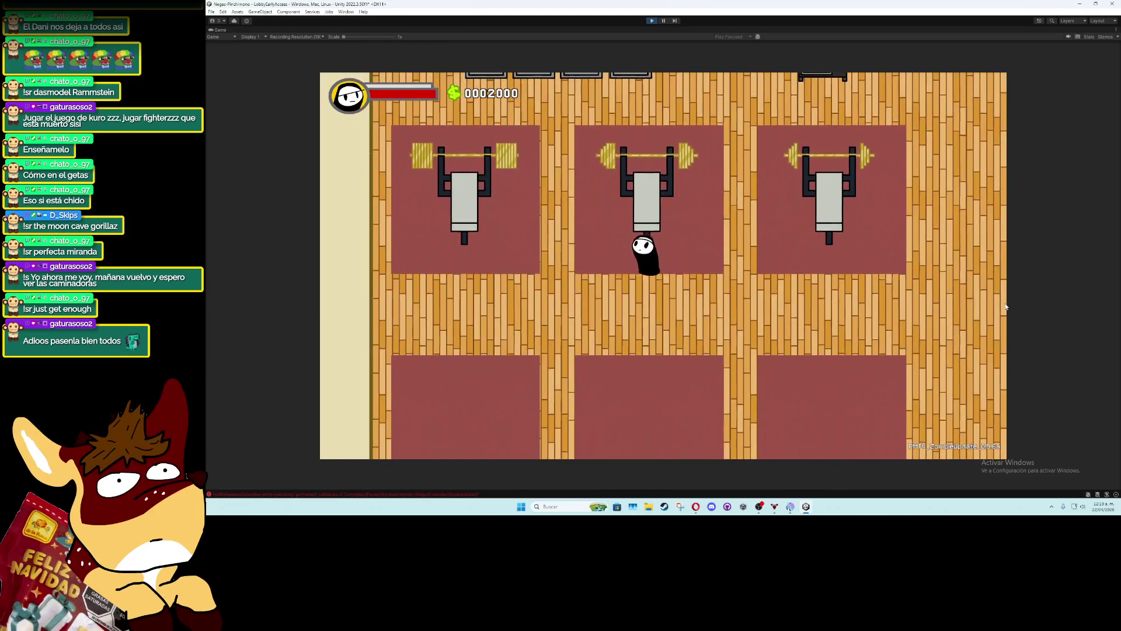
key(Right)
key(Down)
key(Left)
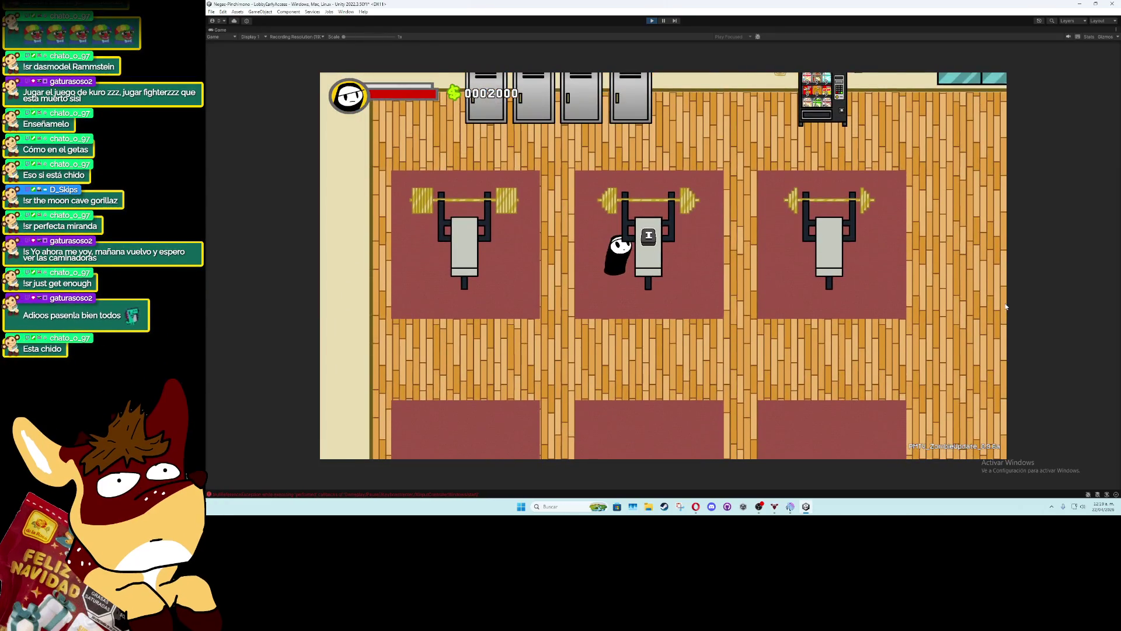
Walk between the benches to the lower-right mat and back to the middle barbell
key(Up)
key(Right)
key(Down)
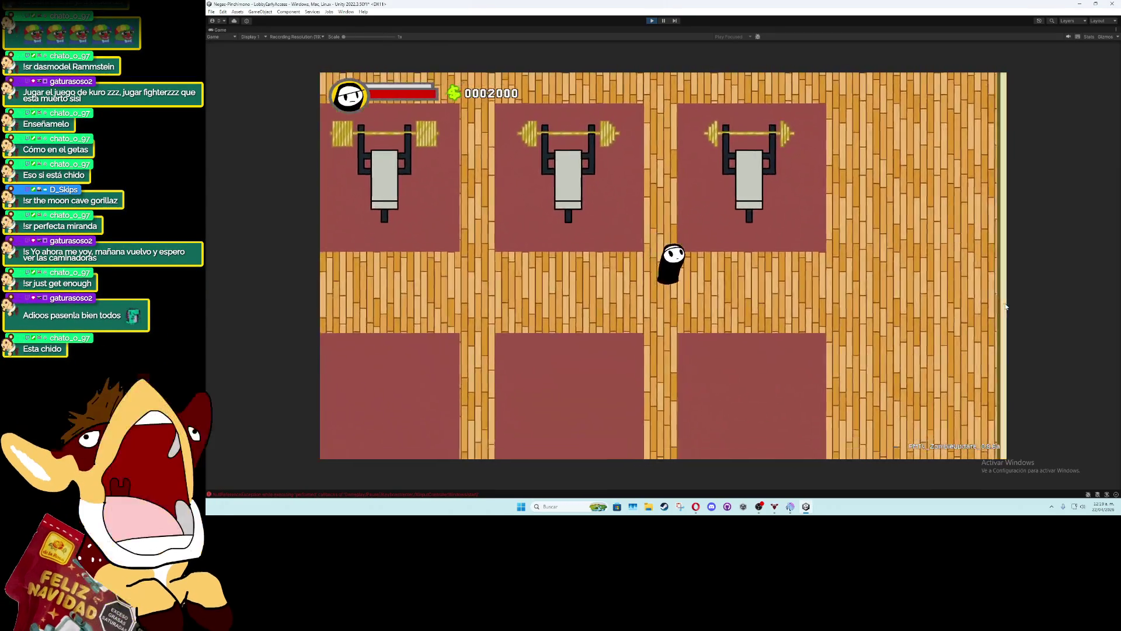
key(Down)
key(Right)
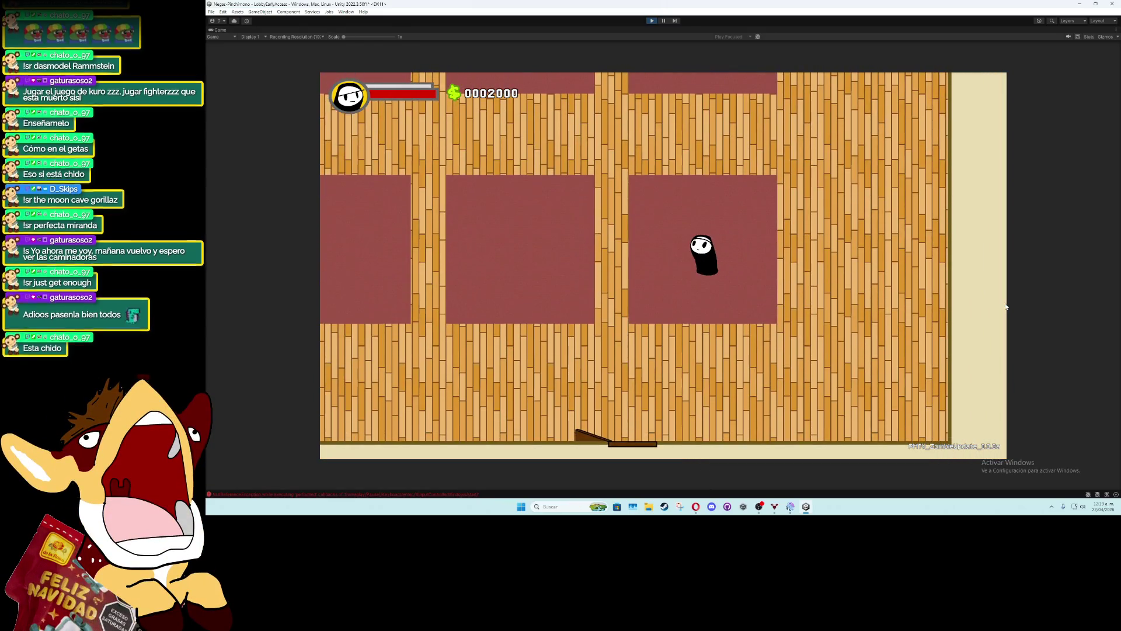
key(Up)
key(Left)
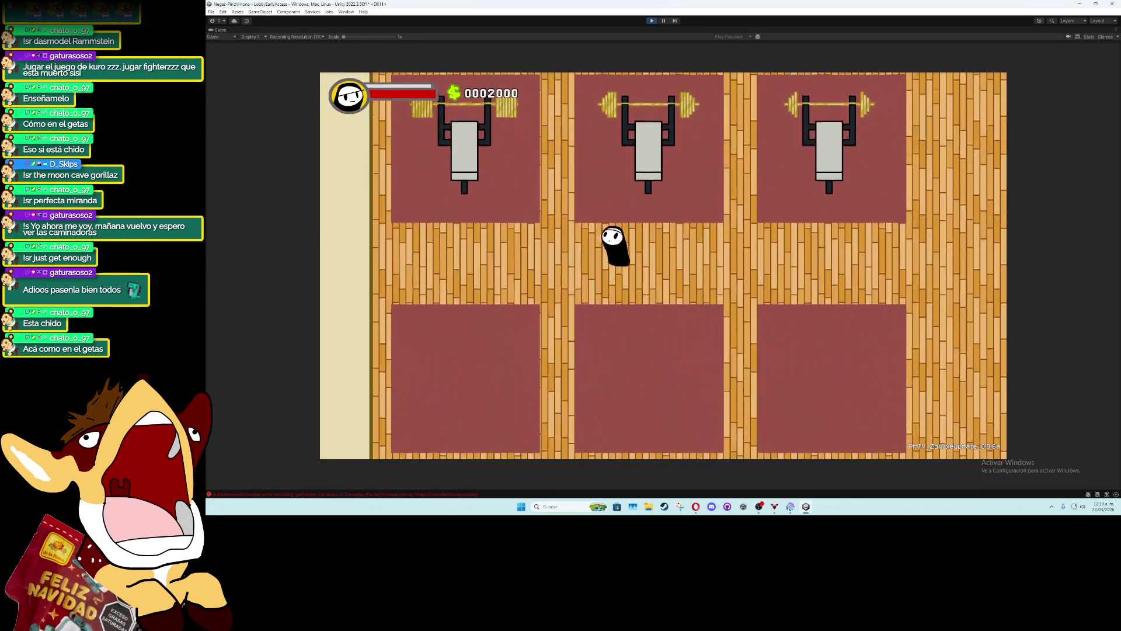
Stop Play mode and frame the whole gym in the Scene view
key(ctrl+p)
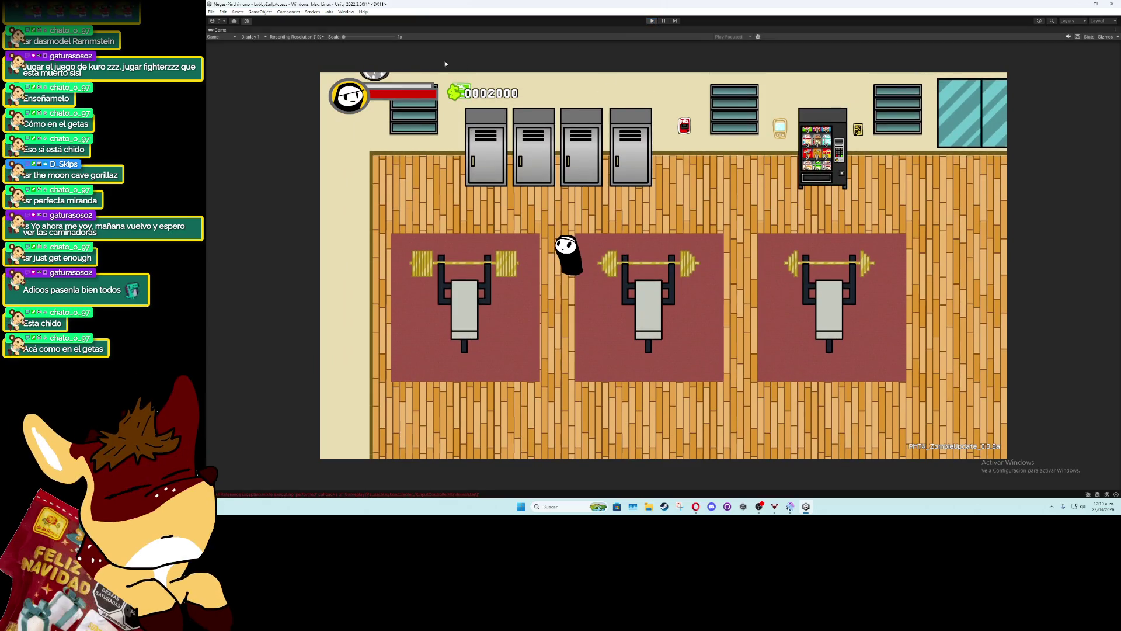
scroll(553, 234, up, 3)
key(f)
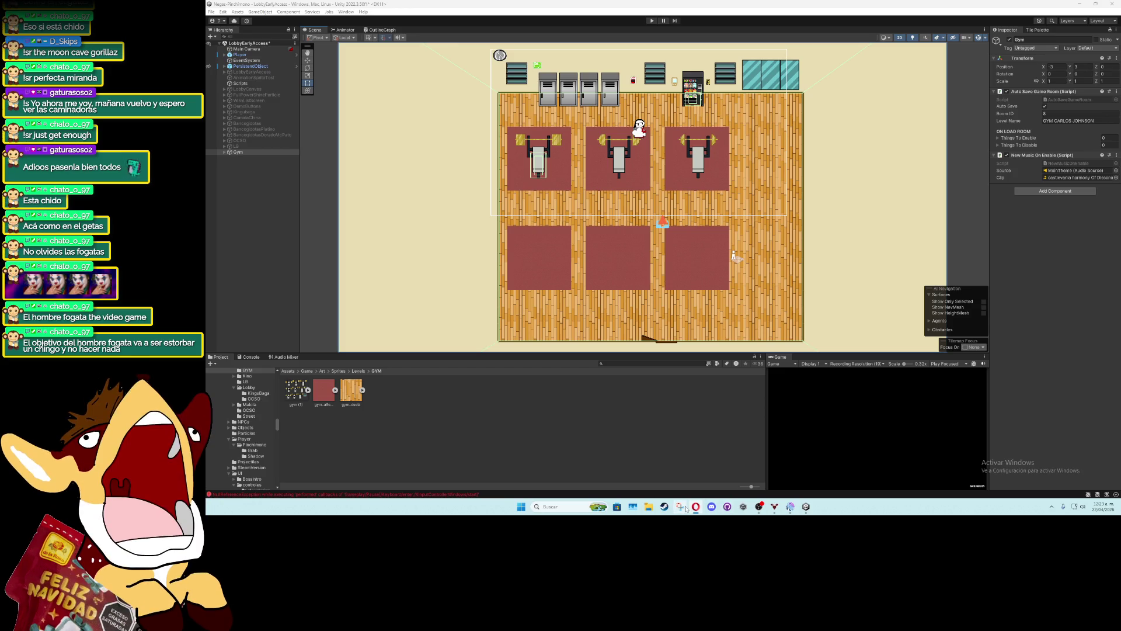
right_click(481, 355)
Reveal the GYM folder on disk and drag the downloaded bench and NPC portrait images into it
click(438, 313)
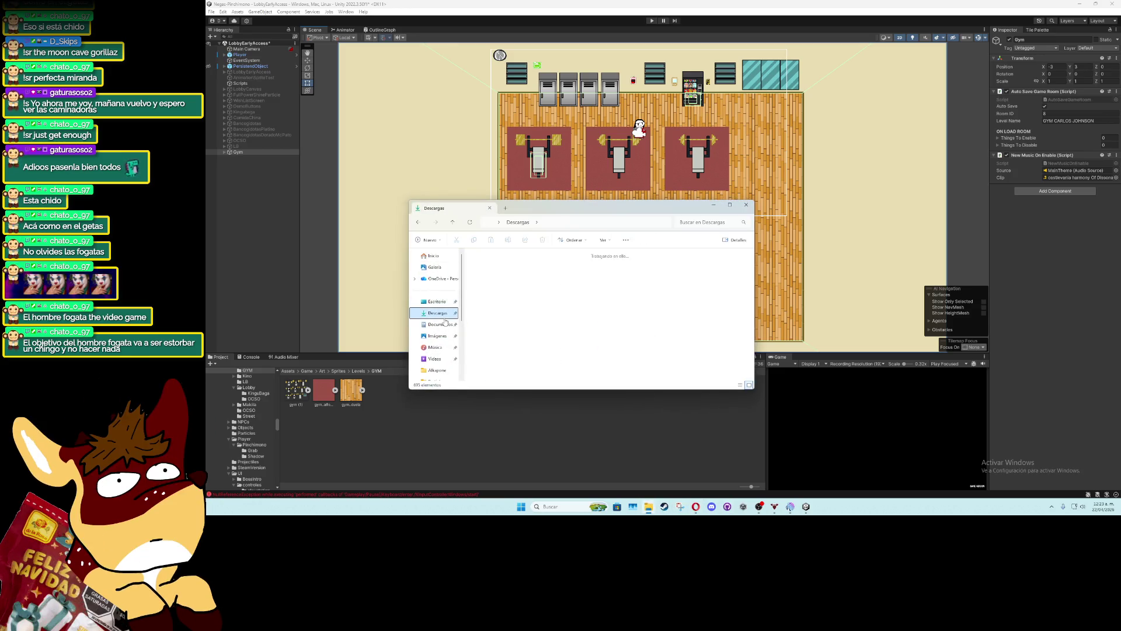
drag(510, 279, 689, 286)
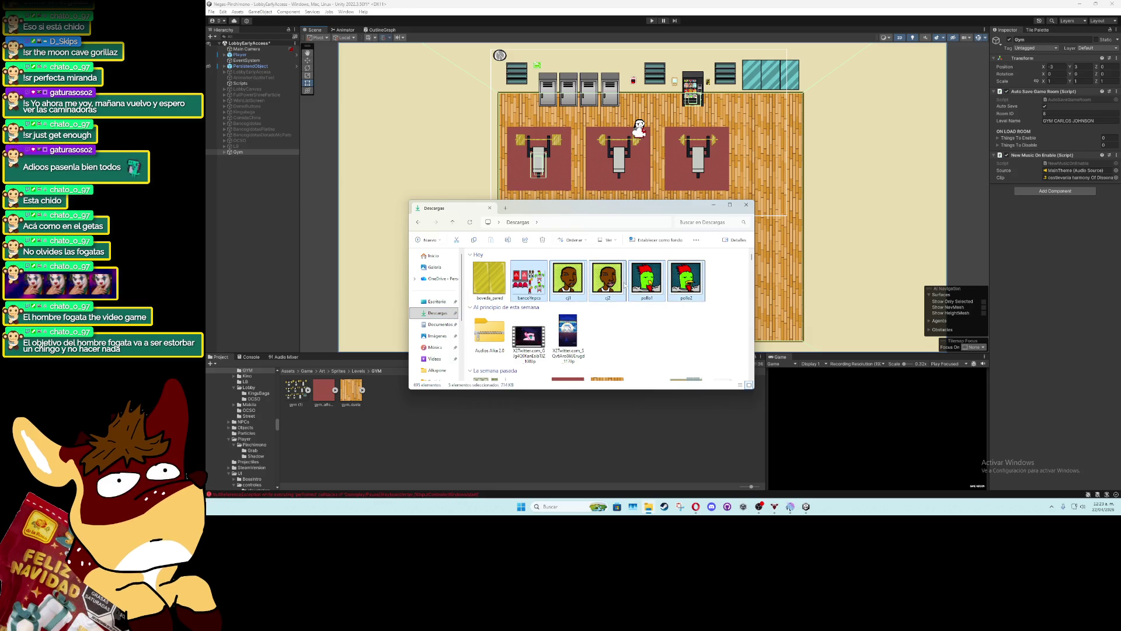
mouse_move(621, 286)
mouse_down()
mouse_move(547, 444)
mouse_move(374, 432)
mouse_up()
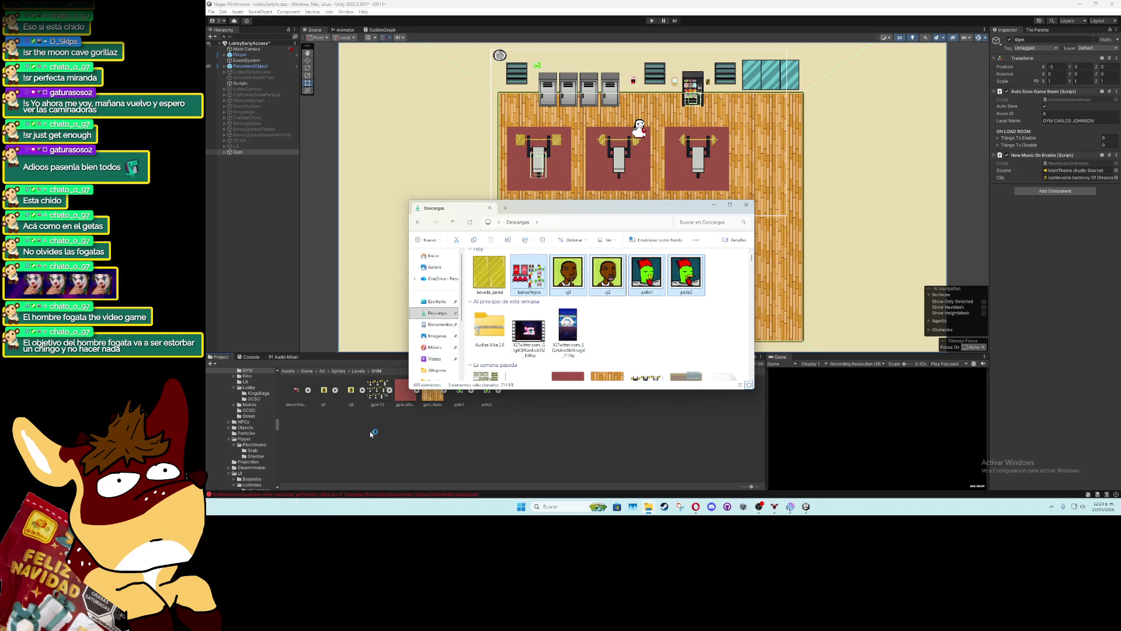
Drag boveda_pared from Downloads into the Levels/Bank sprites folder
click(359, 371)
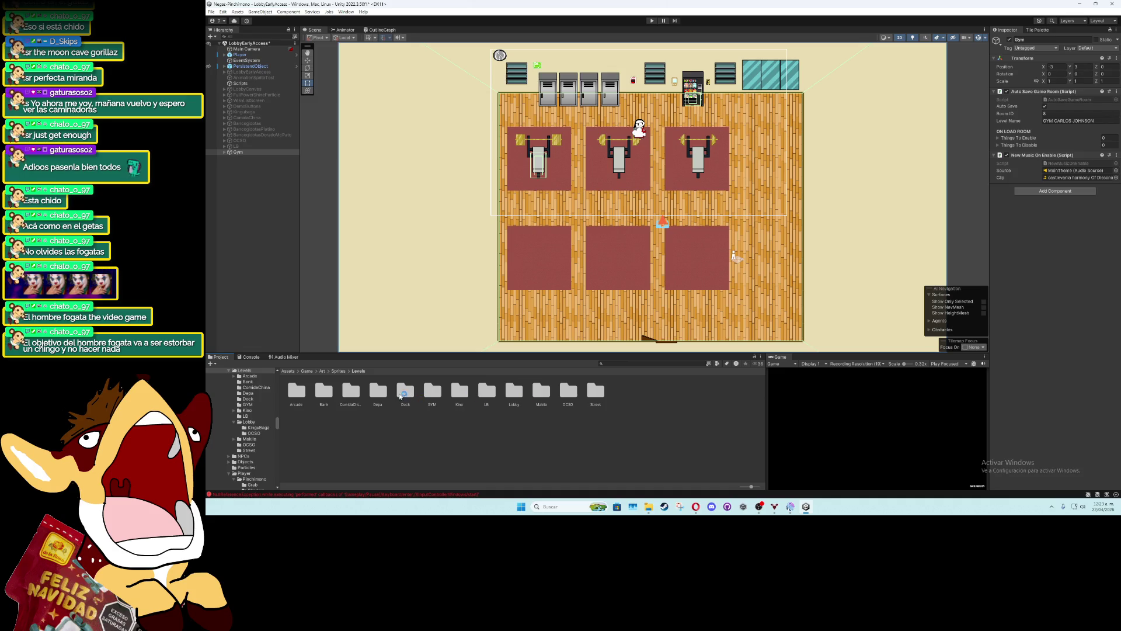
double_click(323, 391)
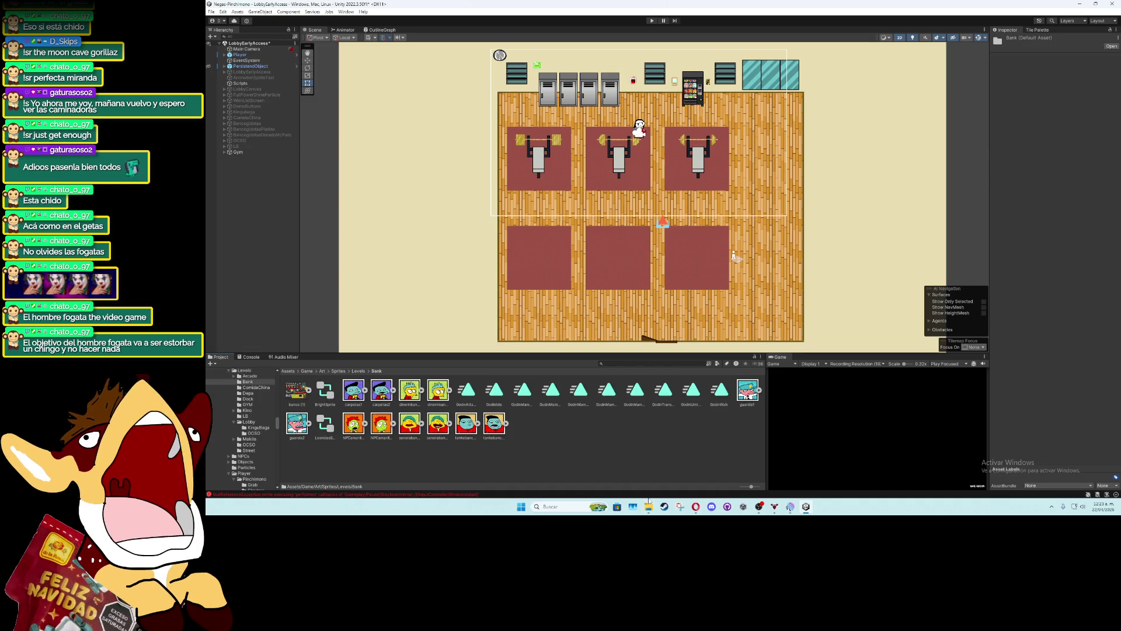
key(alt+Tab)
mouse_move(490, 272)
mouse_down()
mouse_move(526, 380)
mouse_move(591, 443)
mouse_up()
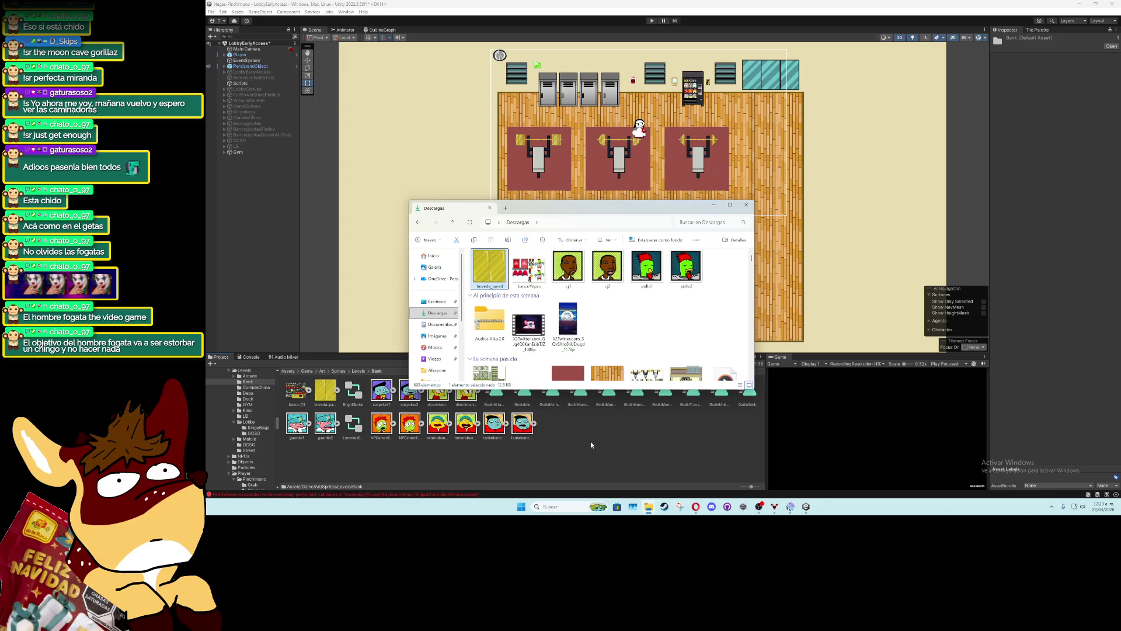
click(577, 443)
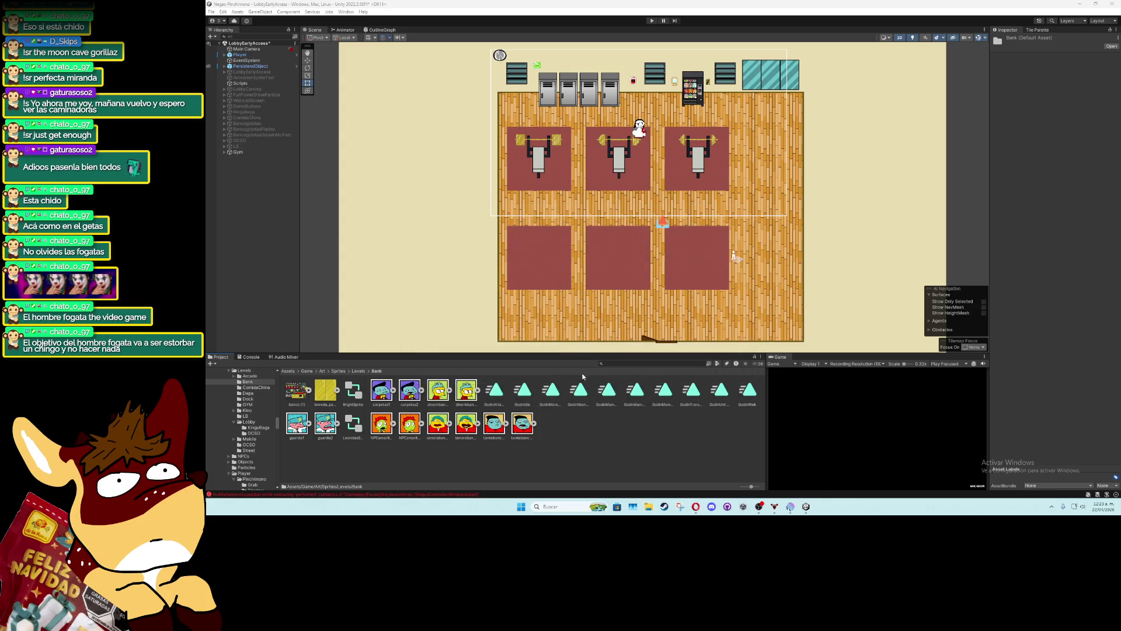
click(359, 372)
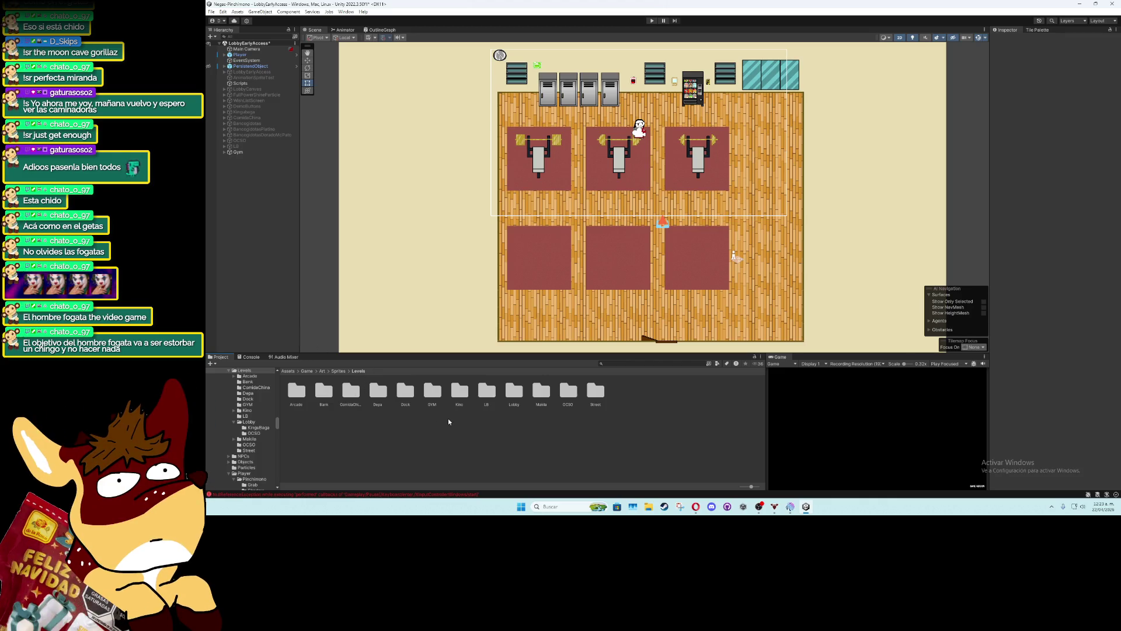
click(211, 12)
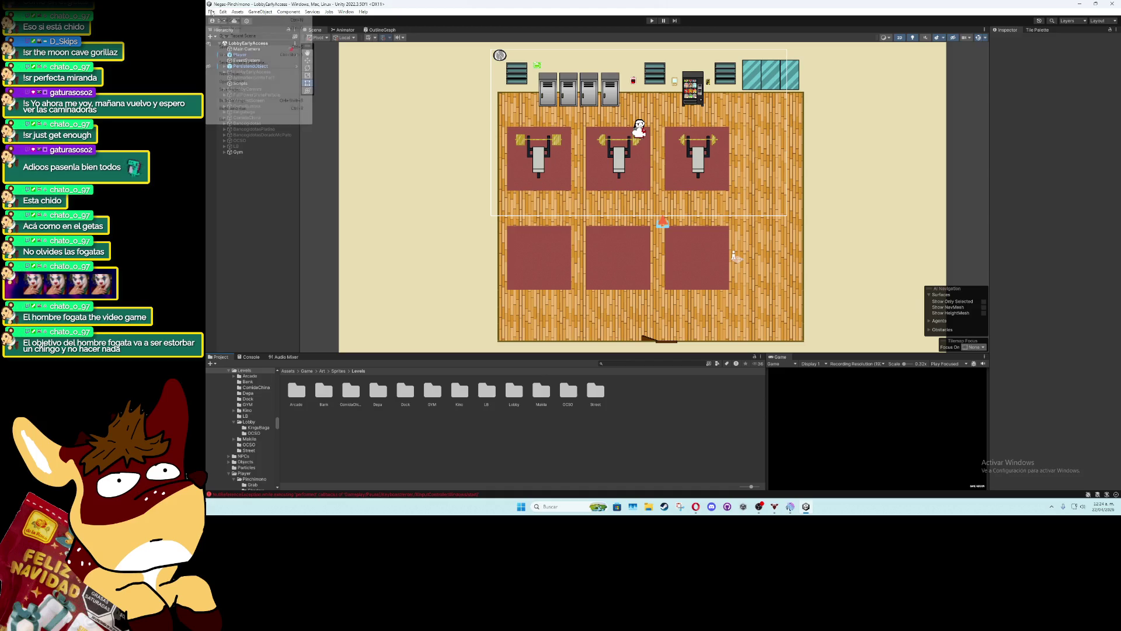
mouse_move(255, 35)
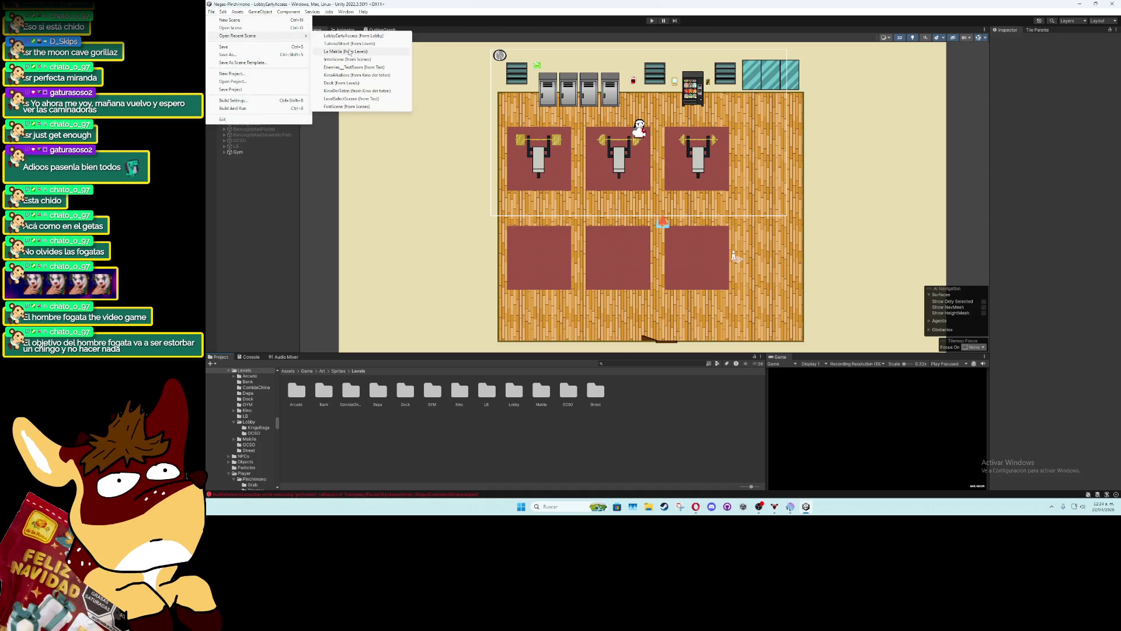
click(348, 50)
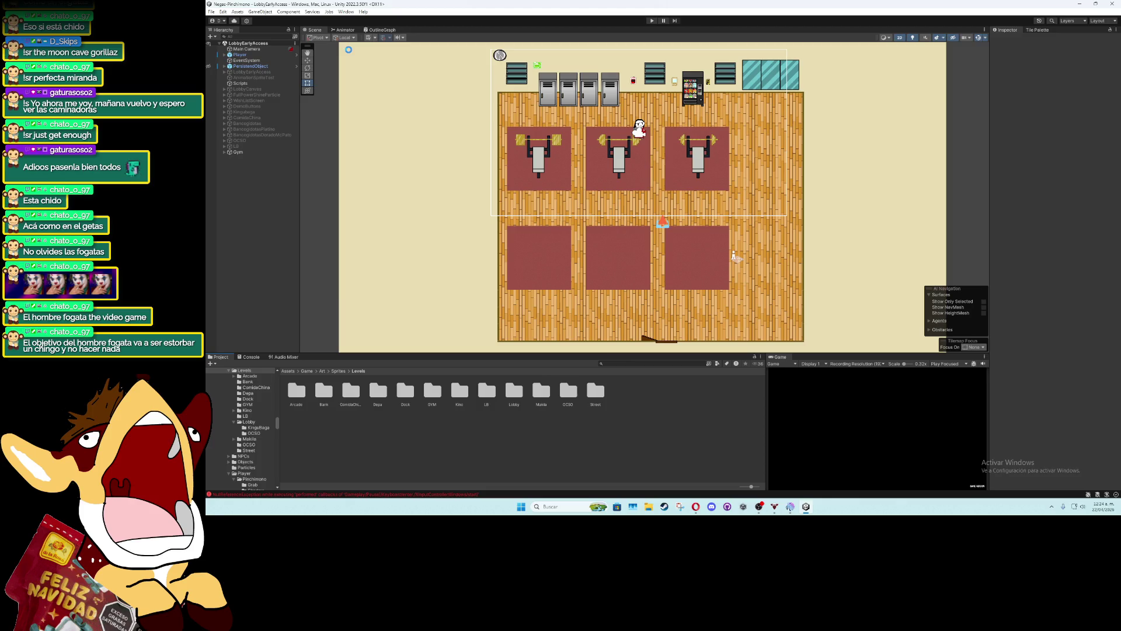
mouse_move(696, 508)
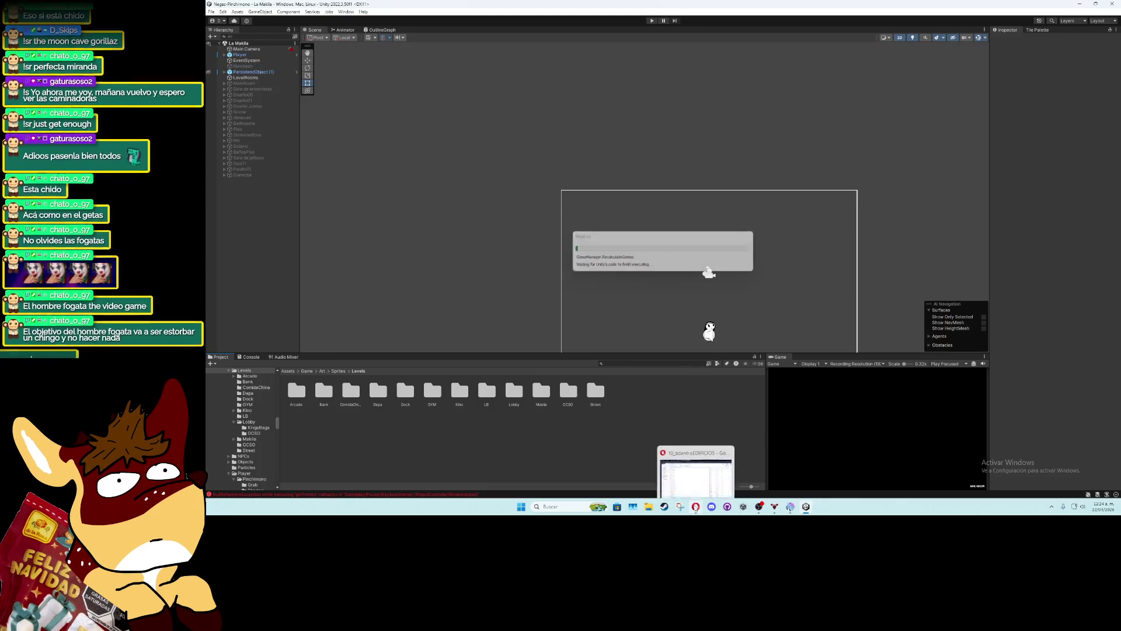
click(244, 164)
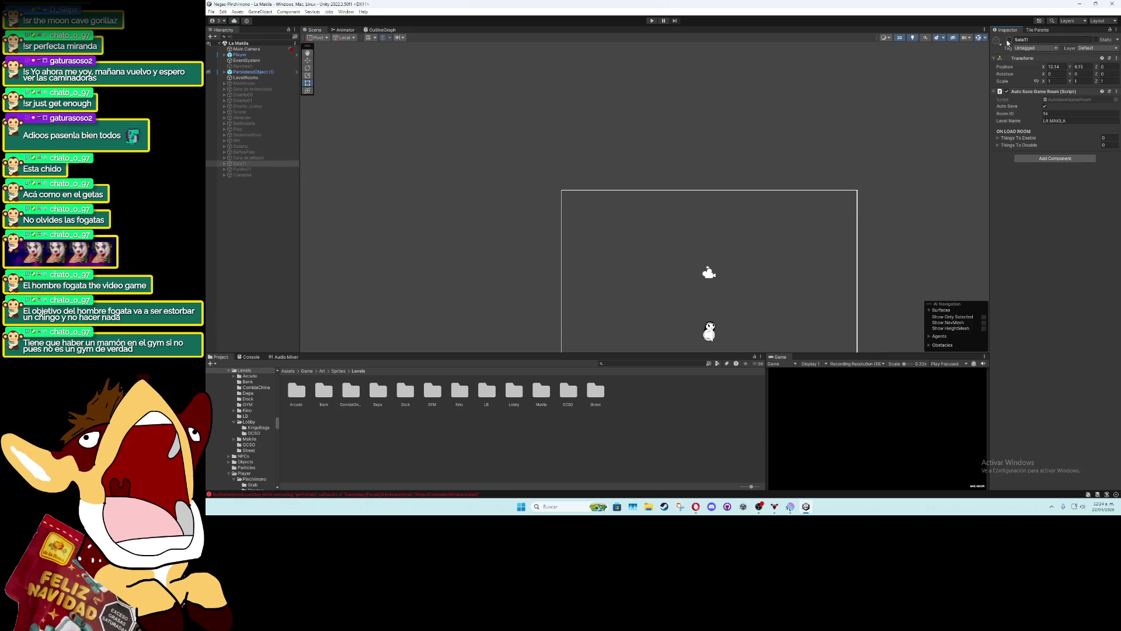
click(1010, 39)
click(782, 276)
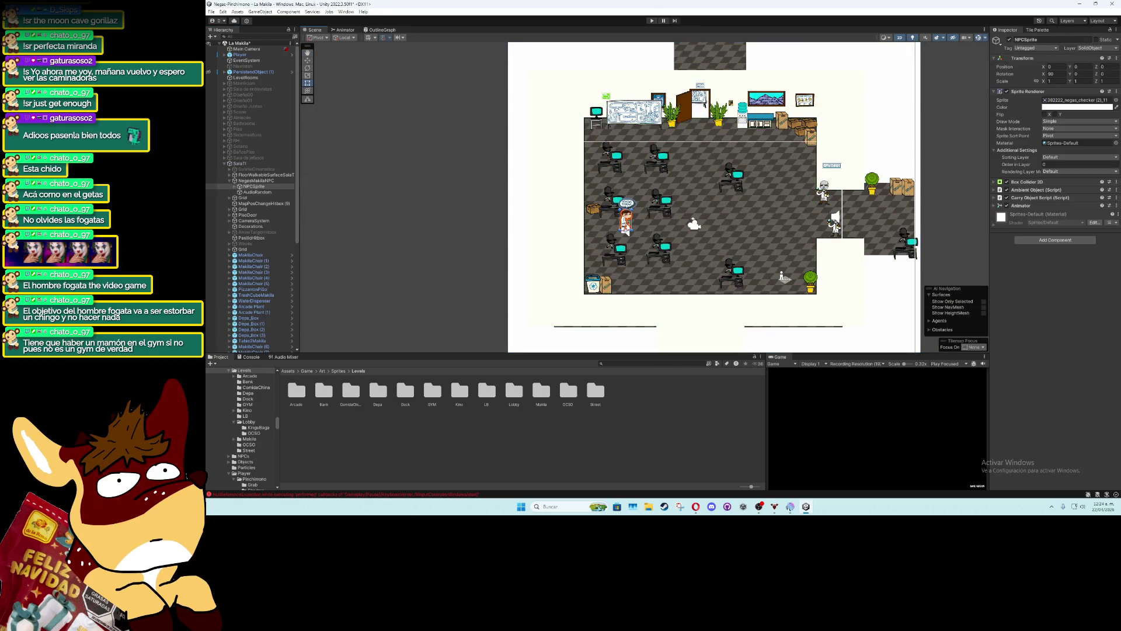
click(227, 181)
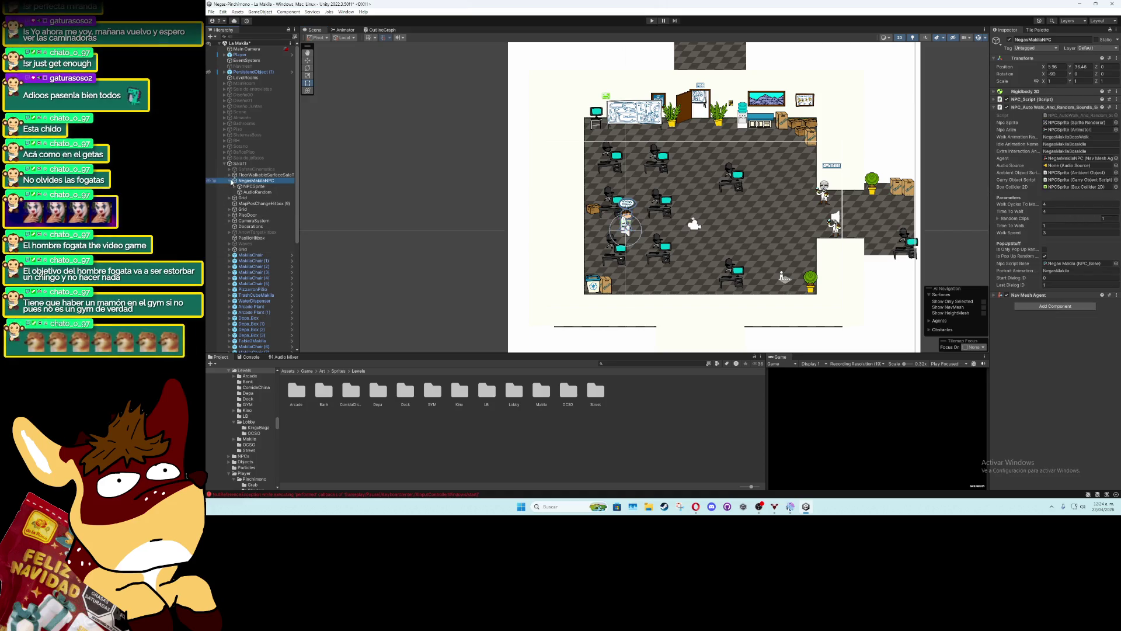
click(227, 181)
click(249, 167)
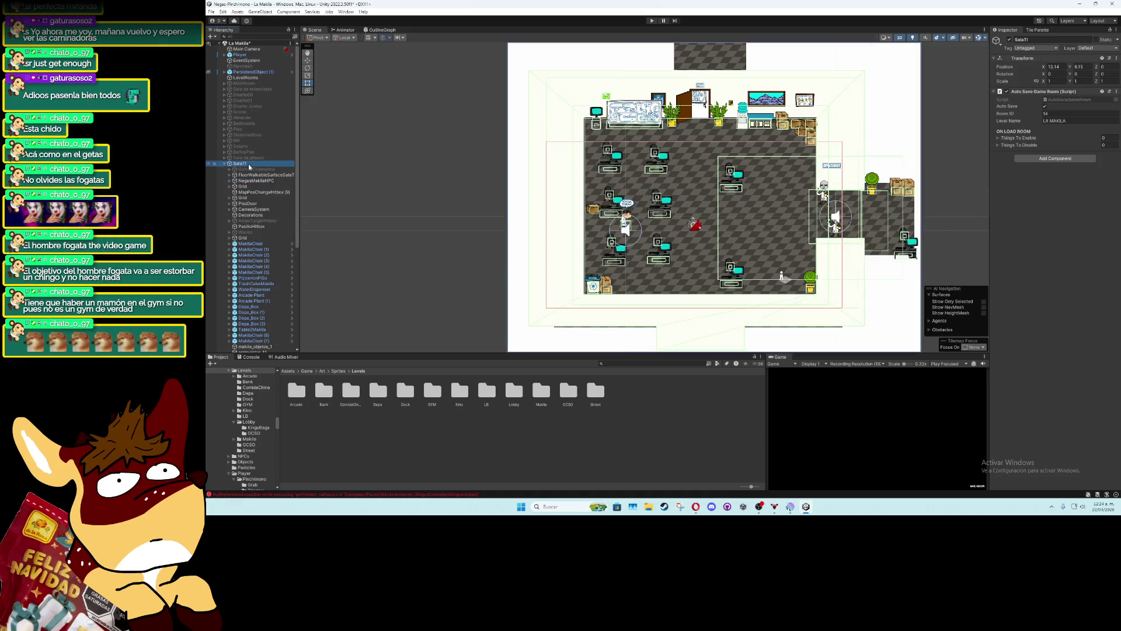
click(1010, 39)
click(211, 12)
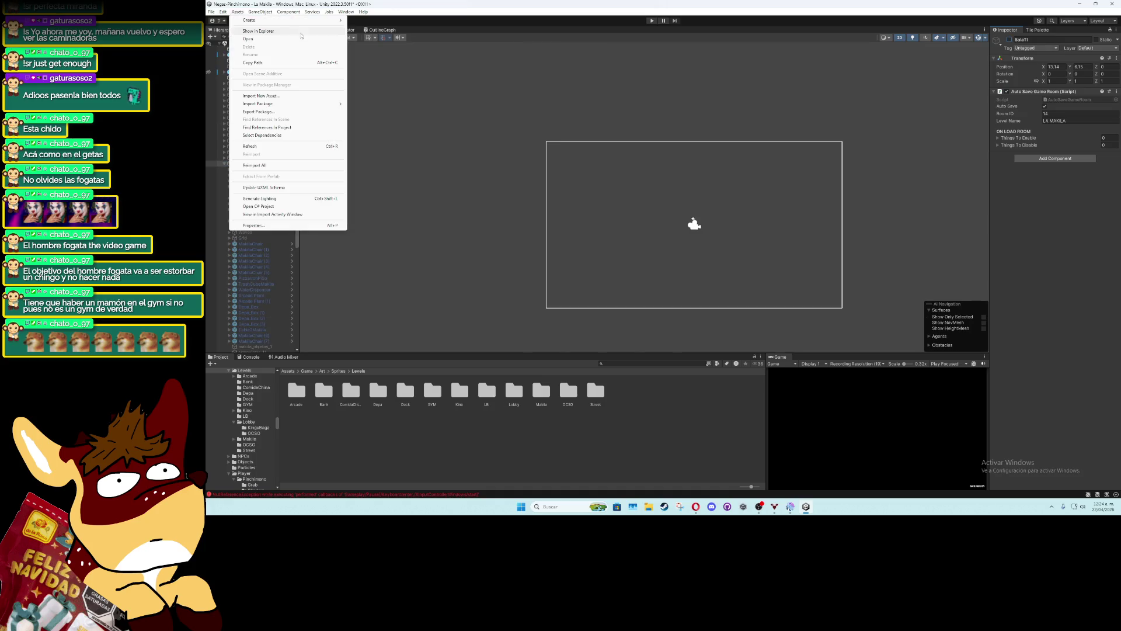
mouse_move(251, 36)
click(361, 46)
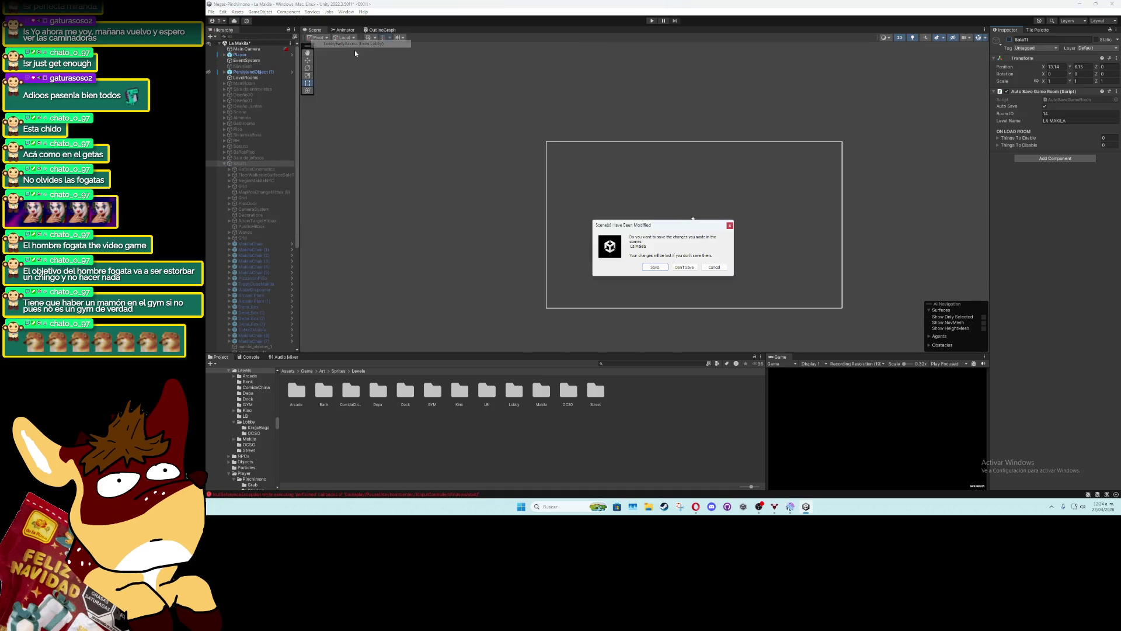
key(Escape)
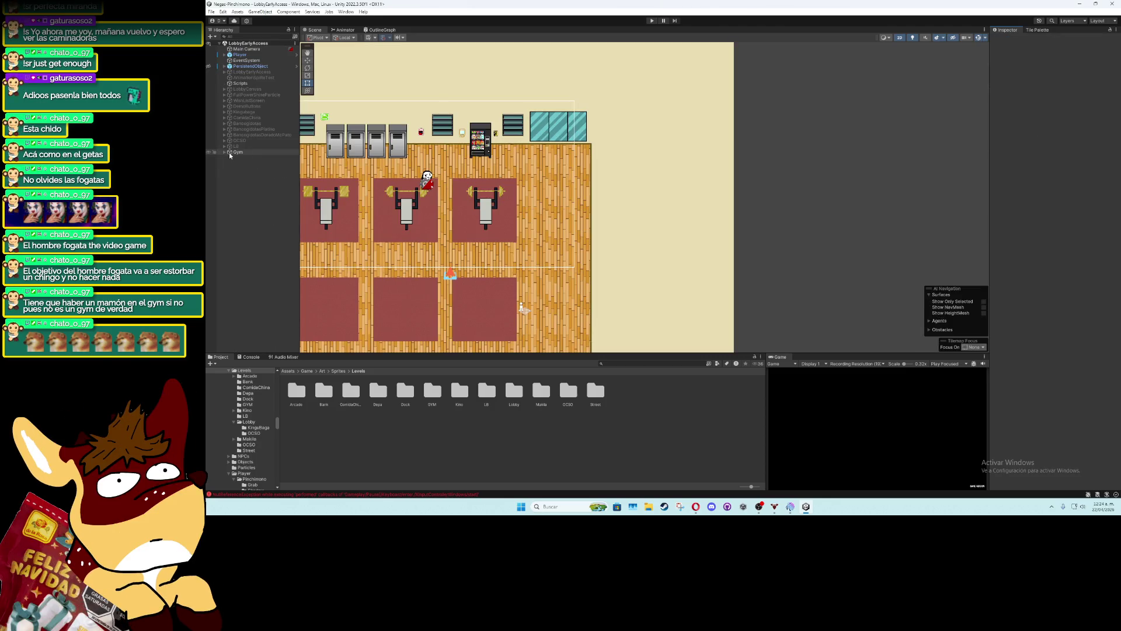
Rename the NegasMakilaNPC object inside Gym to CJNPC
click(224, 152)
click(250, 164)
key(F2)
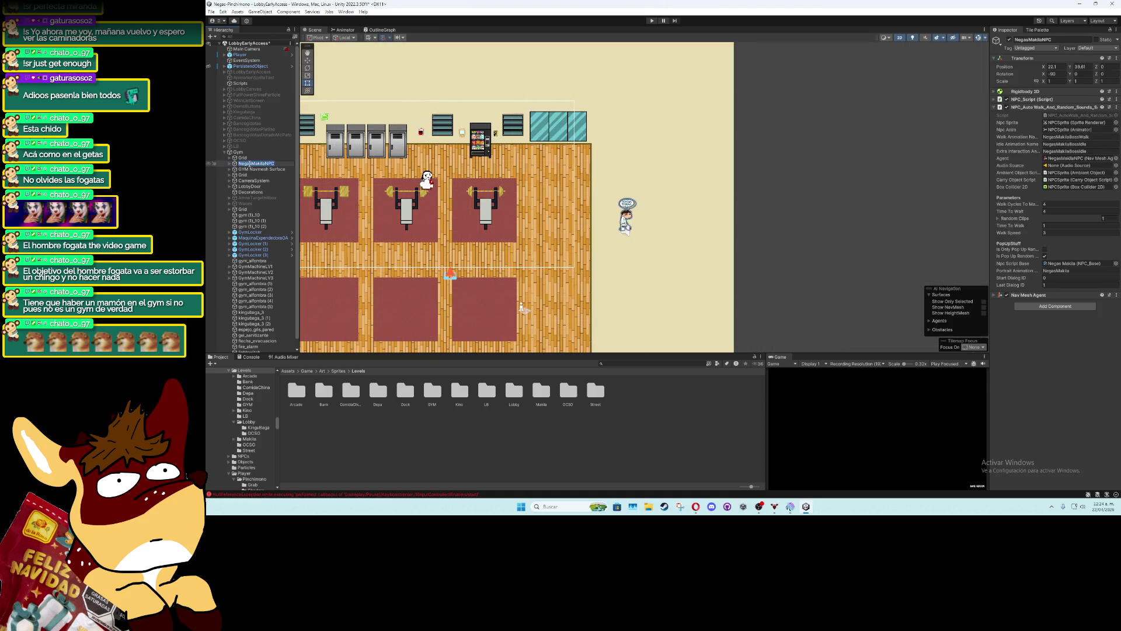
text(CJNPC)
key(Return)
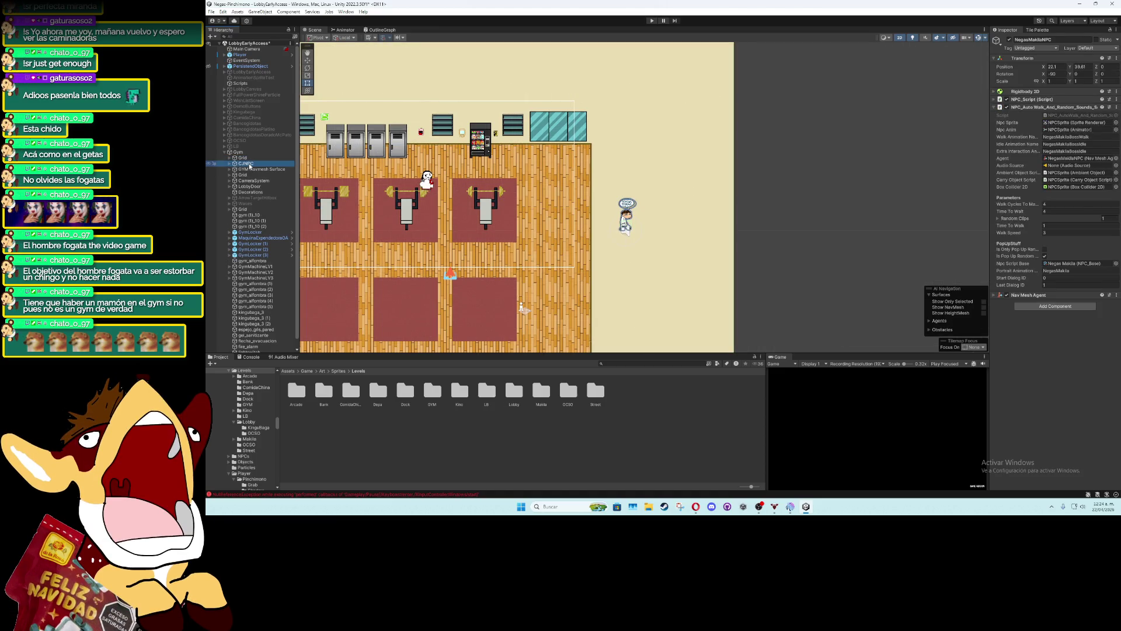
Move CJNPC left to X 17.06 near the benches
click(305, 60)
key(f)
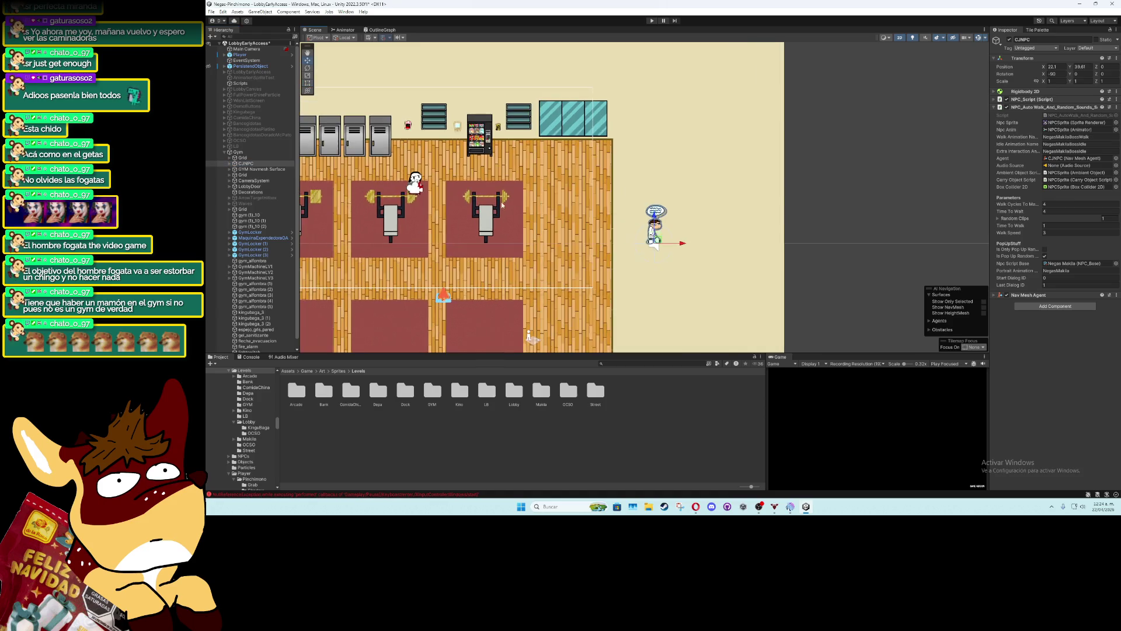
key(Escape)
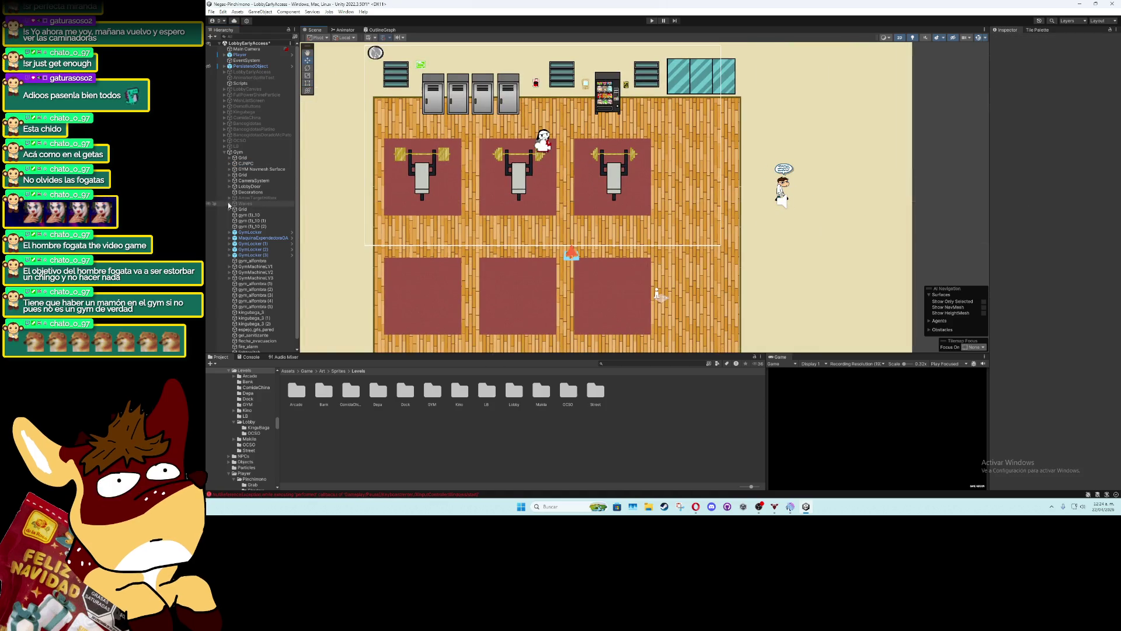
click(249, 164)
drag(811, 203, 714, 207)
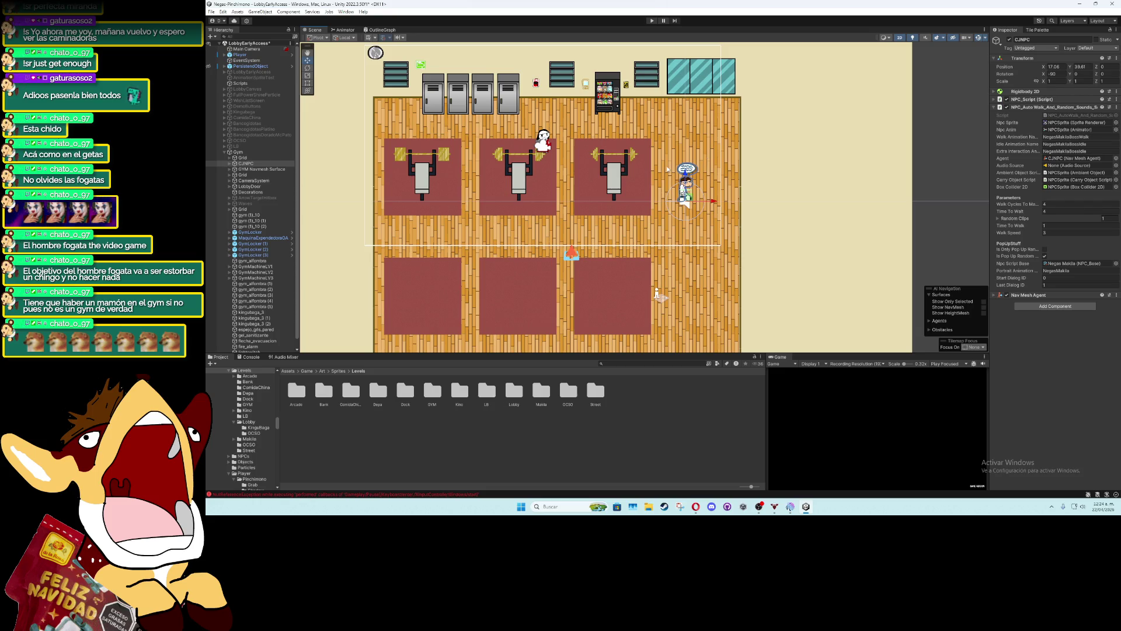
Duplicate CJNPC and name the copy PolloNPC
click(254, 165)
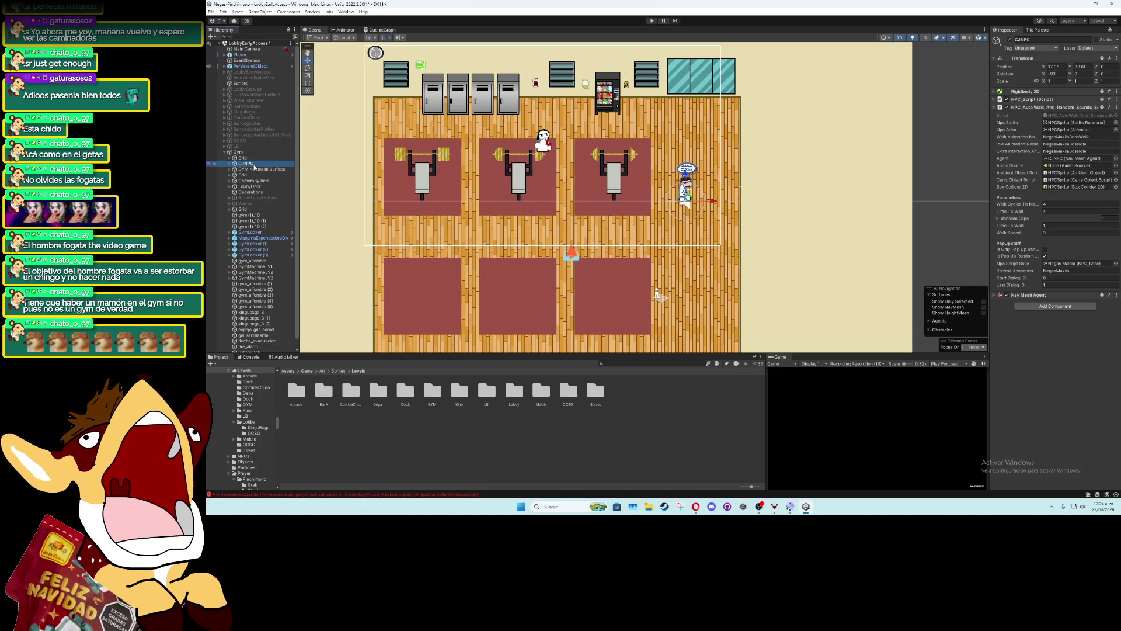
key(ctrl+d)
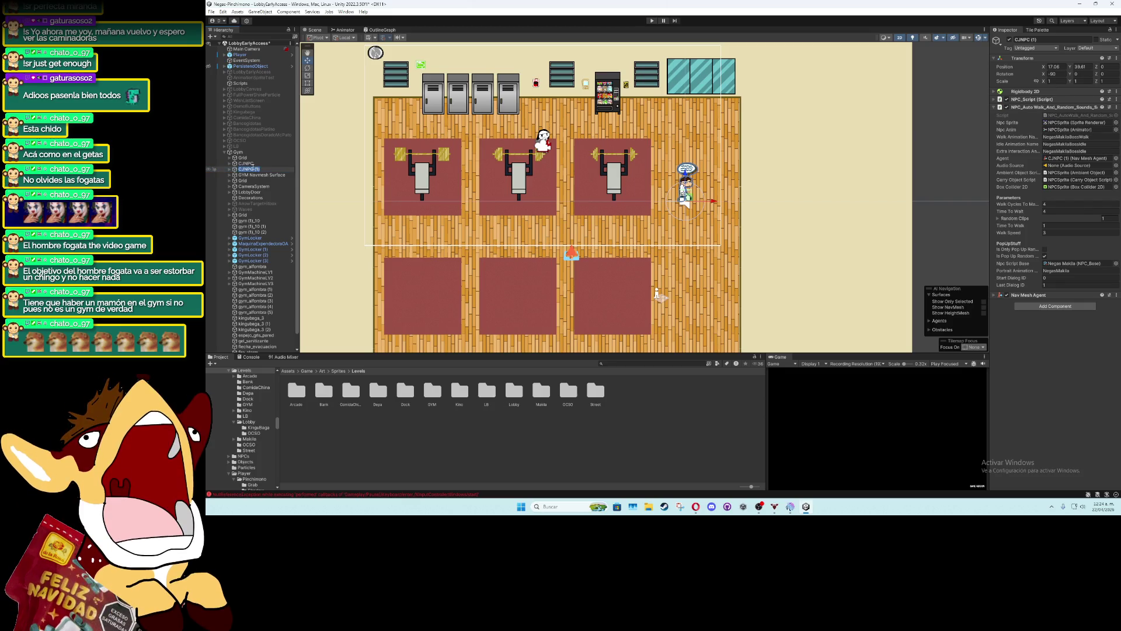
text(Pollo)
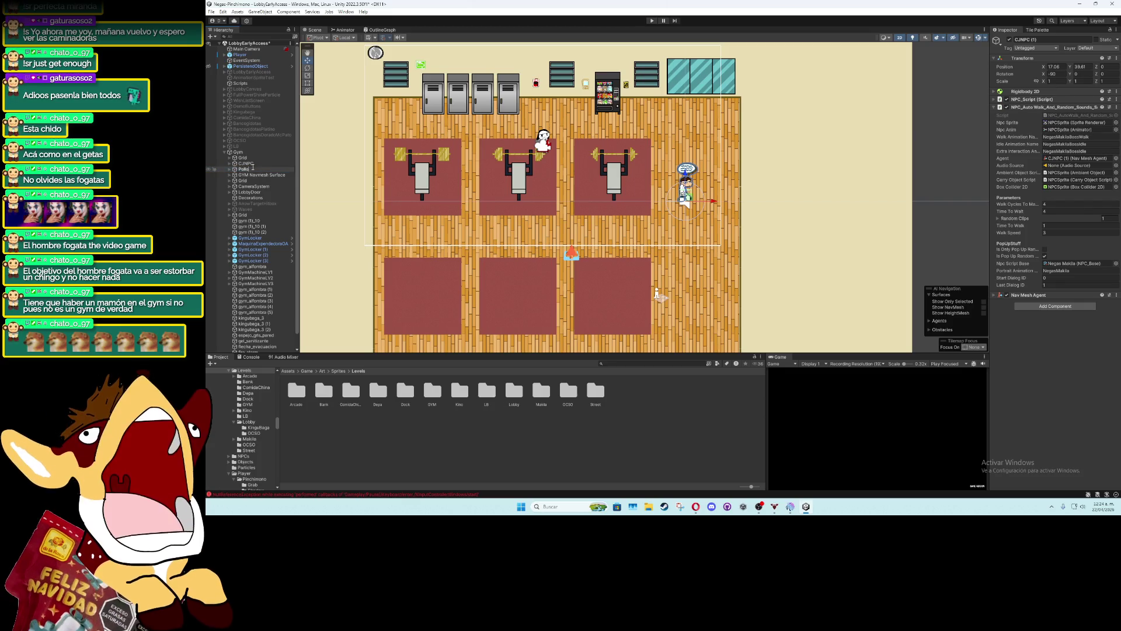
text(NPC)
key(Return)
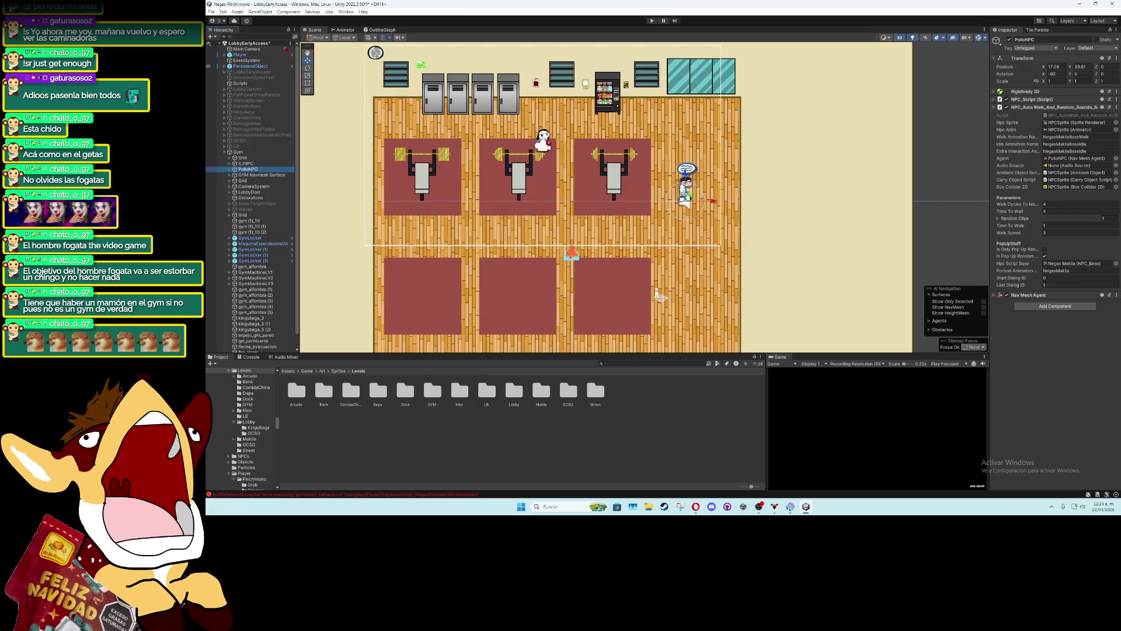
Open the GYM sprites folder and select the bancoYnpcs sheet's import settings
click(230, 164)
click(254, 169)
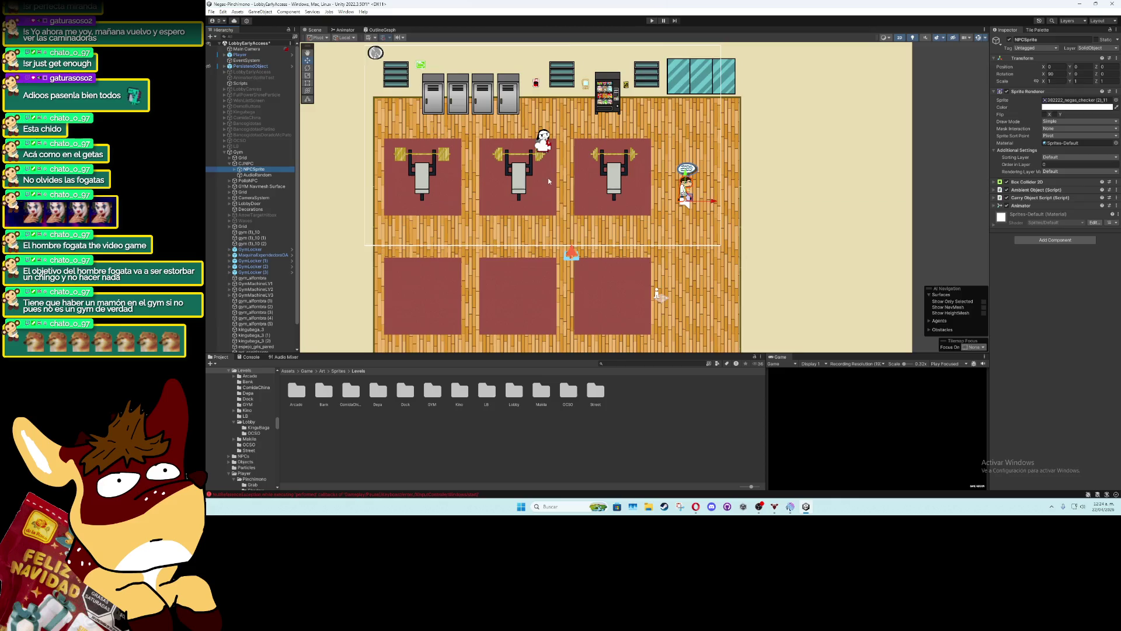
scroll(549, 182, up, 5)
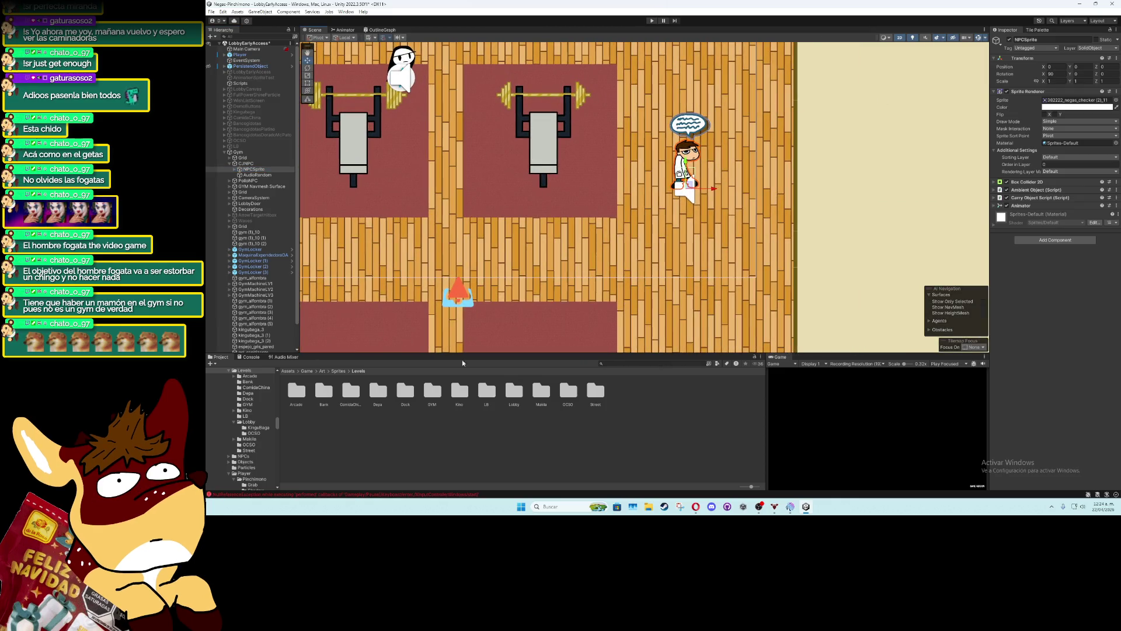
double_click(438, 396)
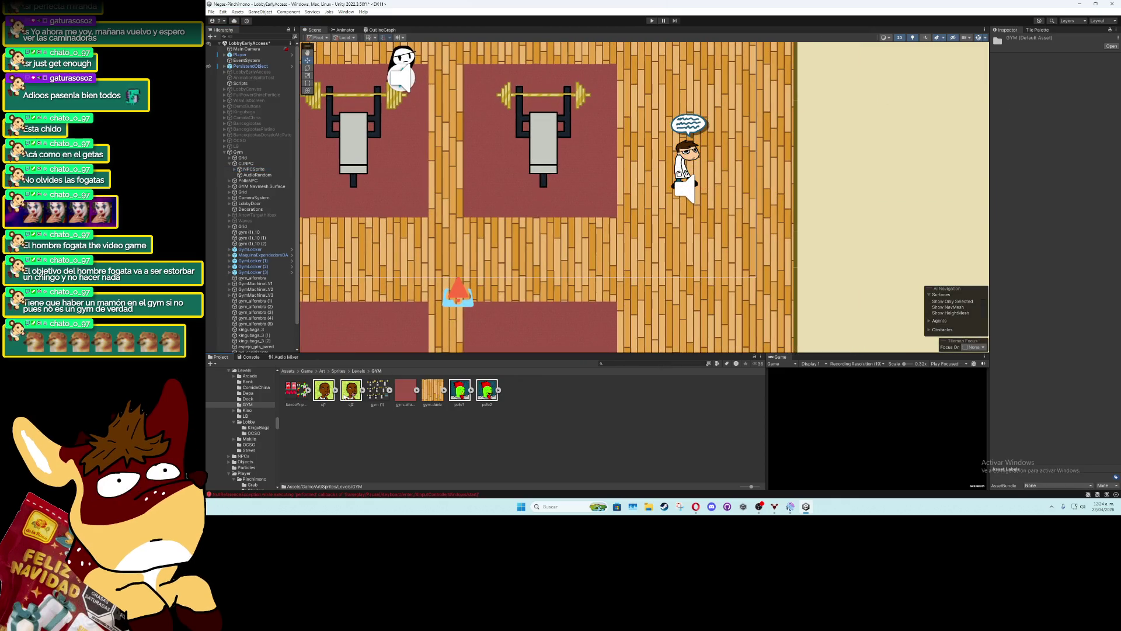
click(296, 390)
Set bancoYnpcs to Multiple sprite mode with Point filtering and open the Sprite Editor
click(1060, 78)
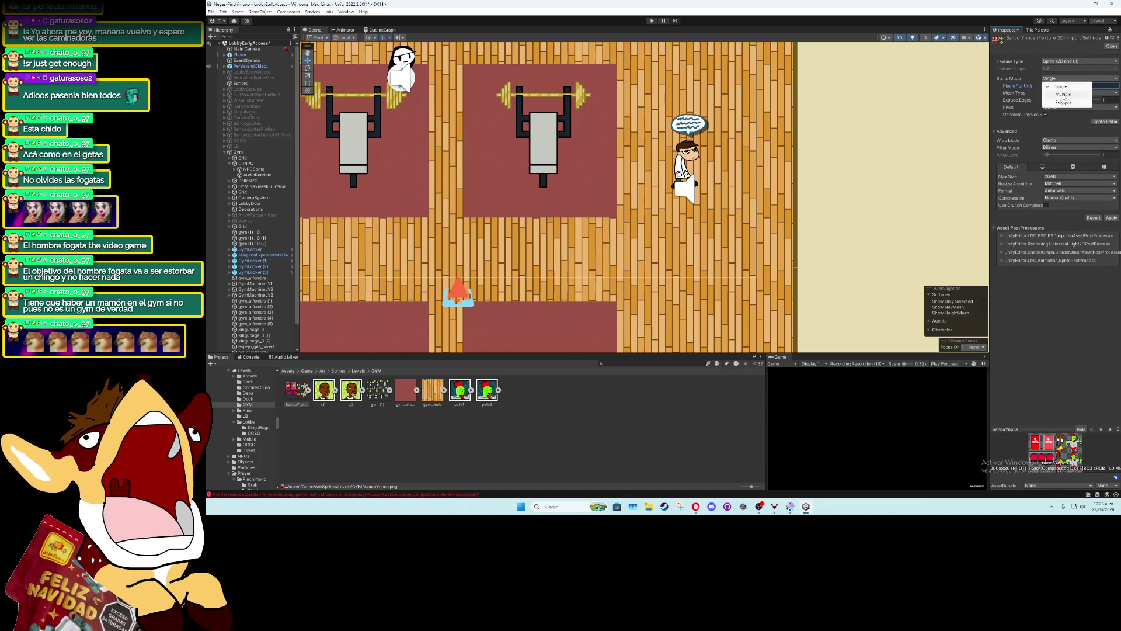
click(1064, 95)
click(1080, 141)
click(1074, 148)
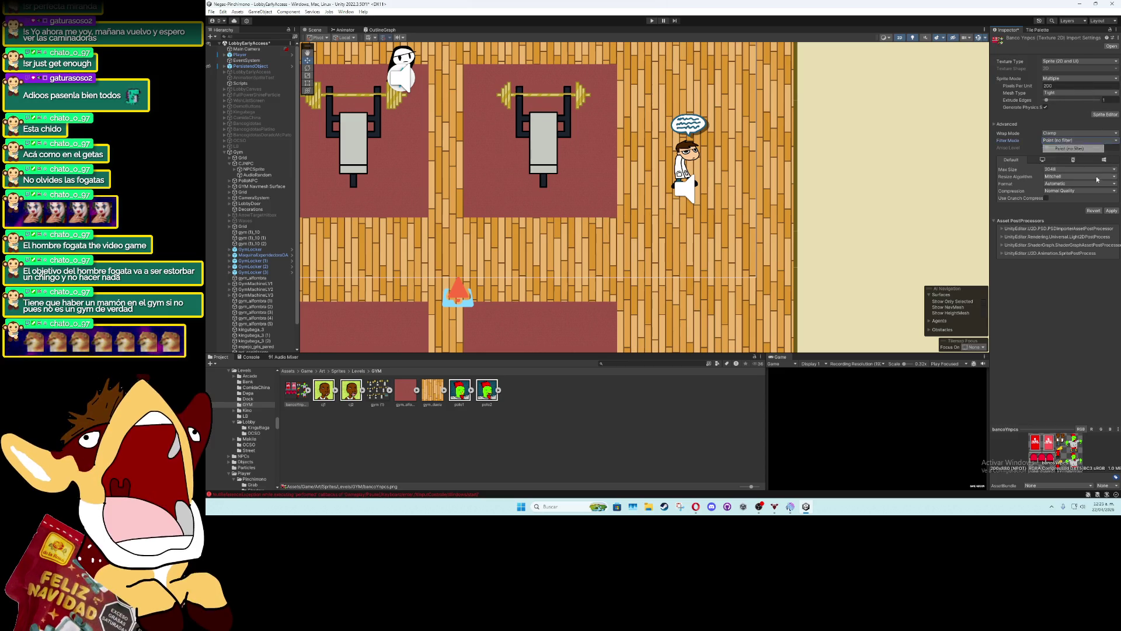
click(1106, 114)
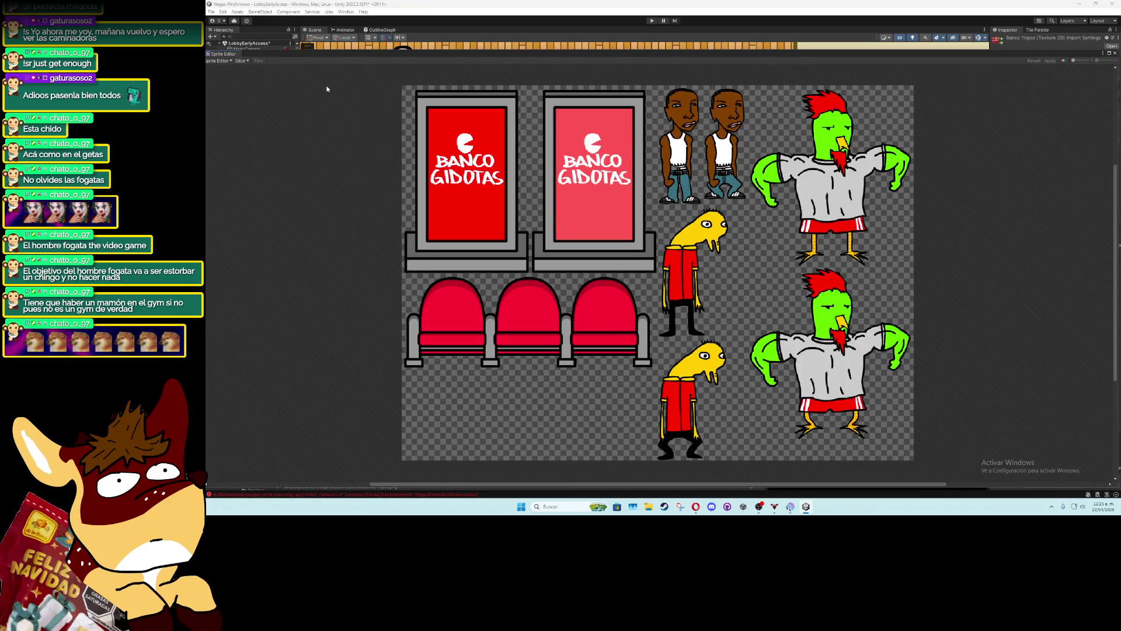
Slice the sheet automatically with a Bottom pivot
click(240, 61)
click(309, 68)
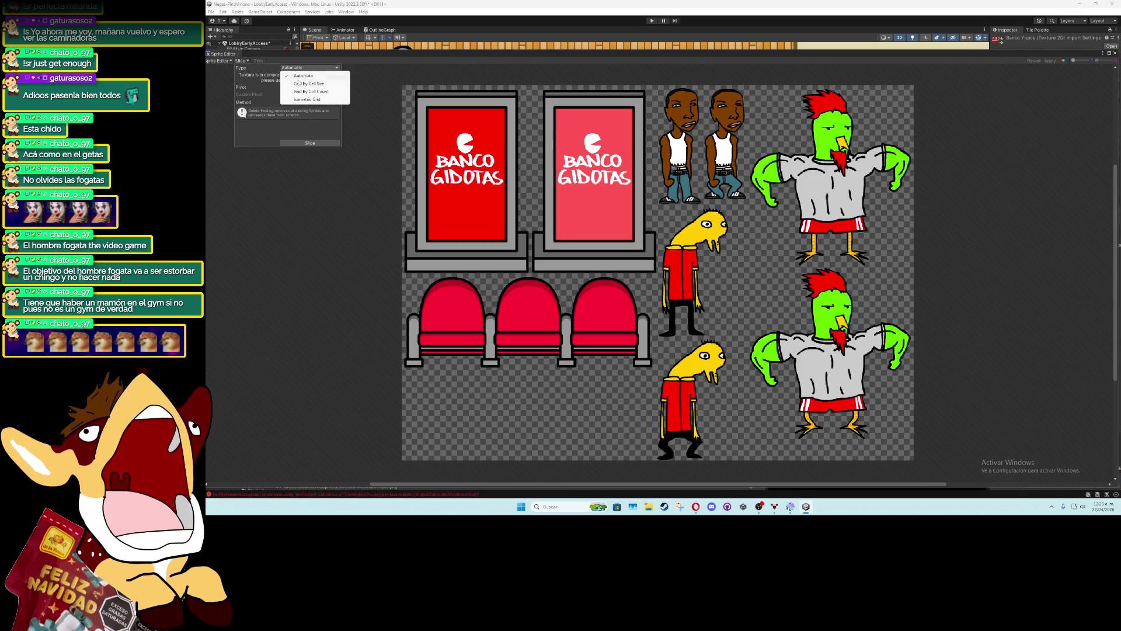
click(302, 77)
click(309, 87)
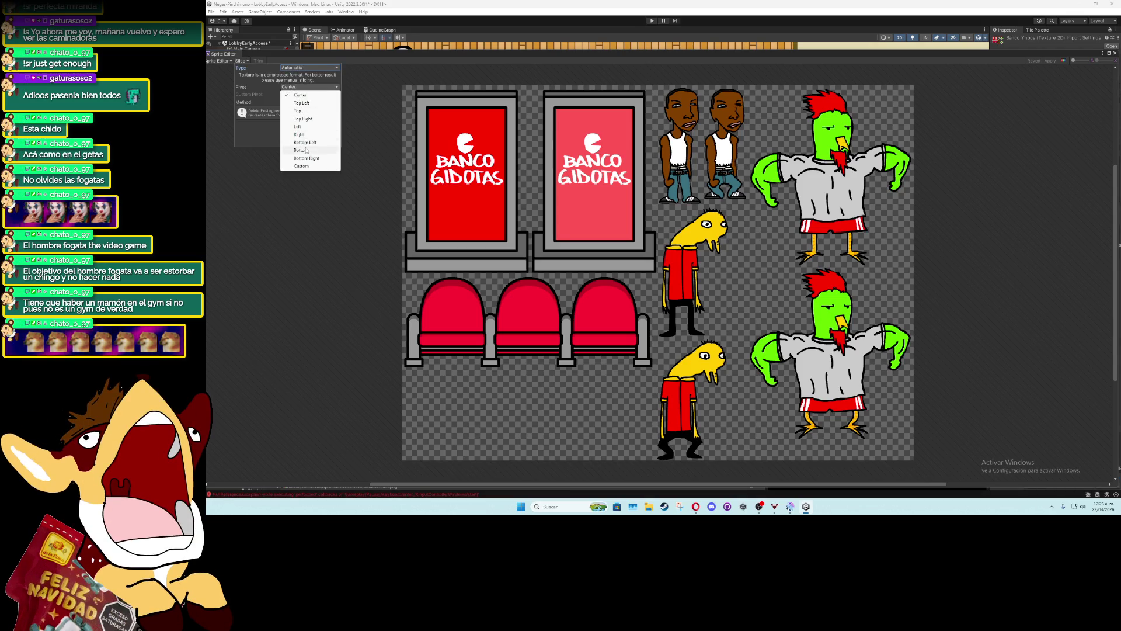
click(307, 151)
click(307, 142)
click(473, 221)
Raise the pivot points of both banner sprites
click(546, 246)
click(539, 332)
click(593, 270)
drag(595, 273, 596, 253)
click(473, 262)
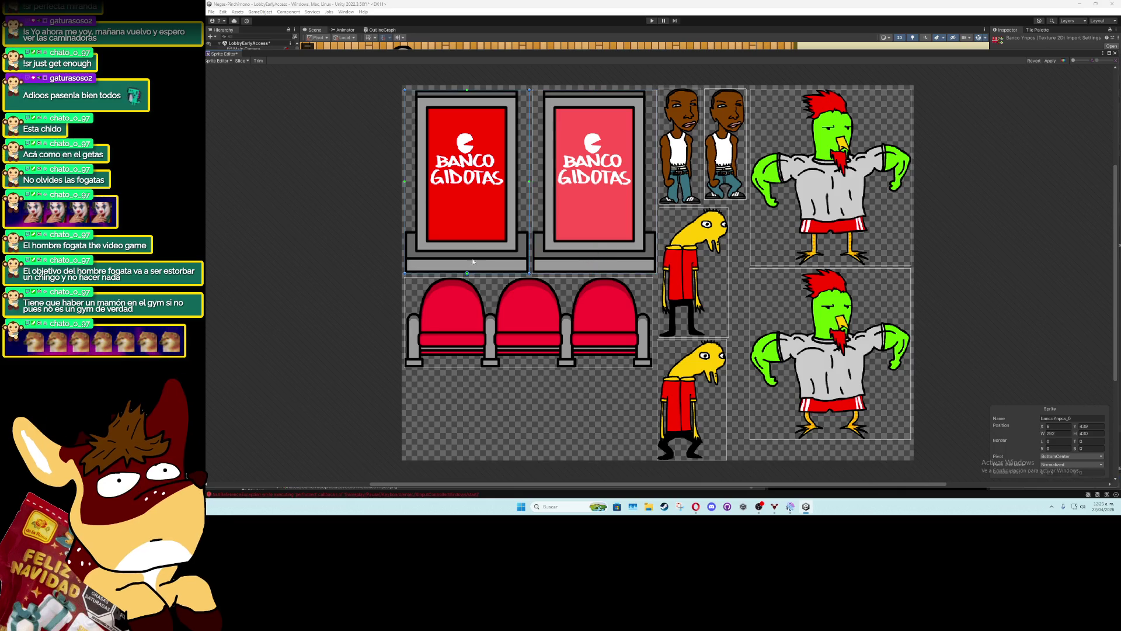
drag(467, 273, 468, 251)
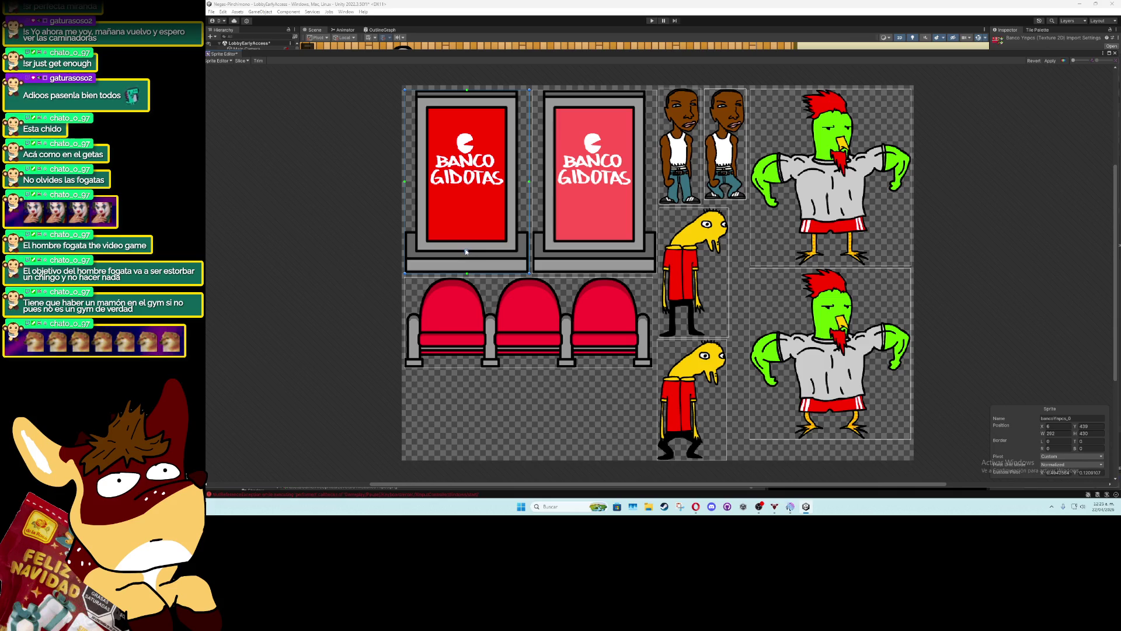
click(590, 253)
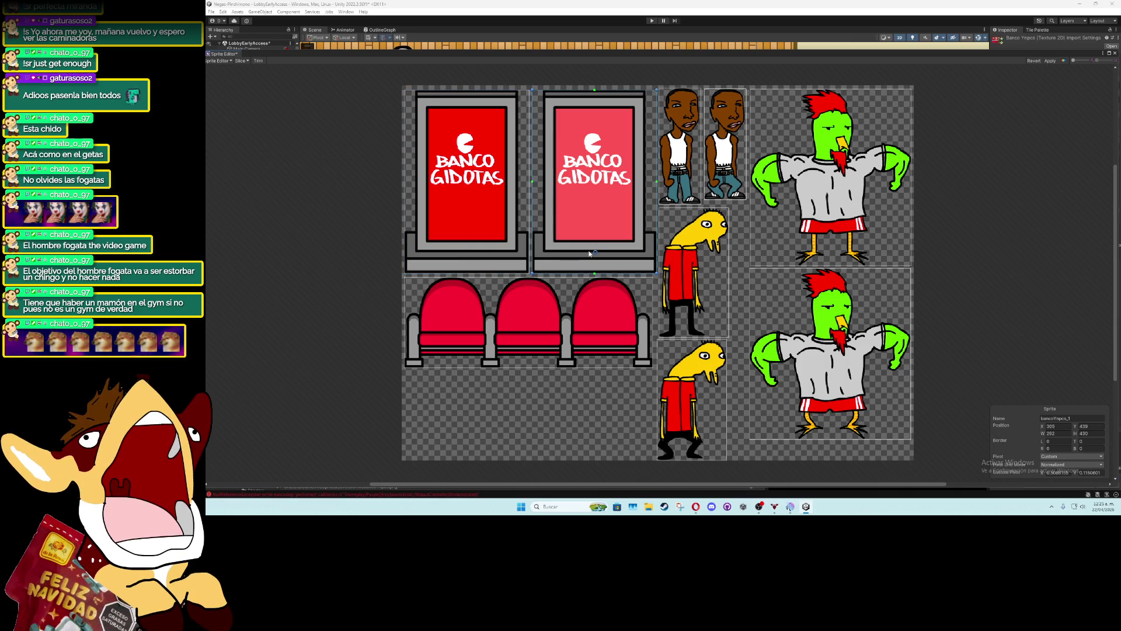
click(459, 225)
click(561, 243)
drag(592, 253, 592, 252)
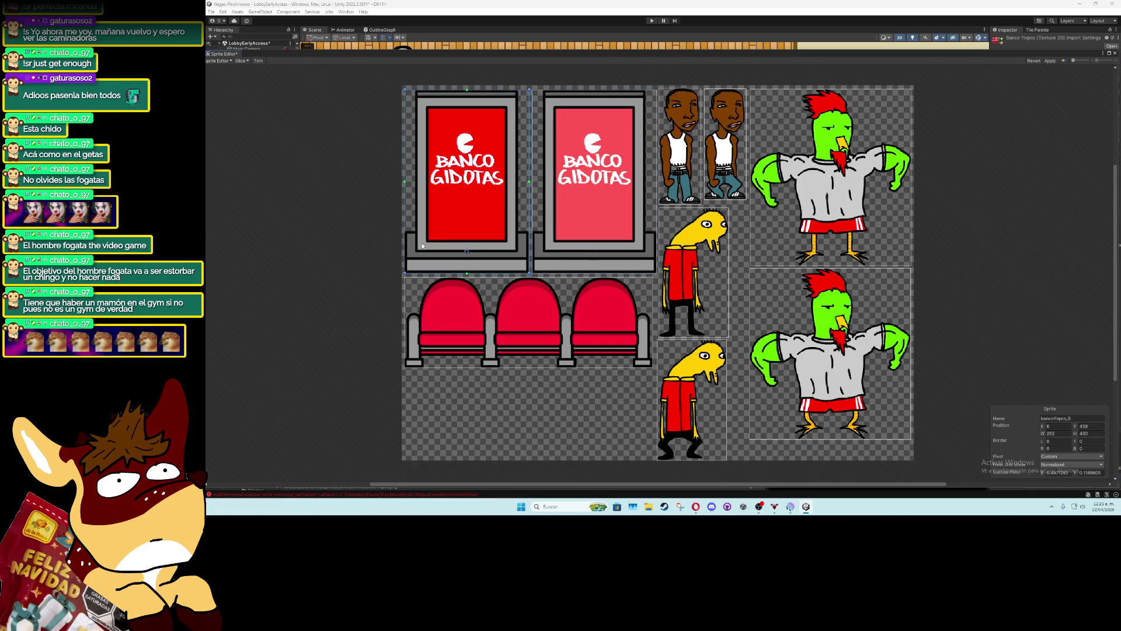
Shift the yellow bird's and chairs' pivots, then apply the slicing and close the editor
click(693, 167)
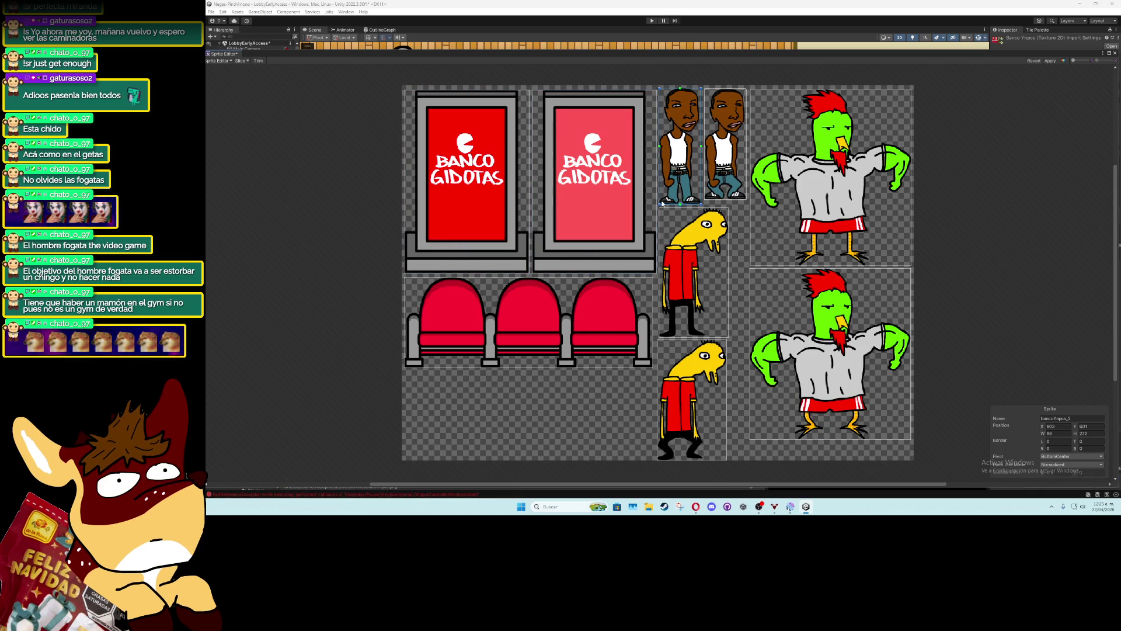
click(833, 263)
click(772, 384)
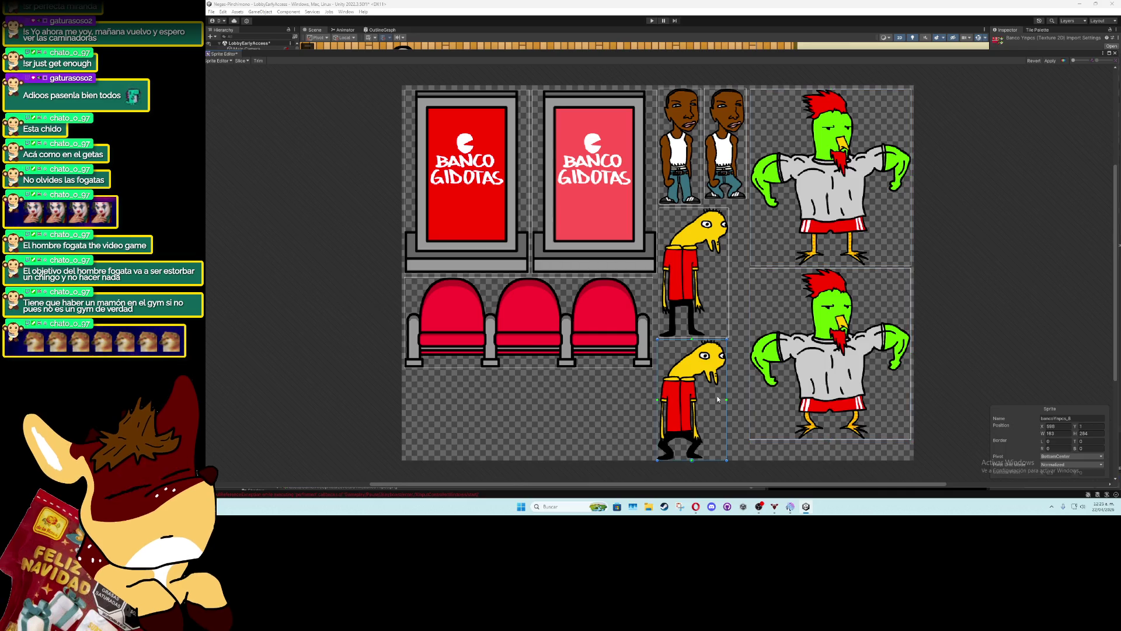
click(703, 402)
drag(694, 461, 682, 461)
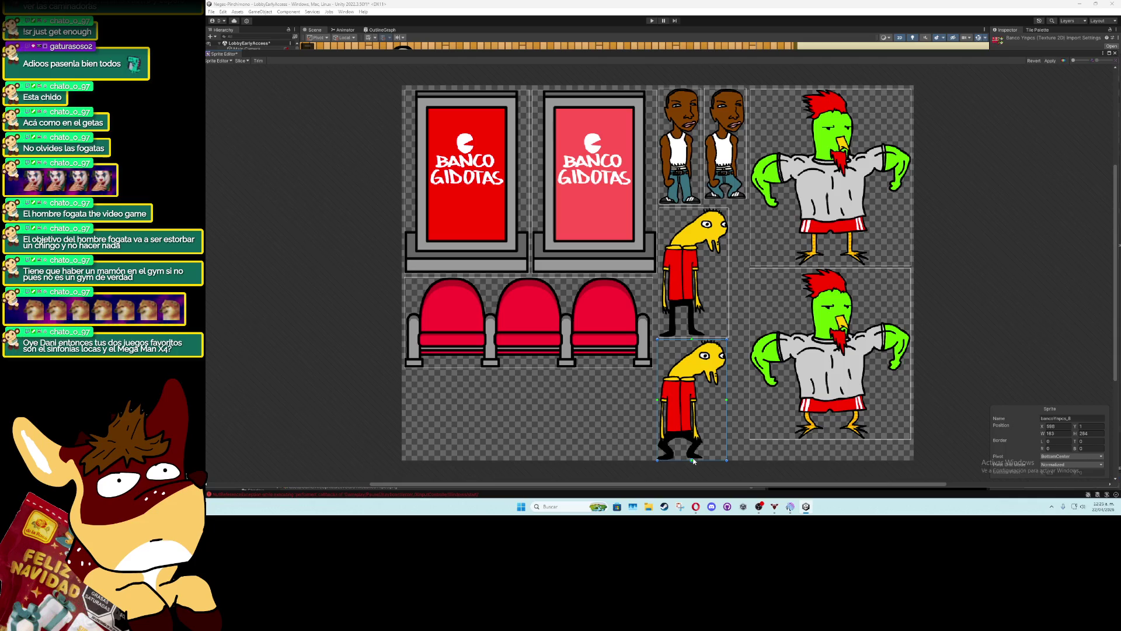
click(709, 331)
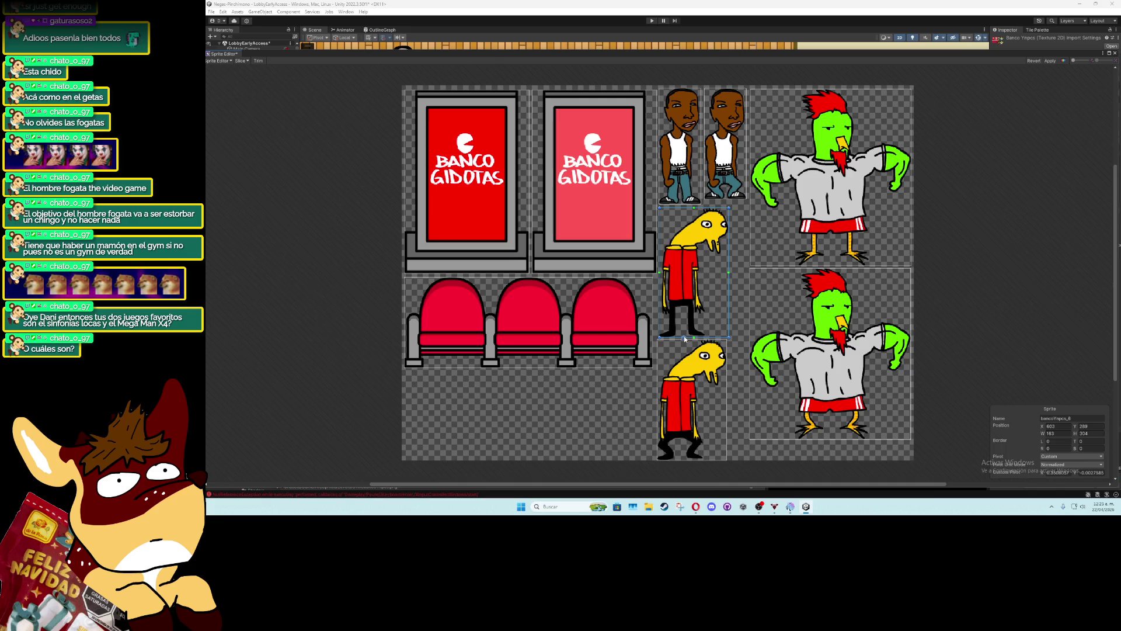
click(530, 366)
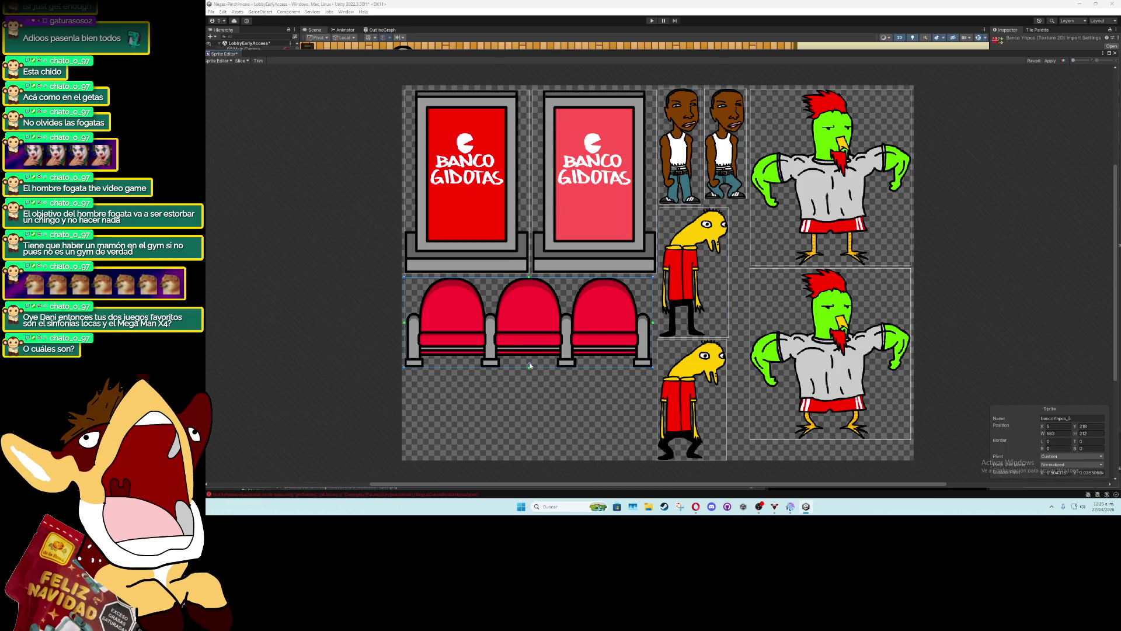
drag(529, 358, 528, 357)
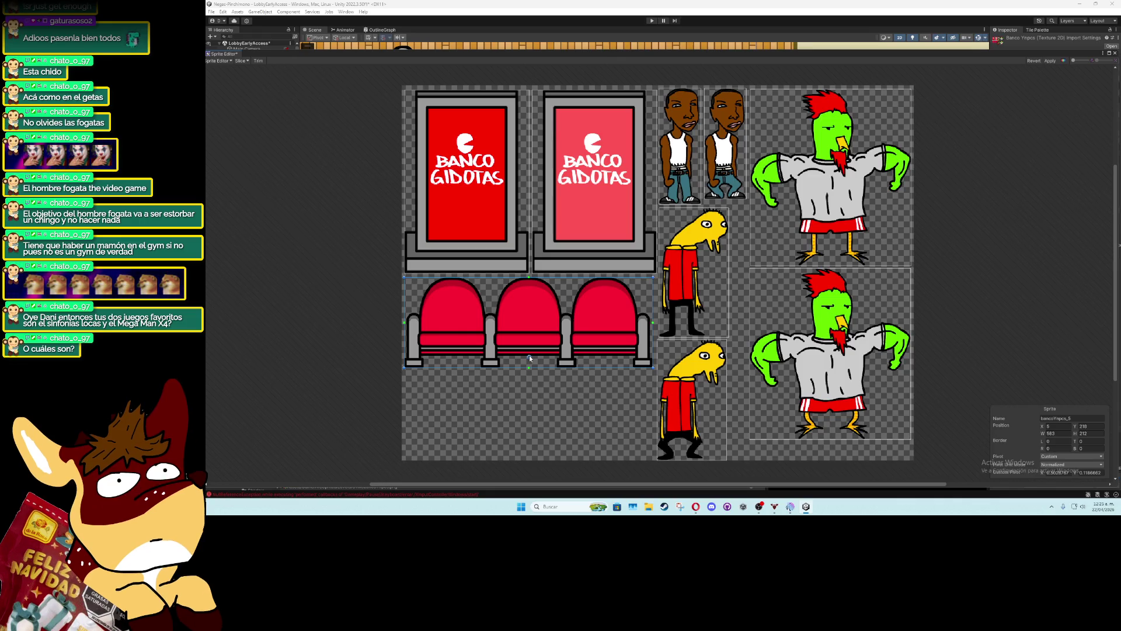
click(1050, 61)
click(1115, 53)
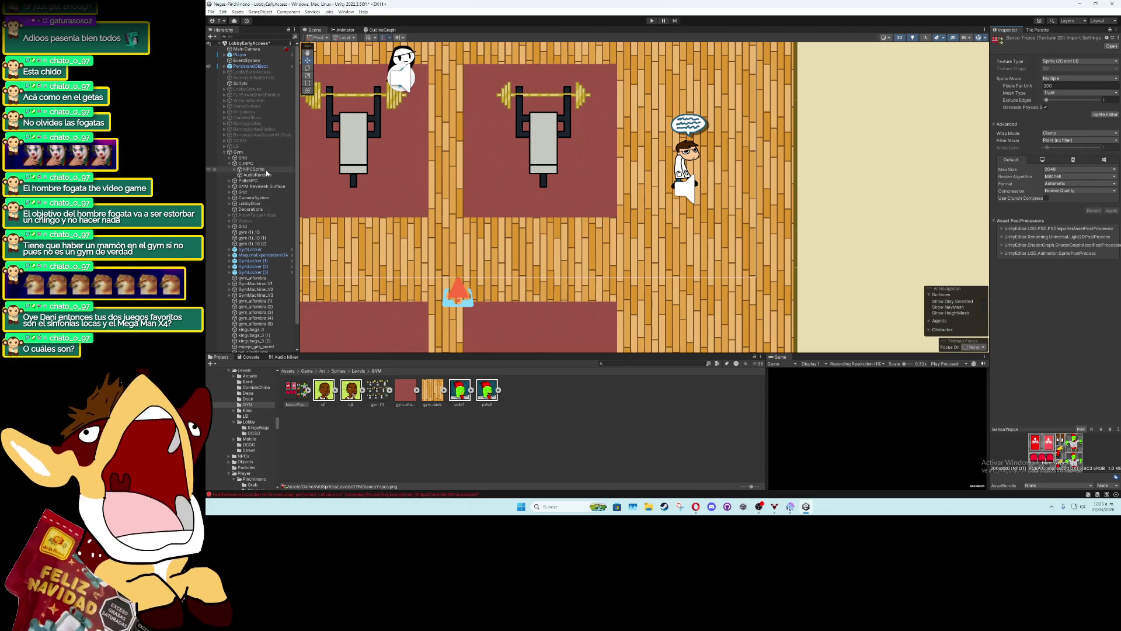
Select CJNPC and expand bancoYnpcs to list its sliced sign, bench and NPC sprites
click(246, 163)
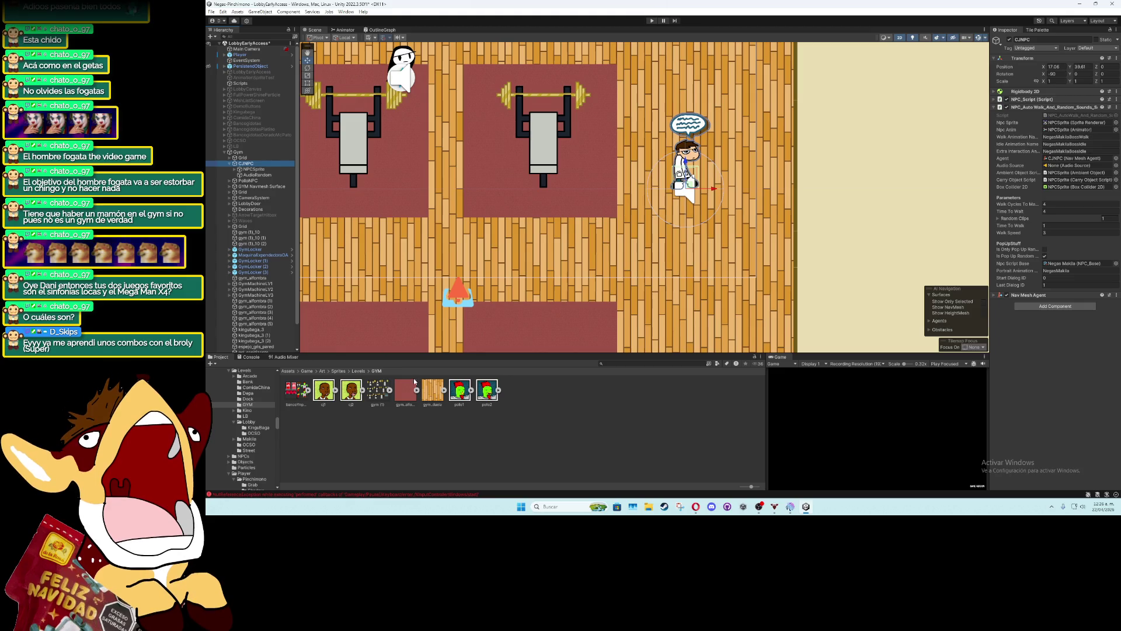
click(308, 390)
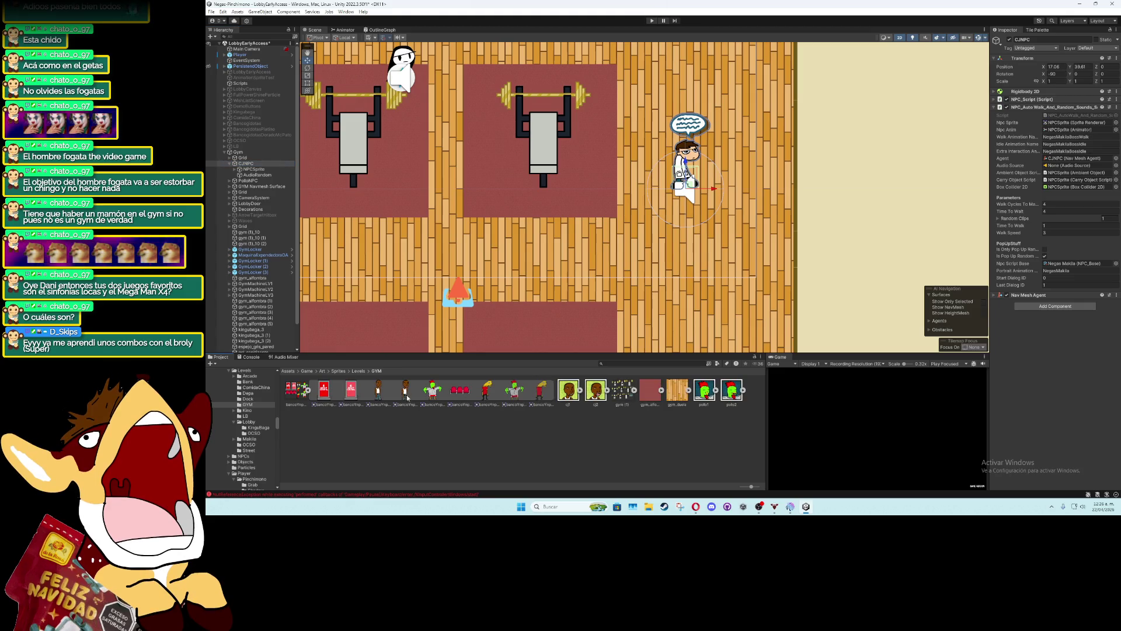
Assign the man sprite to CJNPC's NPCSprite and rooster sprite bancoYnpcs_4 to PolloNPC's
mouse_move(387, 395)
mouse_down()
mouse_move(444, 362)
mouse_move(970, 175)
mouse_move(995, 116)
mouse_up()
click(254, 168)
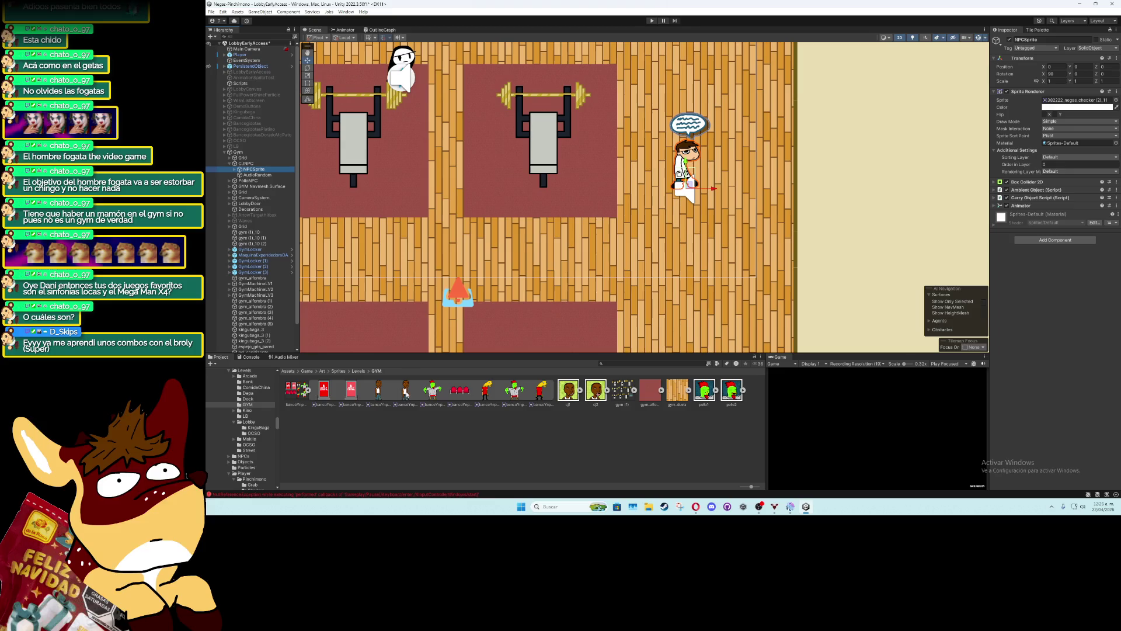
mouse_move(406, 394)
mouse_down()
mouse_move(671, 313)
mouse_move(1074, 106)
mouse_up()
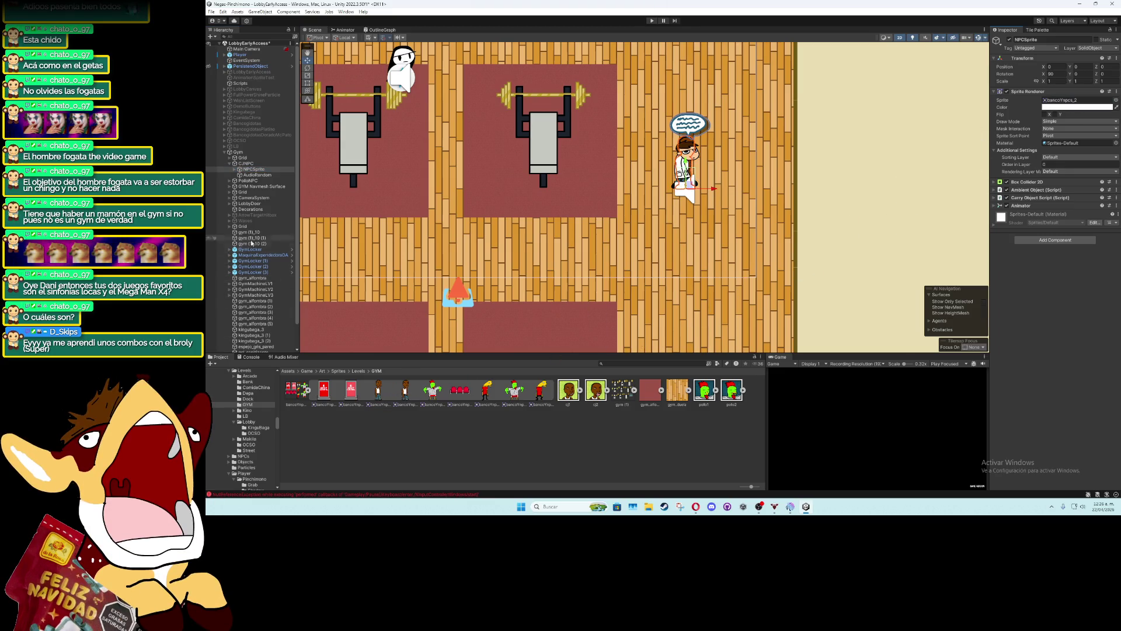
click(230, 181)
click(248, 187)
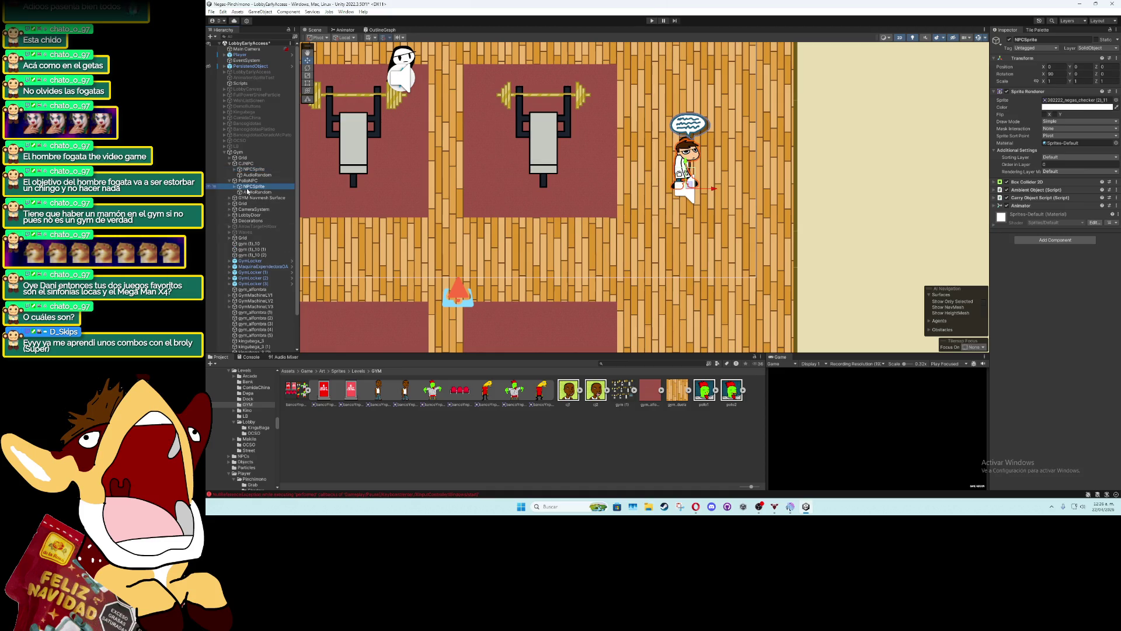
mouse_move(437, 393)
mouse_down()
mouse_move(952, 117)
mouse_move(1073, 100)
mouse_up()
Move PolloNPC below CJNPC and place its talk icon above the rooster's head
click(248, 181)
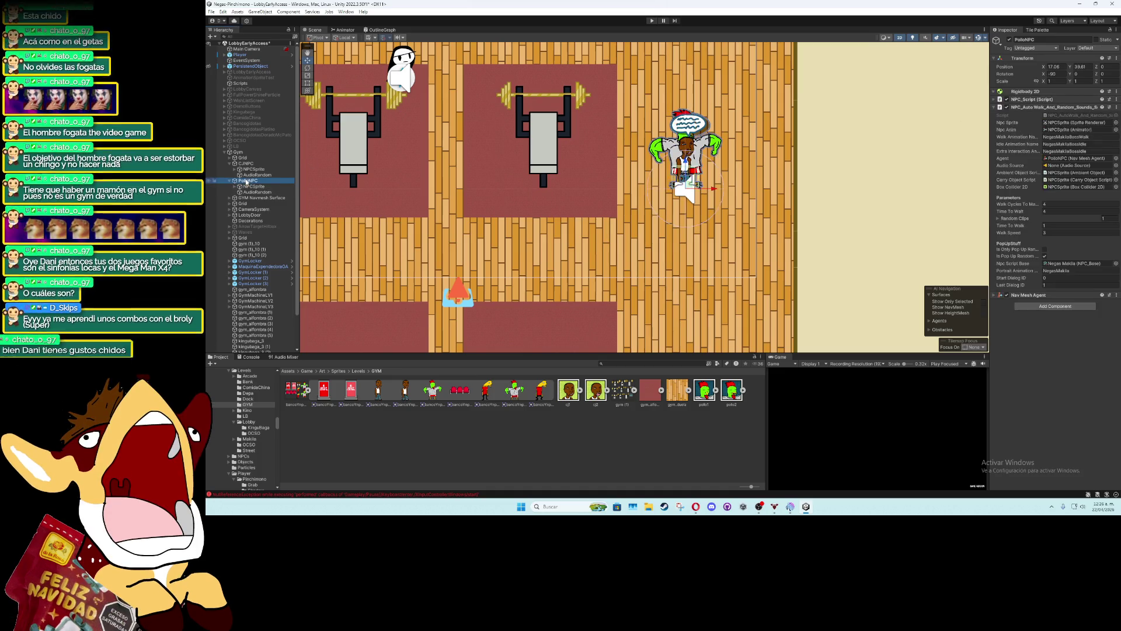
drag(691, 186, 690, 305)
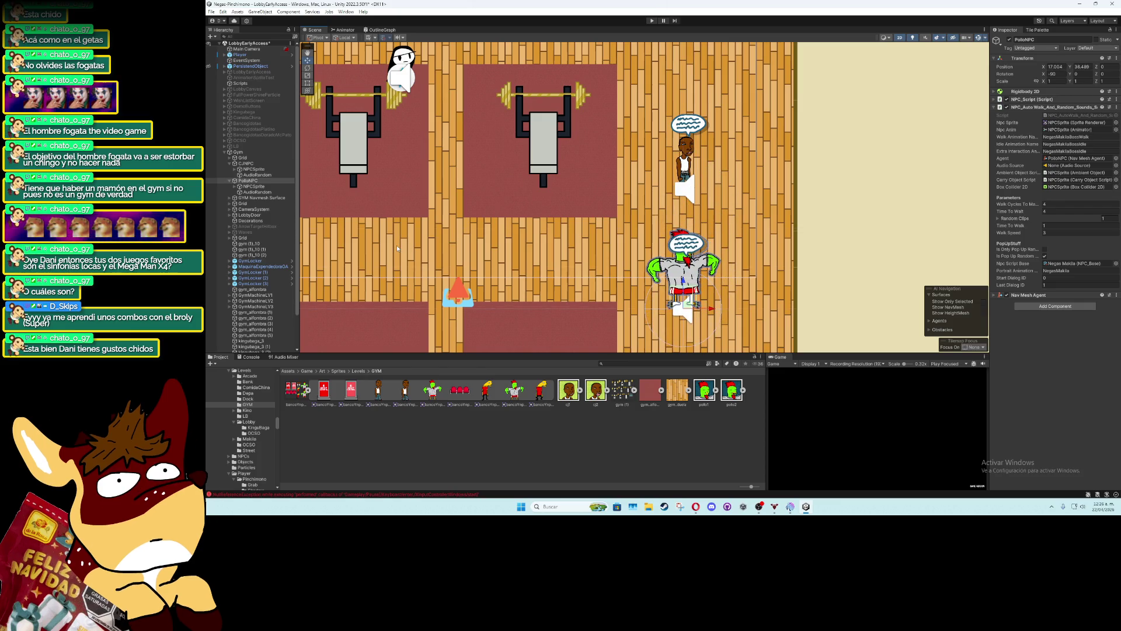
click(235, 187)
click(255, 192)
mouse_move(692, 244)
mouse_down()
mouse_move(699, 228)
mouse_move(681, 230)
mouse_move(673, 217)
mouse_up()
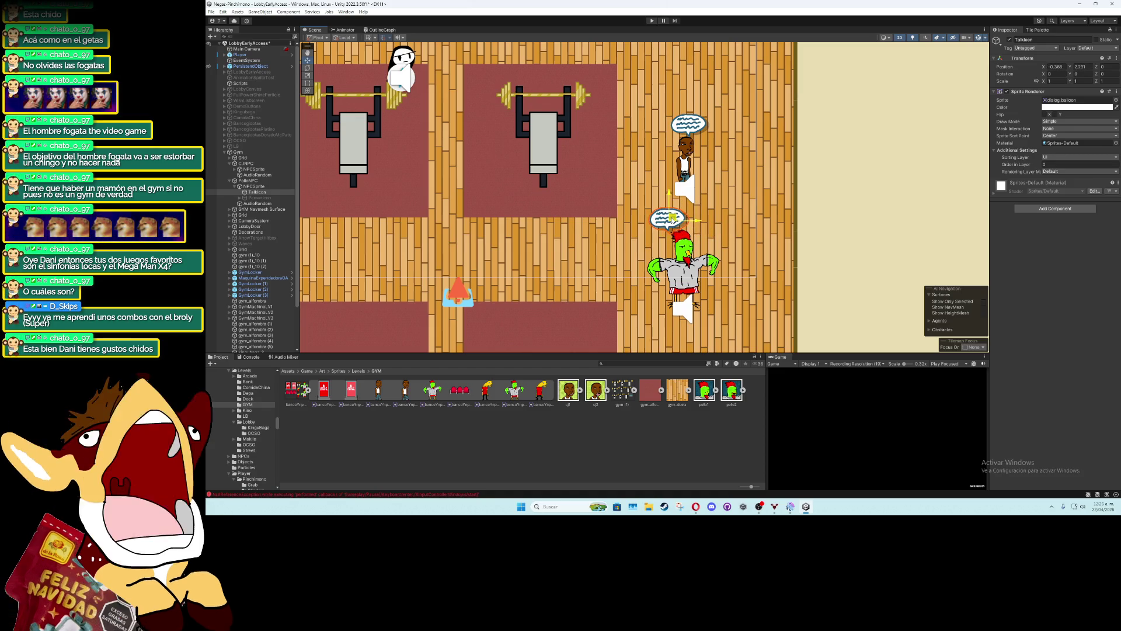
Select CJNPC's NPCSprite child to inspect its components
click(231, 181)
click(231, 164)
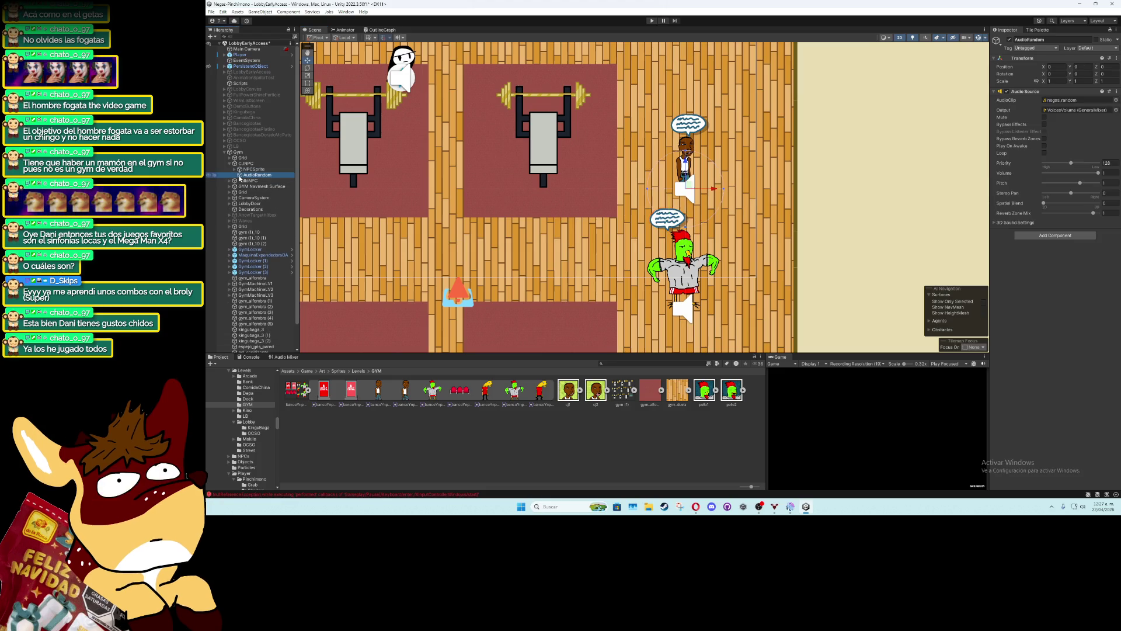
click(244, 169)
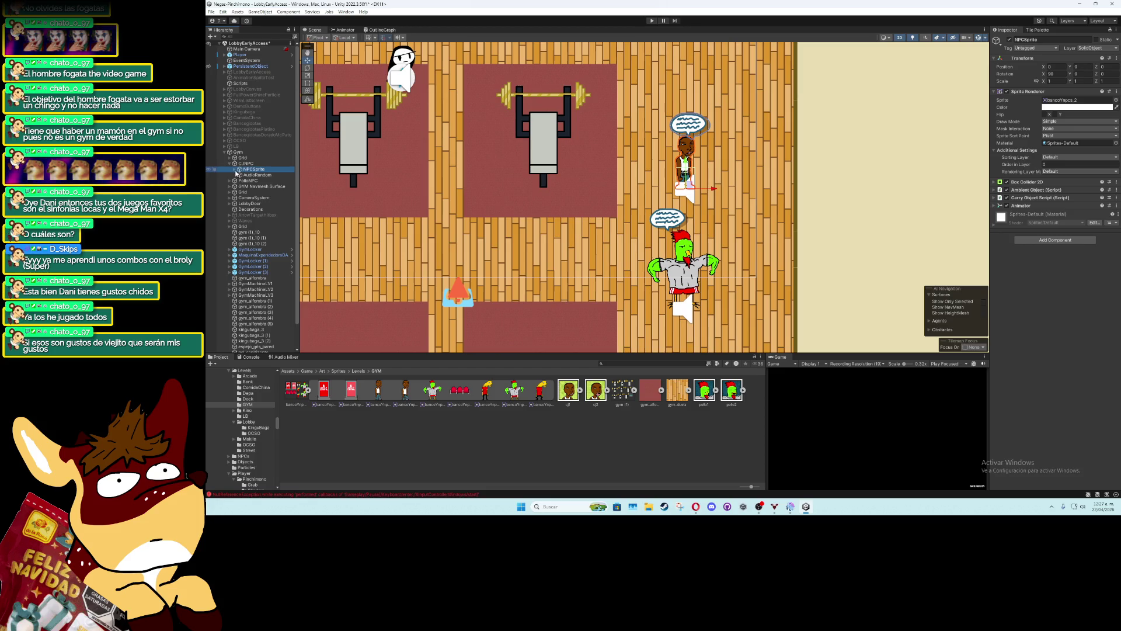
Open the Animation window on CJNPC's NPCSprite, dock it over the scene, and check its clips
click(346, 11)
mouse_move(399, 138)
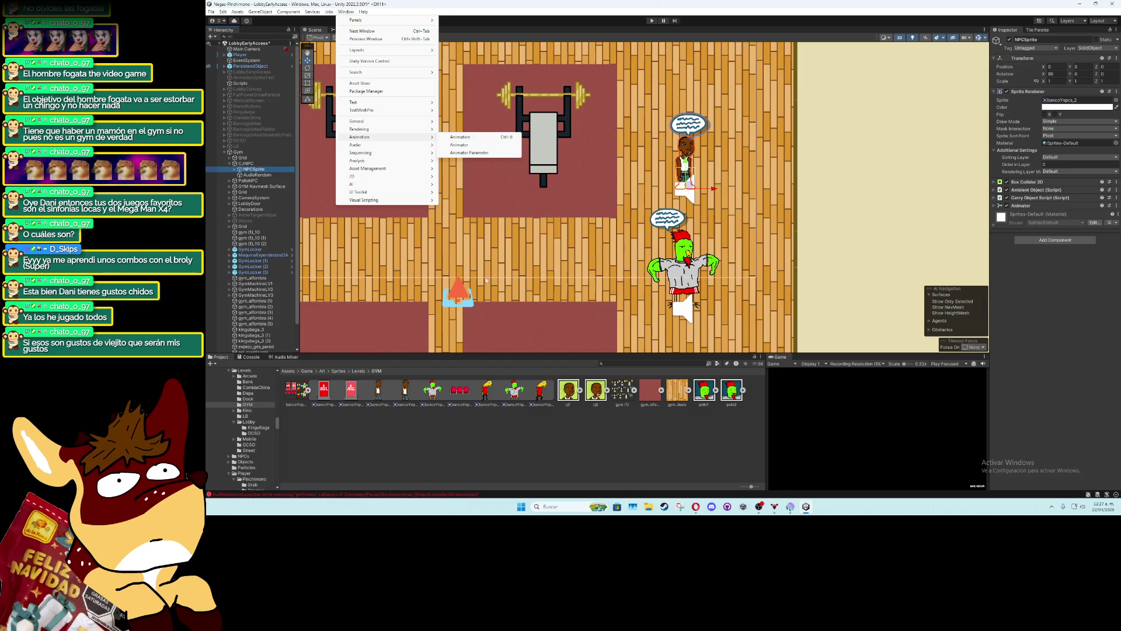
click(500, 404)
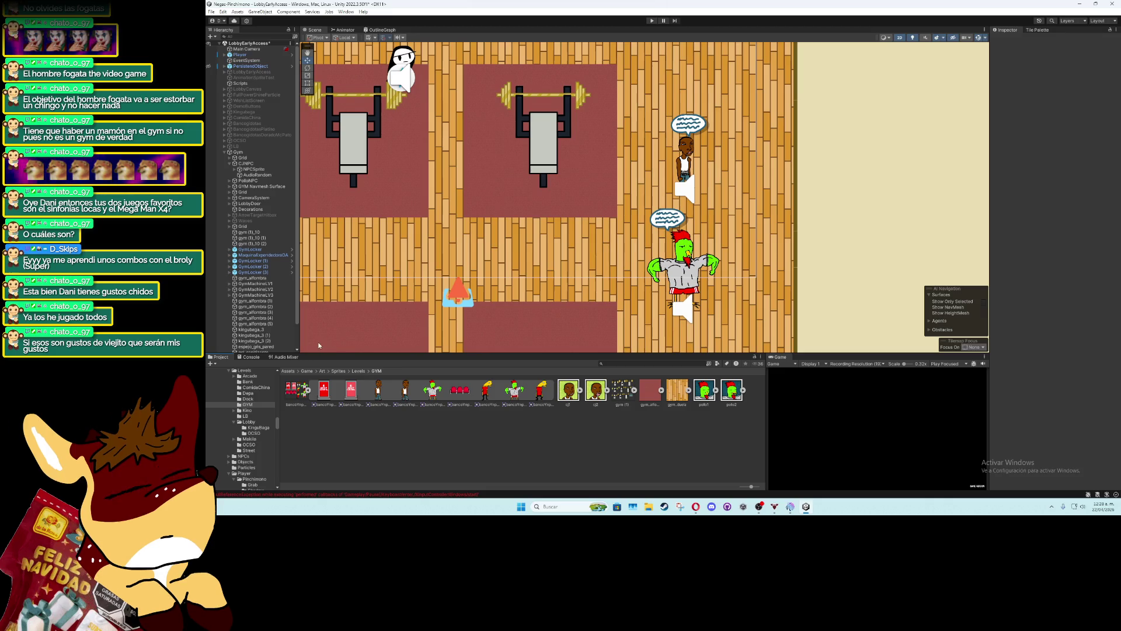
click(261, 182)
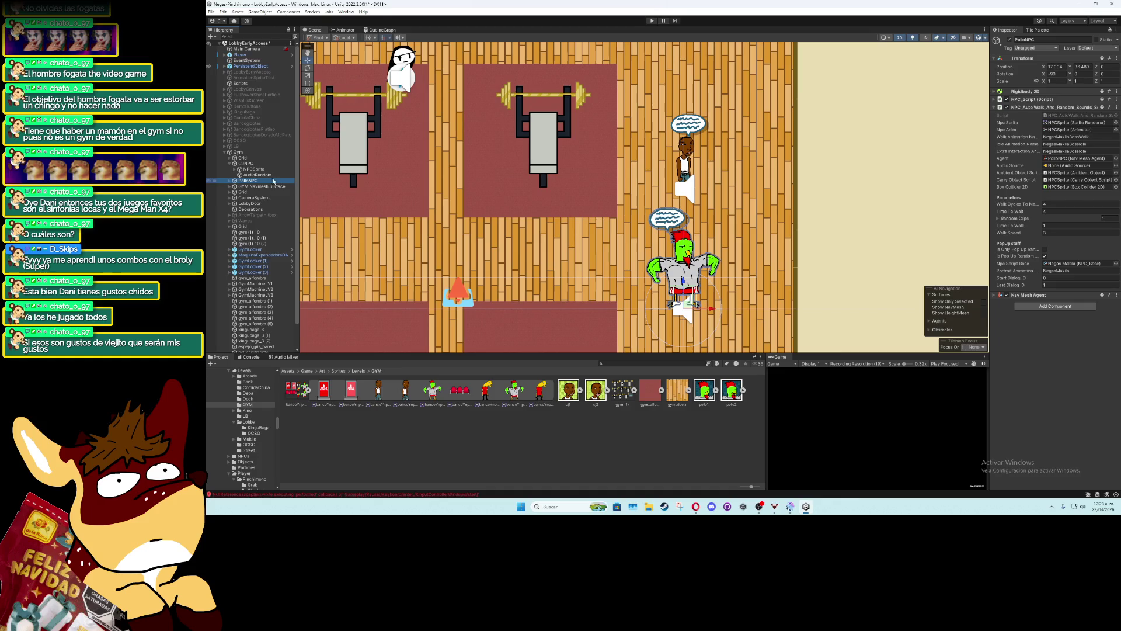
click(254, 168)
click(346, 12)
mouse_move(409, 137)
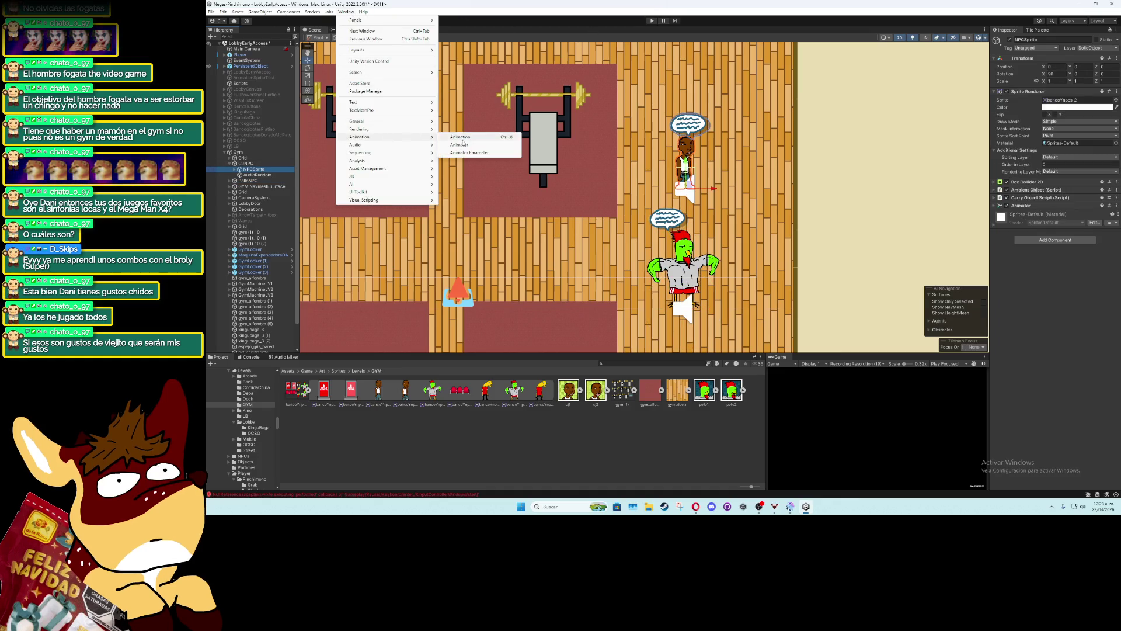
click(461, 137)
mouse_move(792, 379)
mouse_down()
mouse_move(706, 317)
mouse_move(645, 237)
mouse_up()
click(578, 250)
click(610, 301)
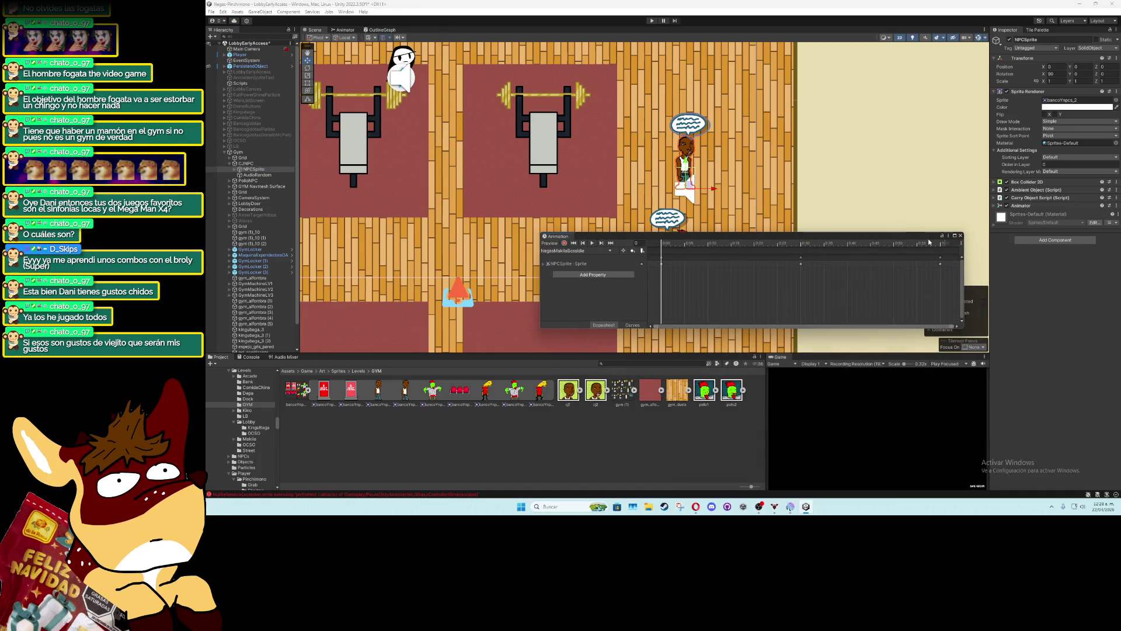
Remove the Animator component from the NPC sprite
click(961, 235)
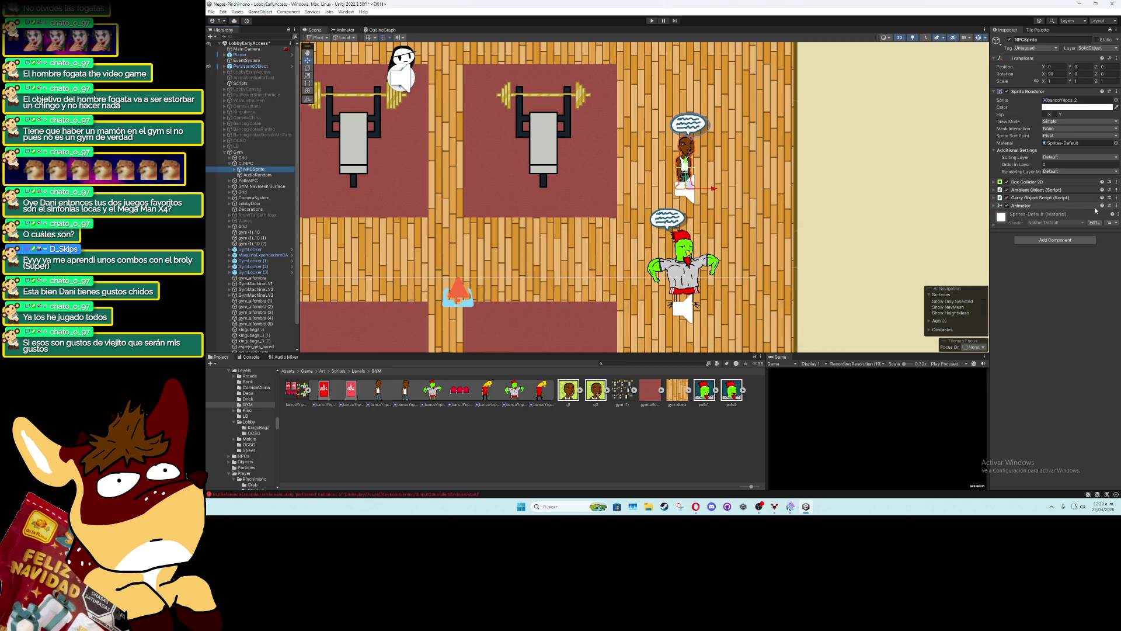
click(1115, 206)
click(1069, 226)
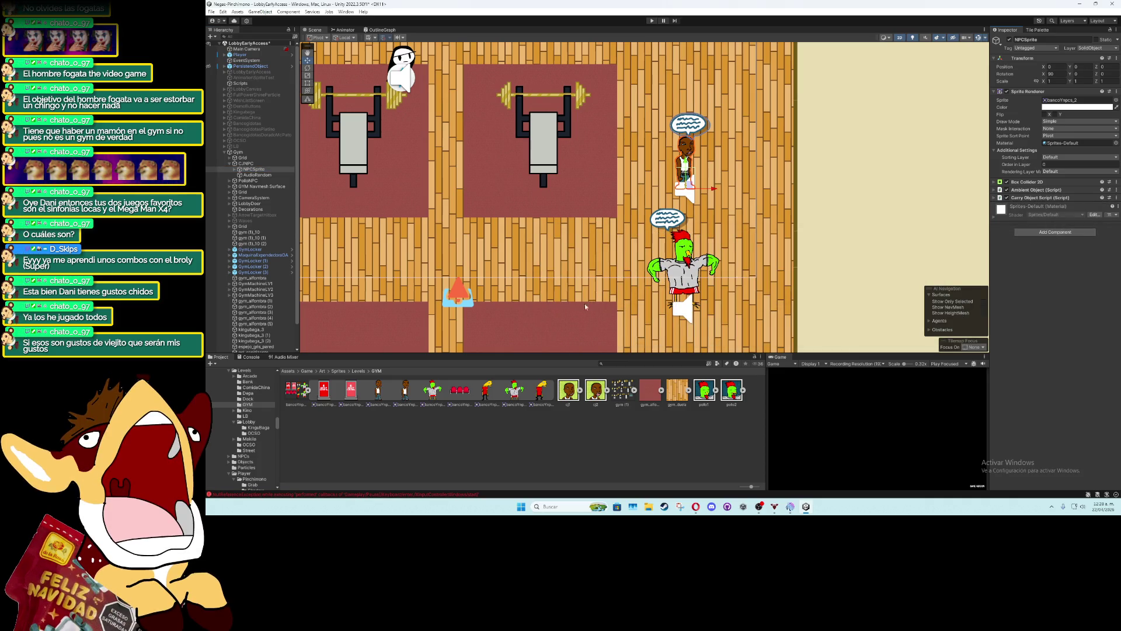
Start creating a new animation clip and browse to Art/Animations/NPCs
click(347, 12)
mouse_move(409, 139)
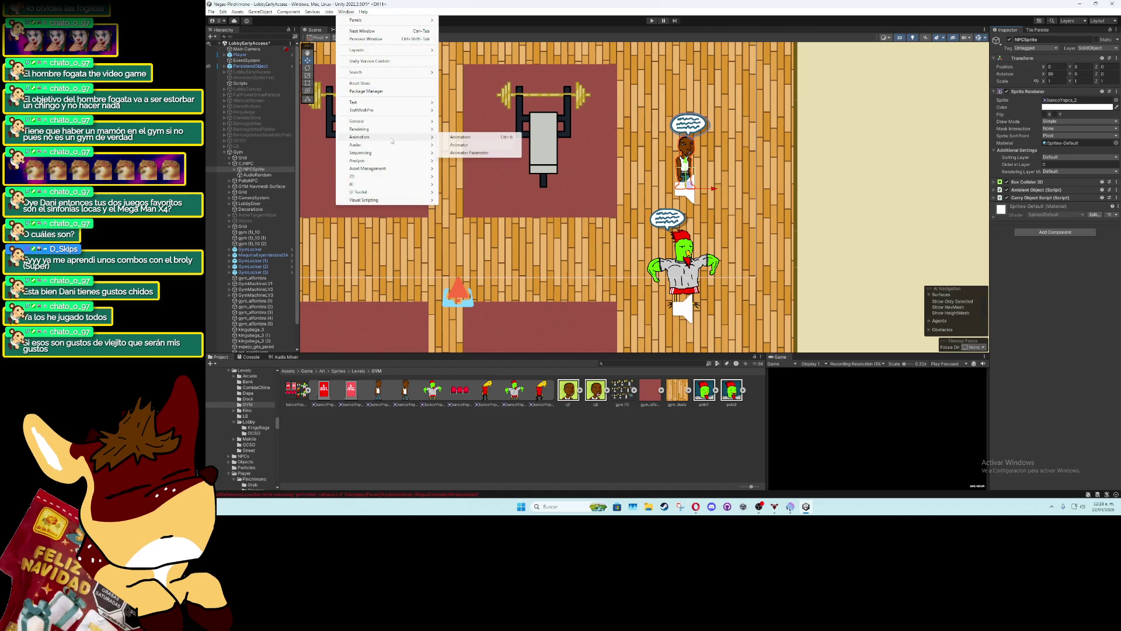
click(450, 138)
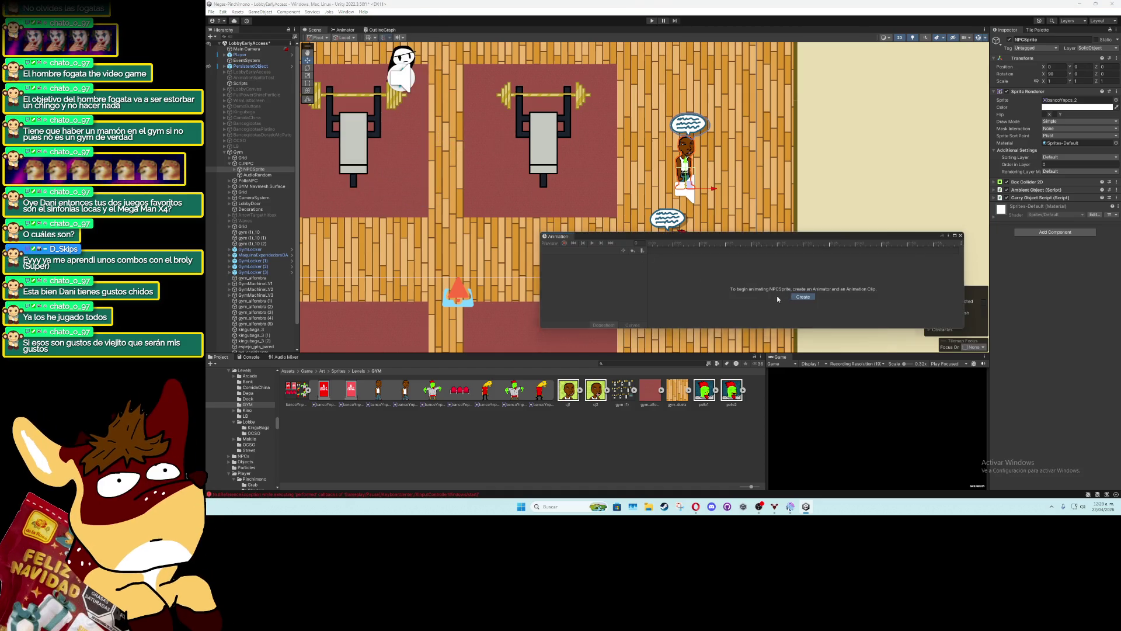
click(803, 296)
click(707, 258)
double_click(569, 295)
double_click(562, 334)
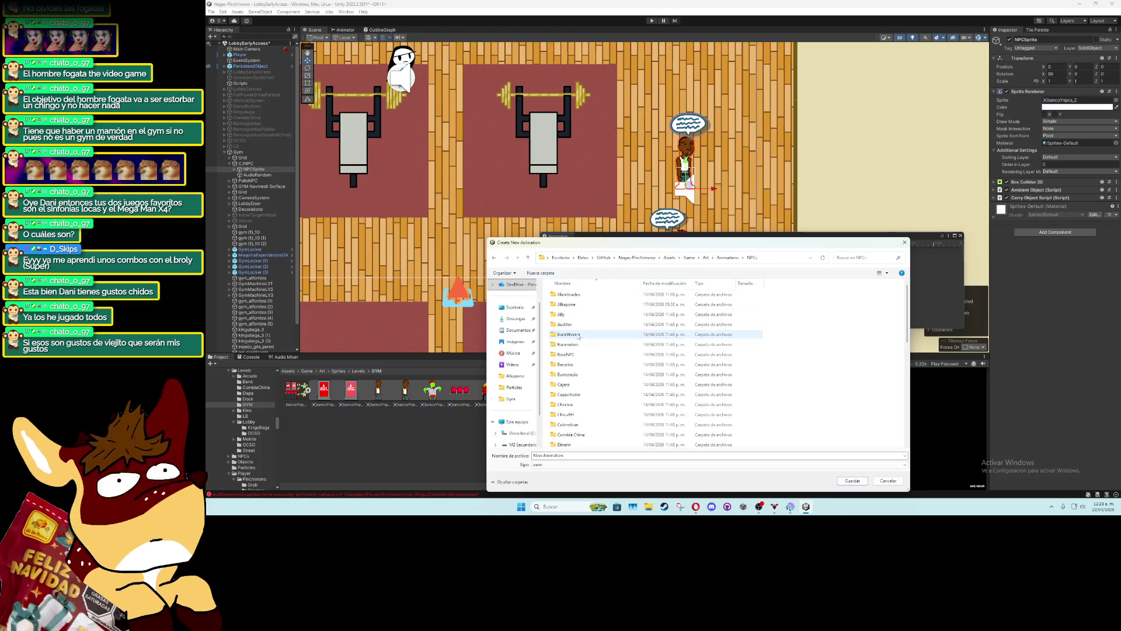
Create a GYM folder there and save the new clip as cejota_idle
right_click(775, 279)
mouse_move(792, 375)
click(877, 376)
text(GYM)
key(Return)
key(Return)
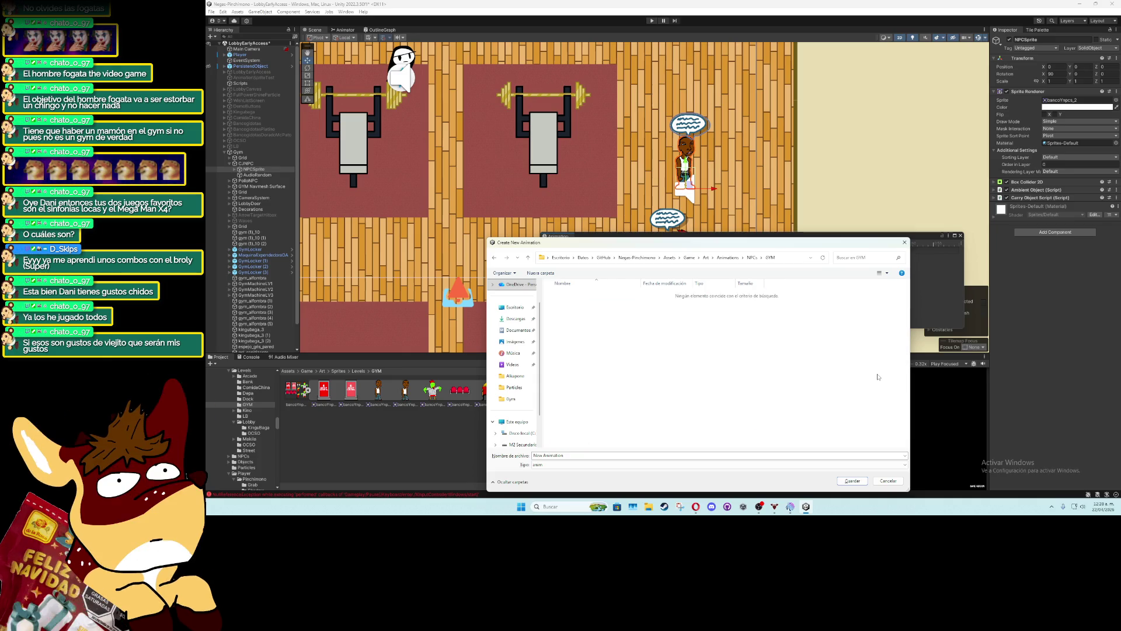
text(cejota_id)
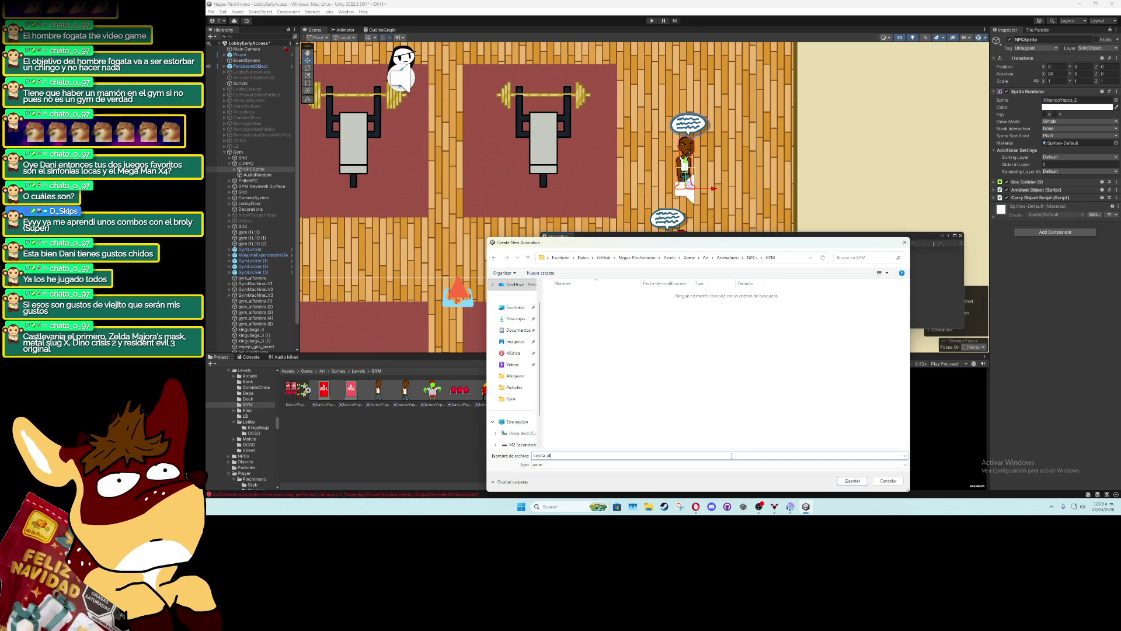
text( le)
key(Return)
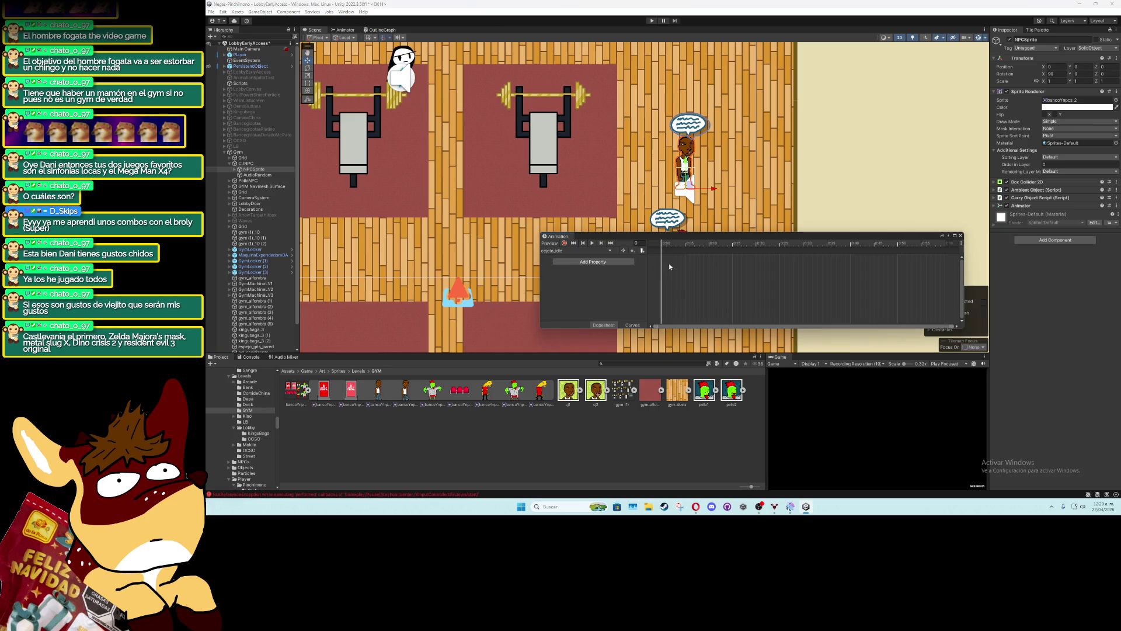
Add a Sprite Renderer Sprite track to cejota_idle, keyframe the sprite frames, and preview it
click(593, 261)
click(708, 271)
click(732, 277)
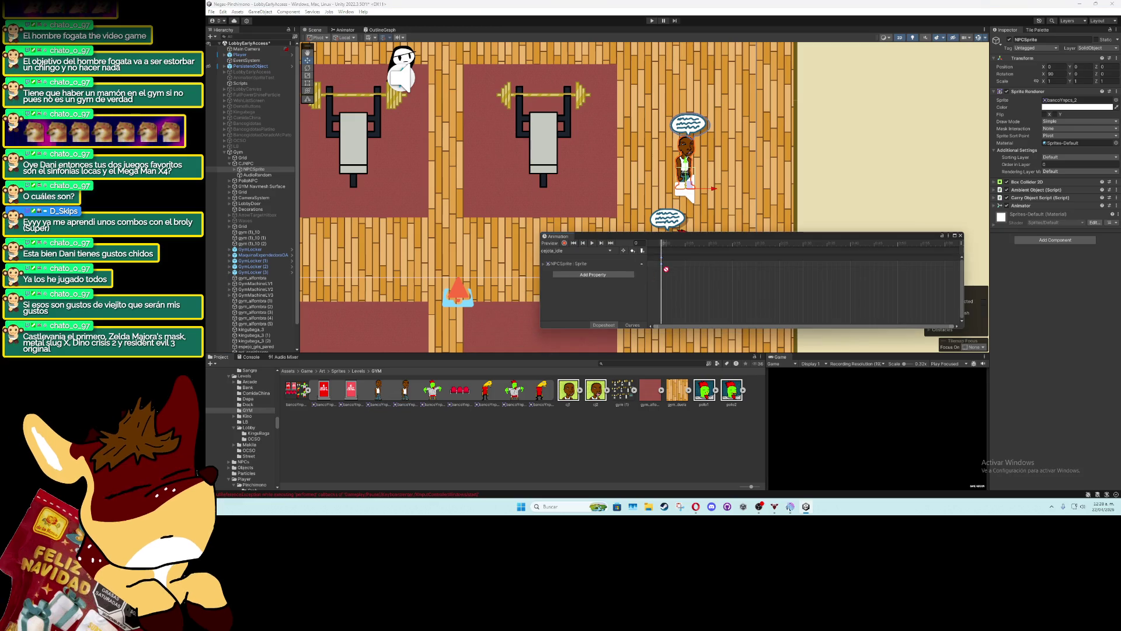
scroll(896, 261, down, 5)
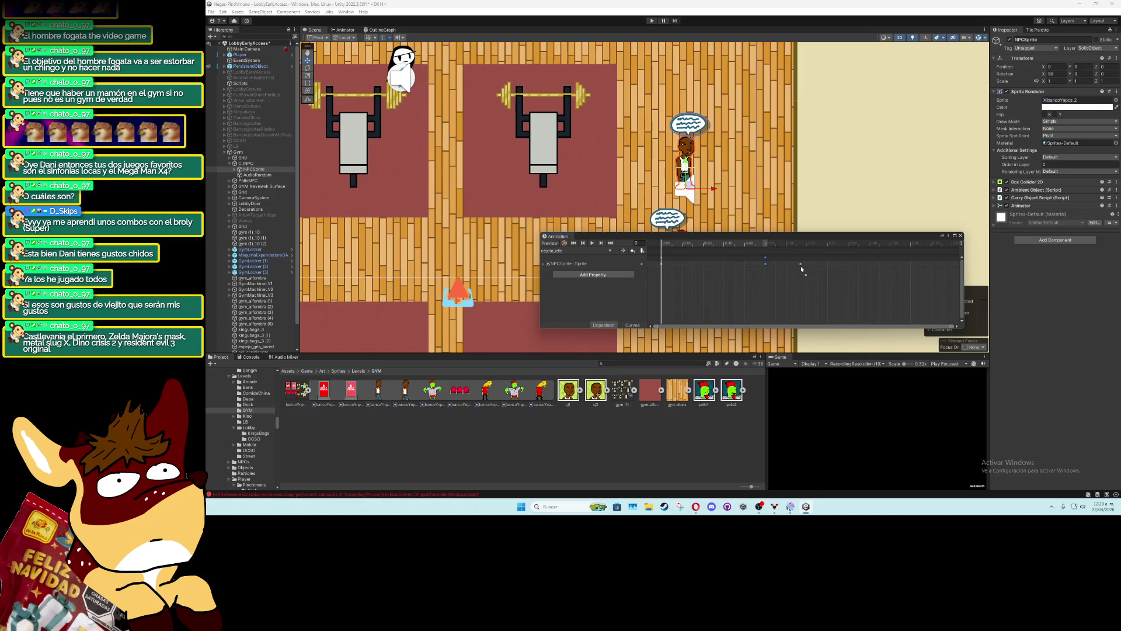
drag(785, 264, 724, 266)
click(592, 243)
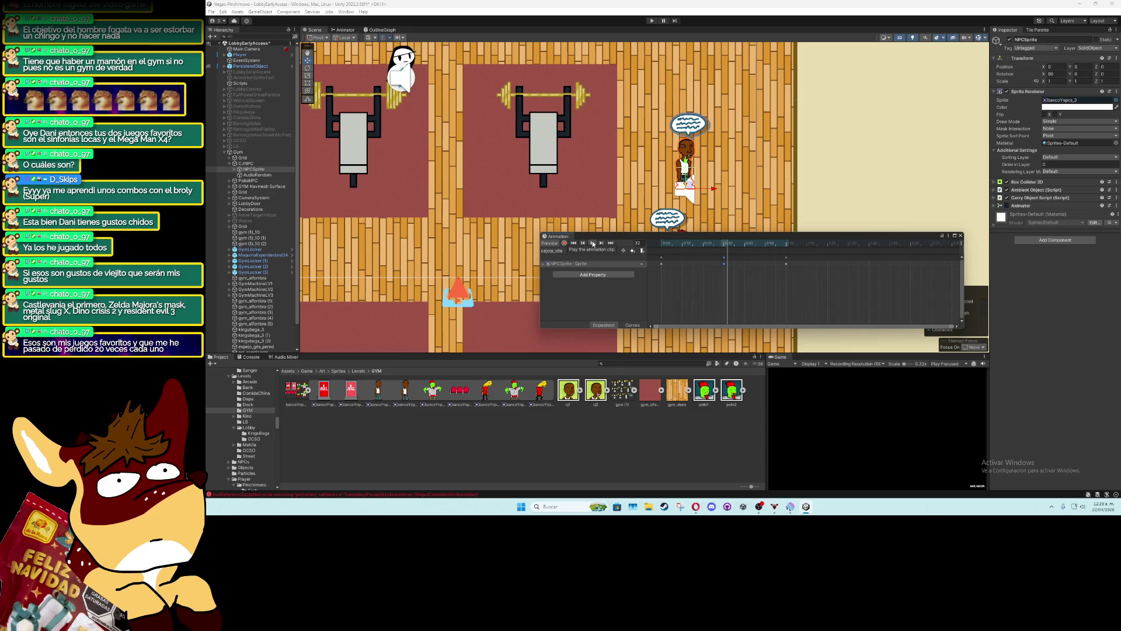
click(593, 244)
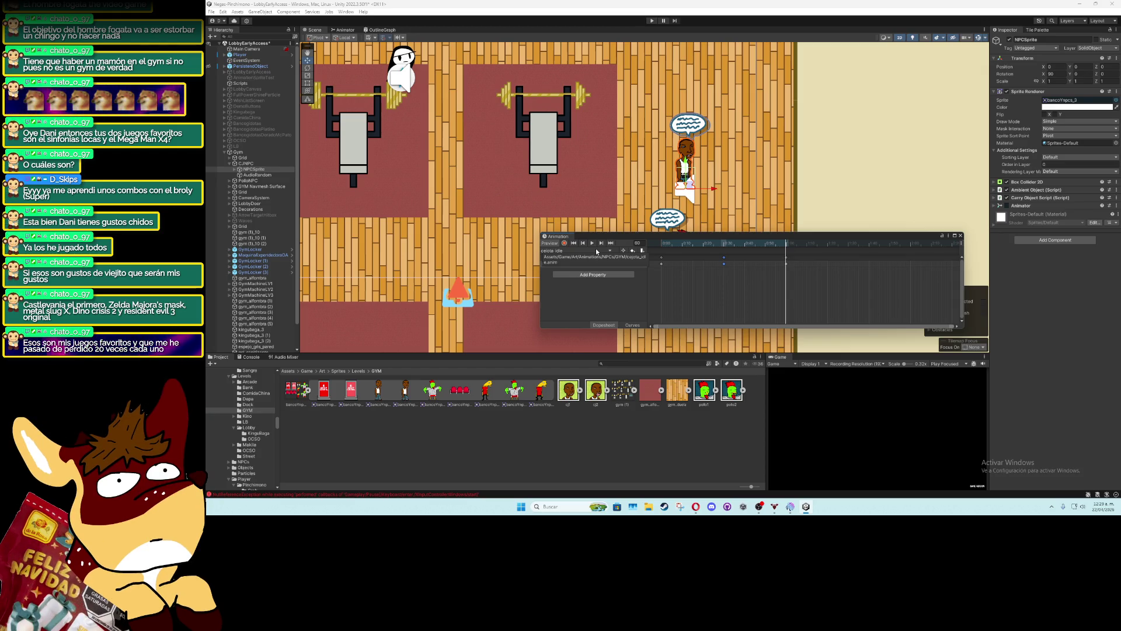
Create a second animation clip named cejota_Walk
click(596, 250)
click(592, 270)
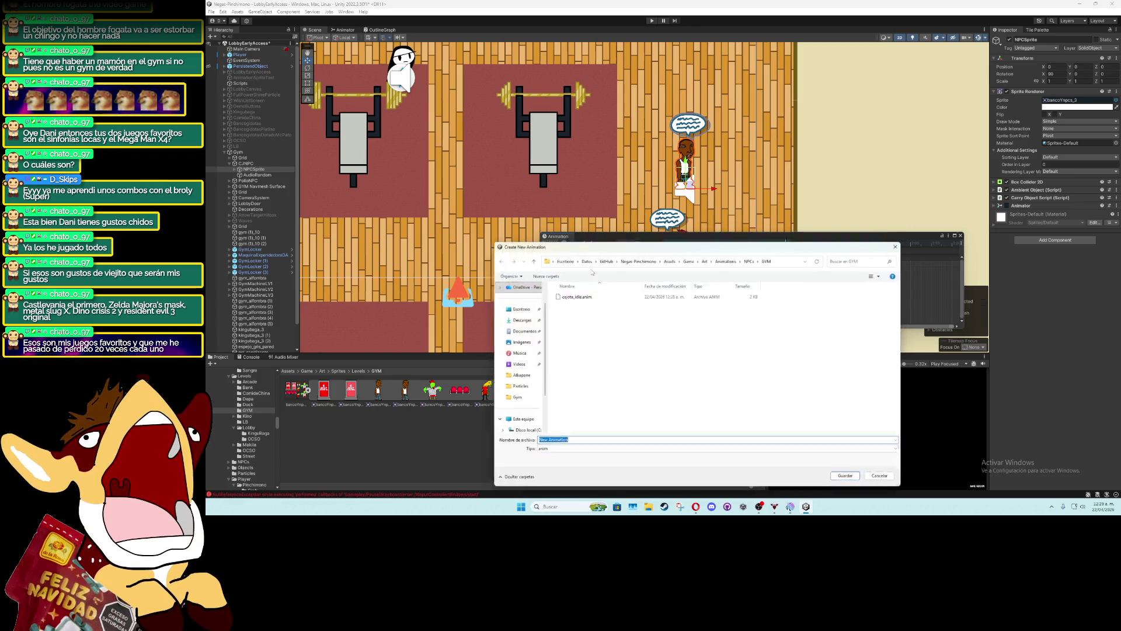
text(cejota_)
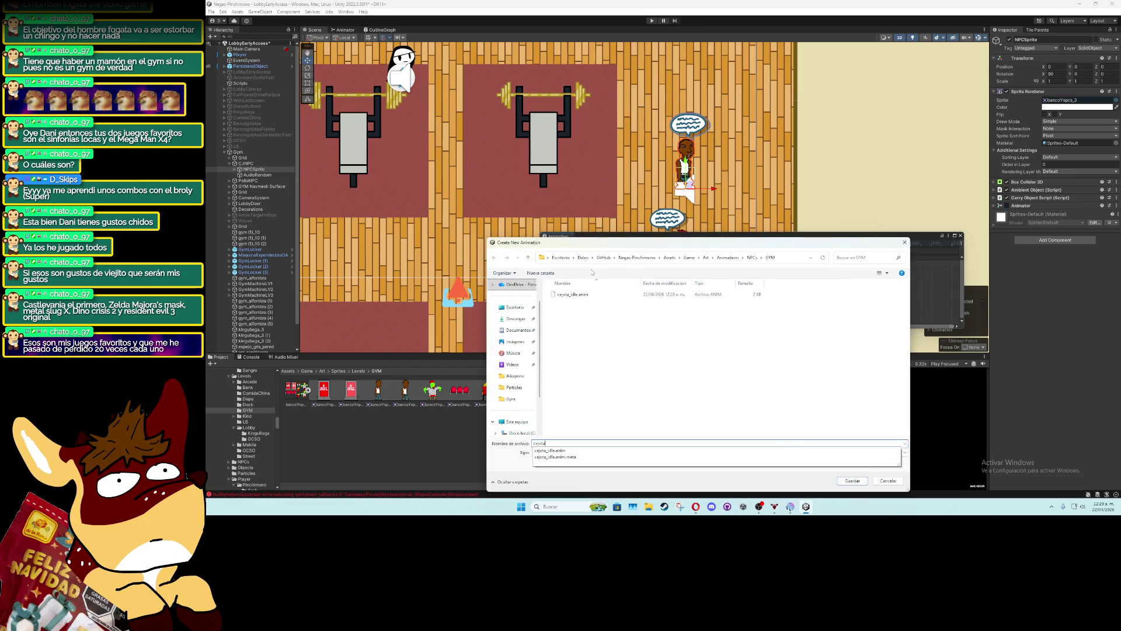
text(Walk)
key(Return)
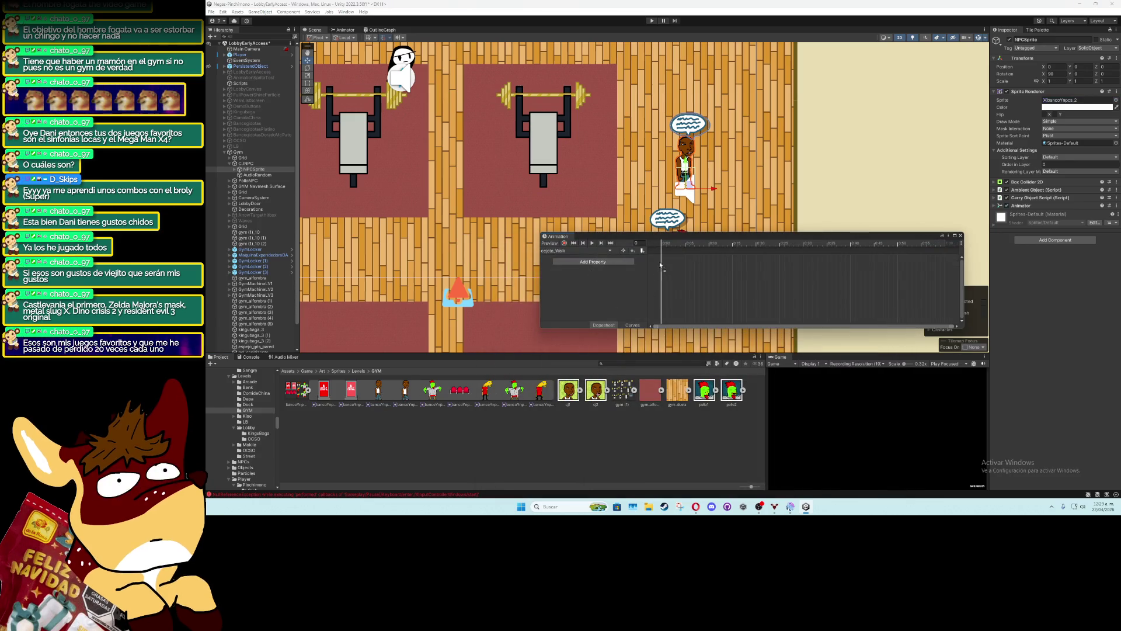
Keyframe walking sprite frames on cejota_Walk's Sprite track, preview it, and close the Animation window
click(592, 262)
click(690, 266)
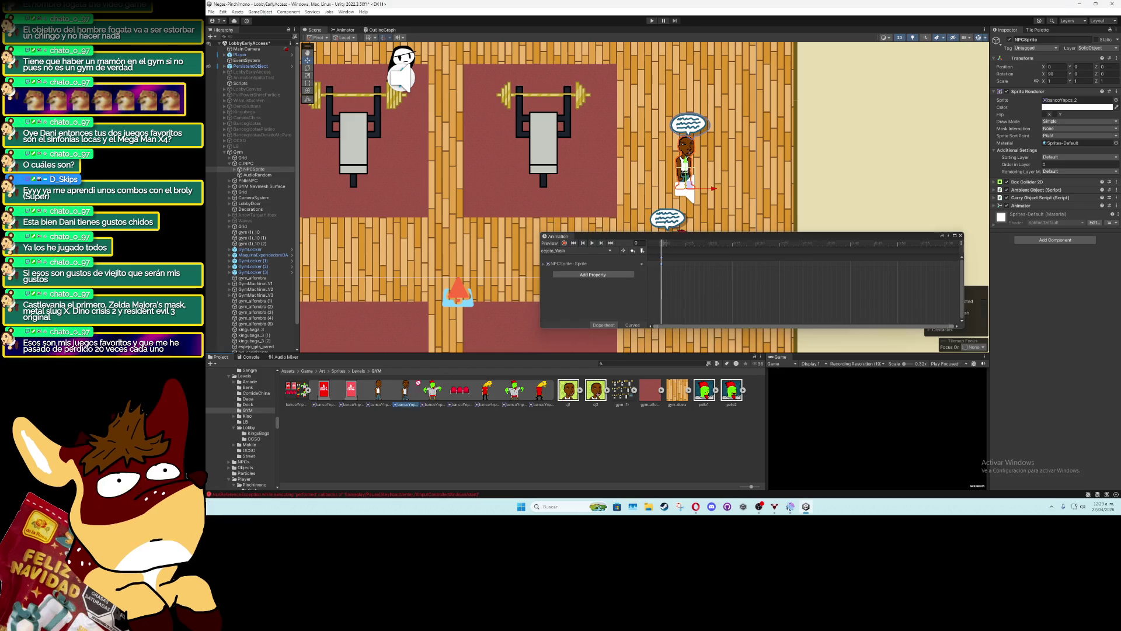
drag(691, 267, 710, 264)
click(593, 243)
click(592, 243)
click(584, 250)
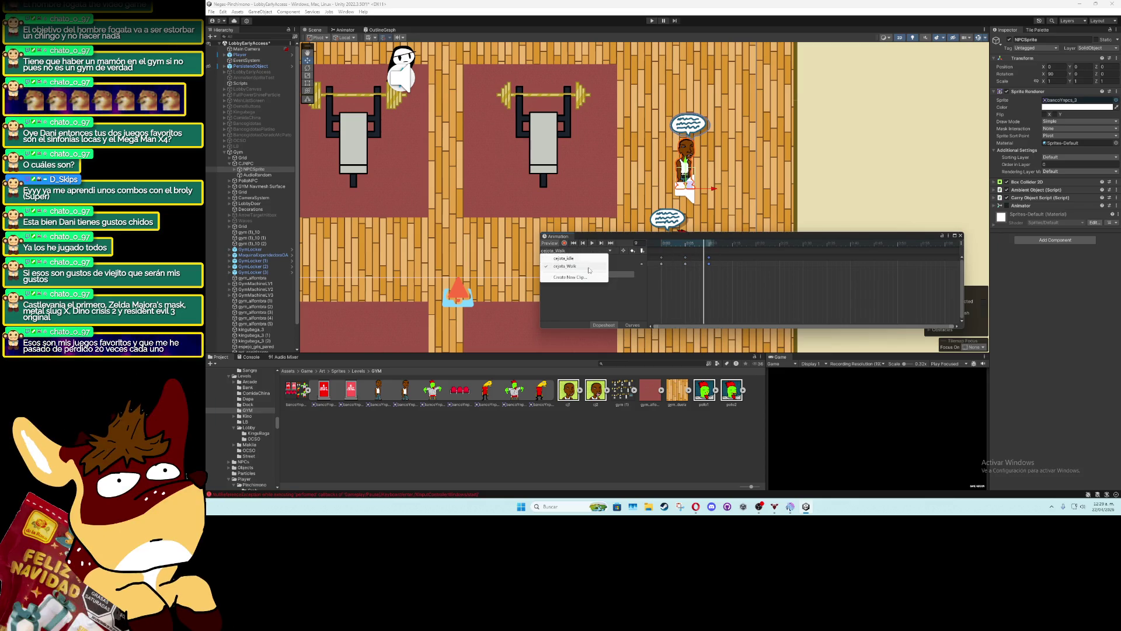
click(584, 299)
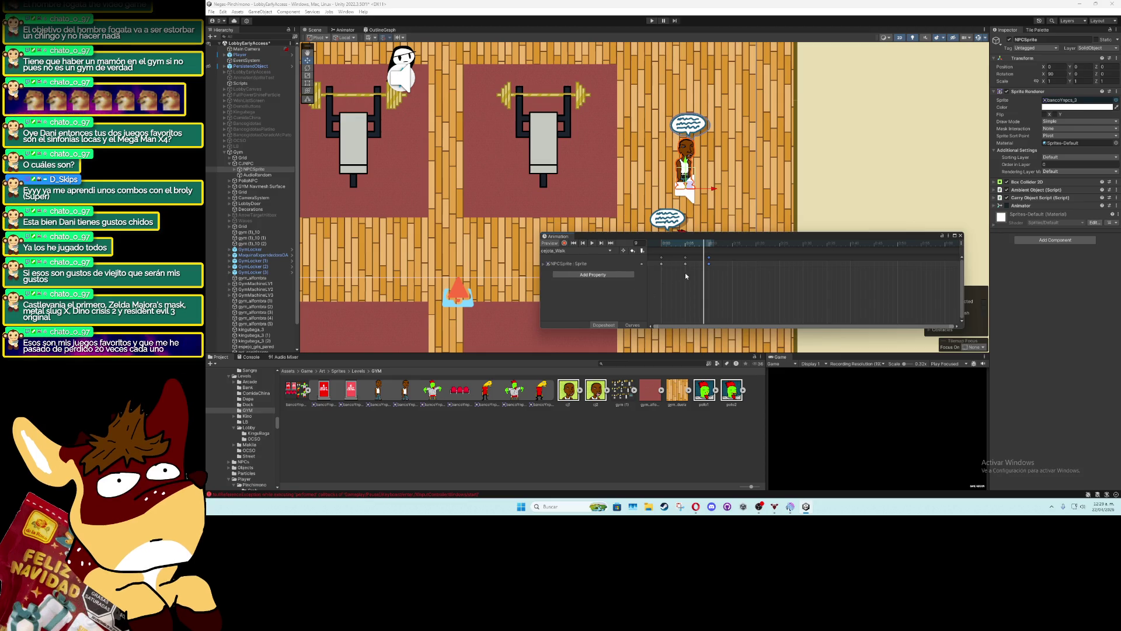
click(961, 236)
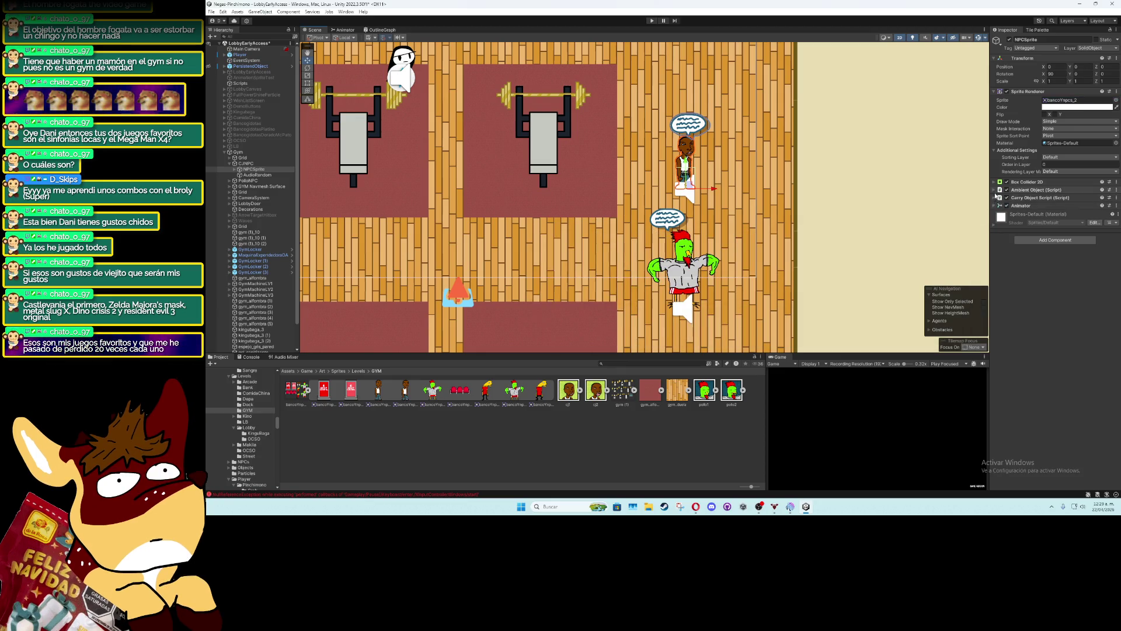
Enter the cejota walk and idle animation names in CJNPC's NPC script
click(249, 163)
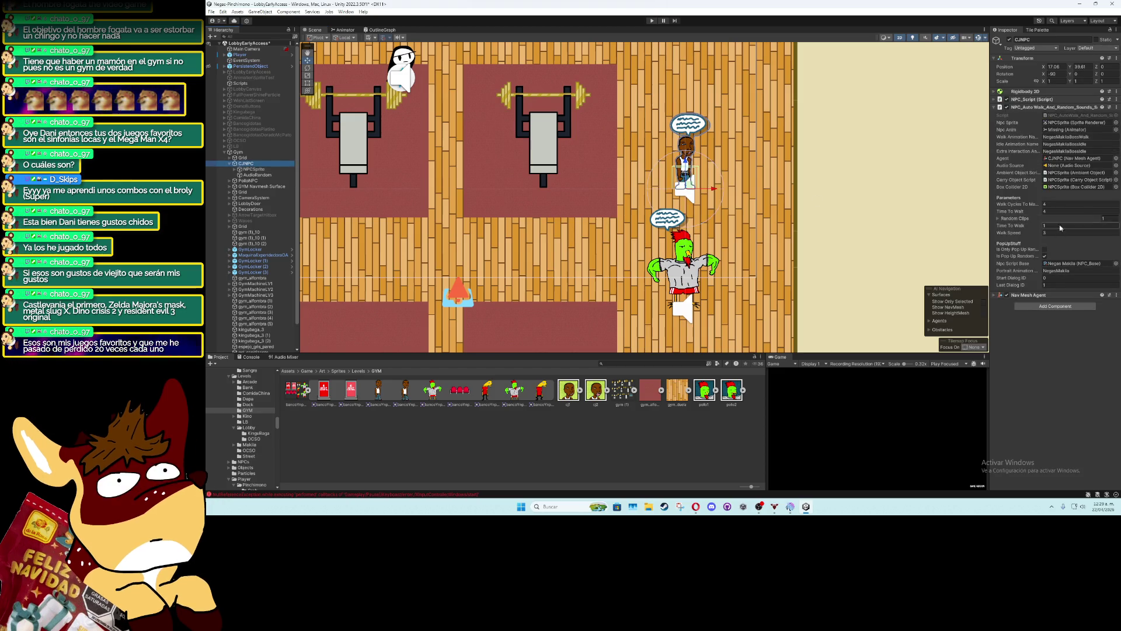
click(1063, 137)
text(cejota_)
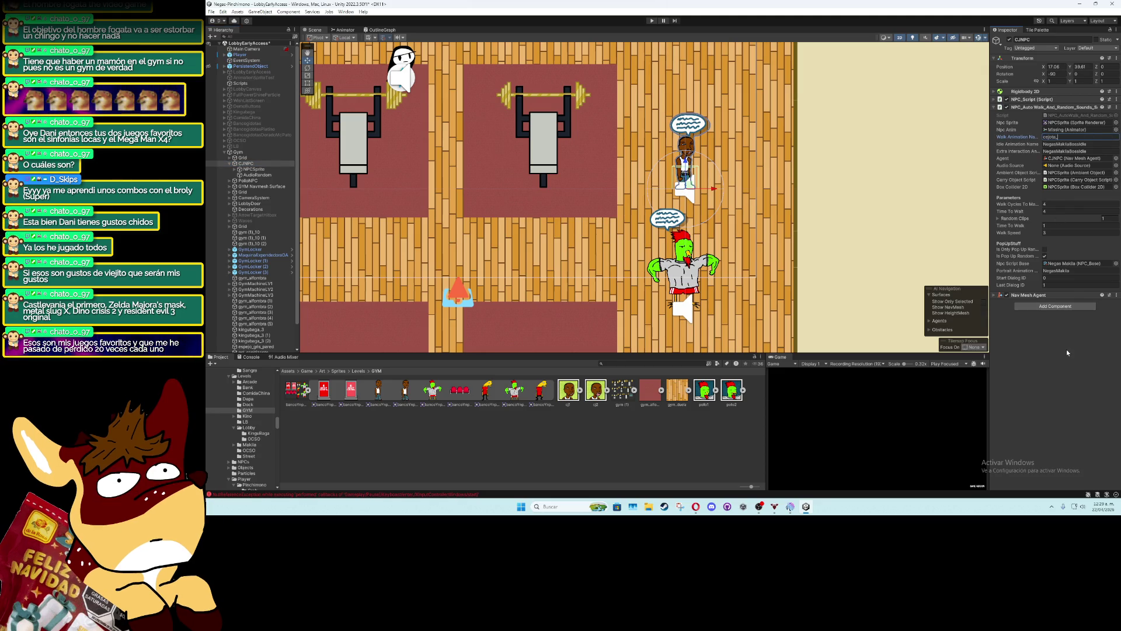
click(1068, 145)
text(cejota)
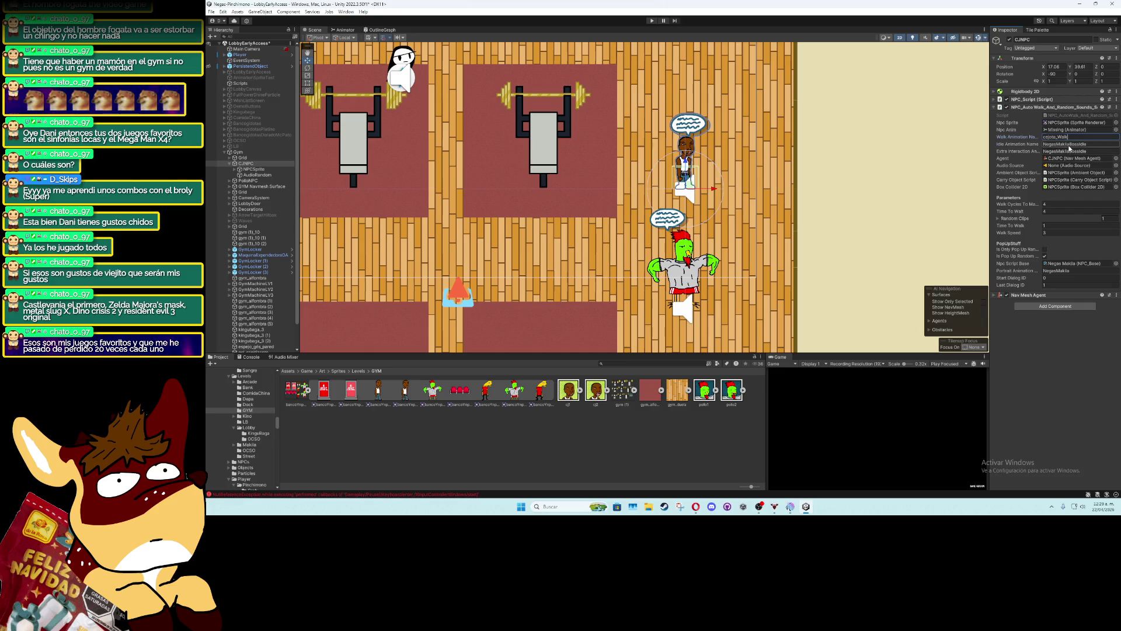
text(_)
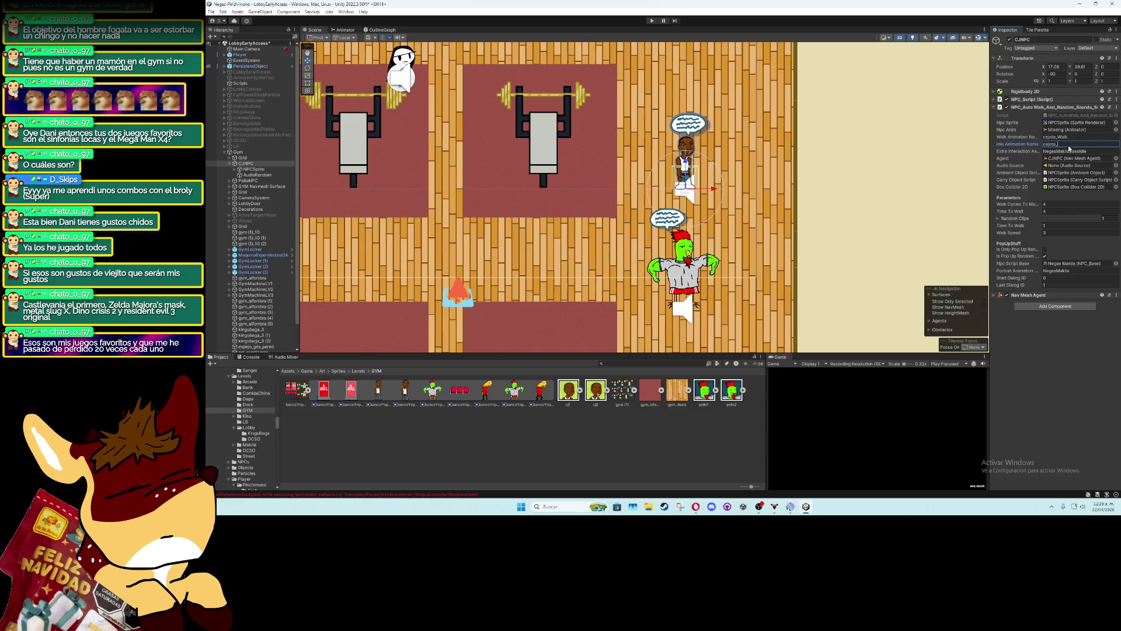
key(Return)
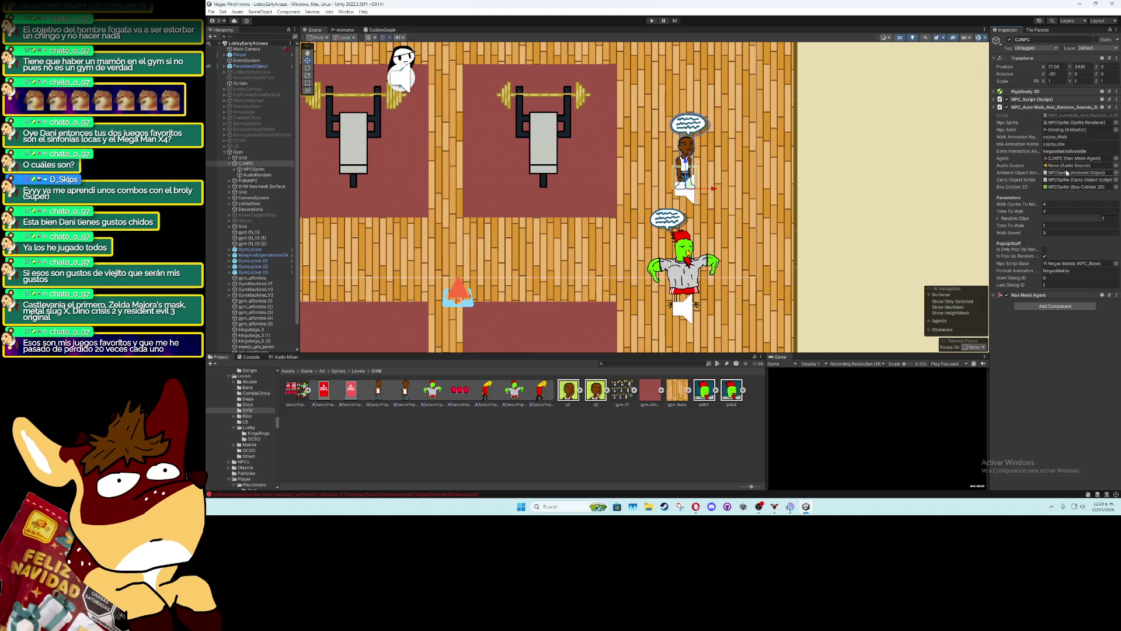
Clear CJNPC's Extra Interaction Anim and set Portrait Animation to Cejota
click(1077, 152)
key(BackSpace)
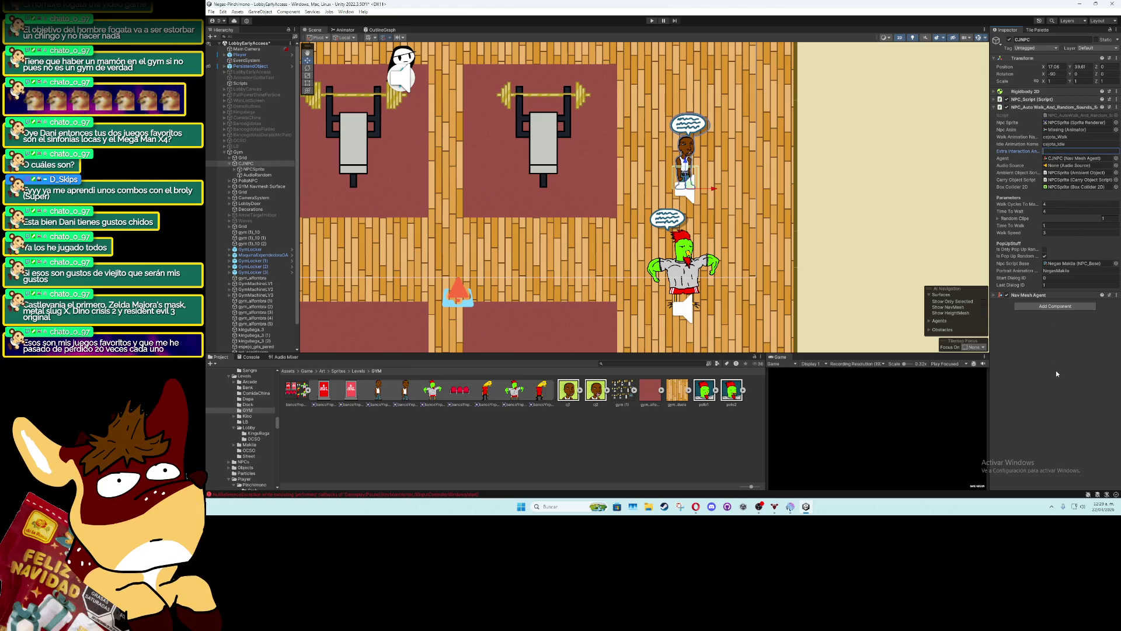
click(1062, 271)
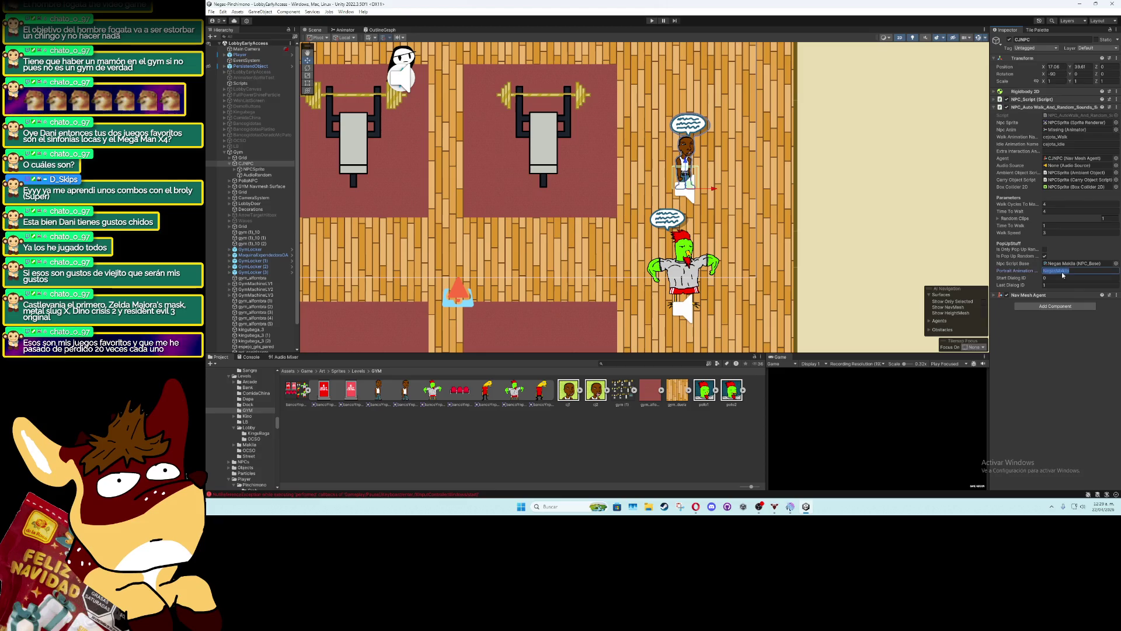
text(ce)
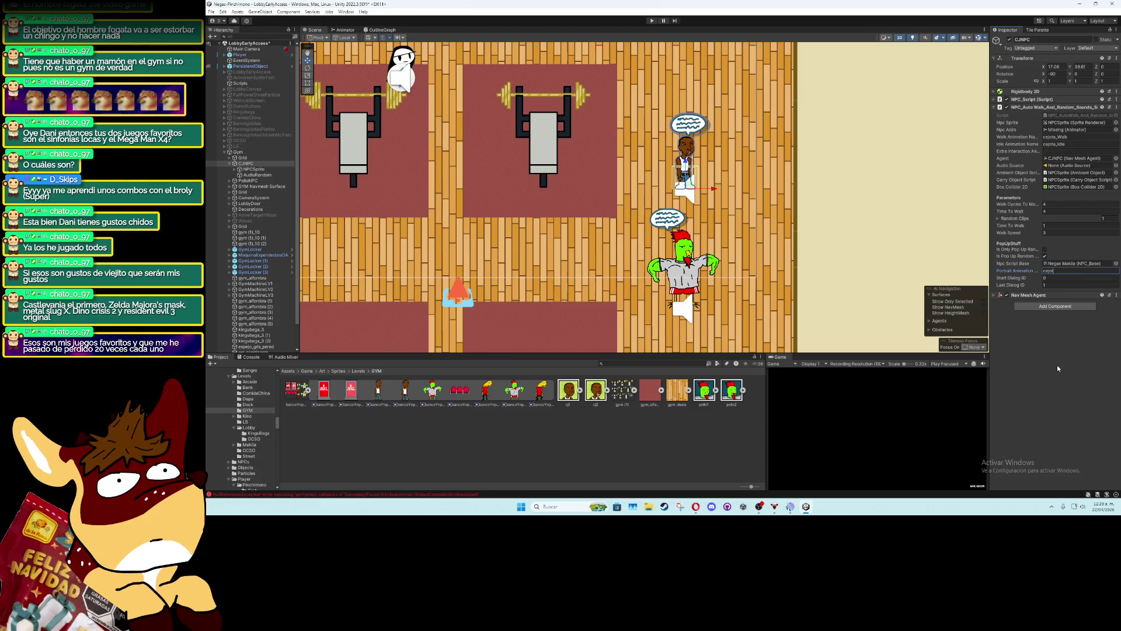
key(BackSpace)
text(C)
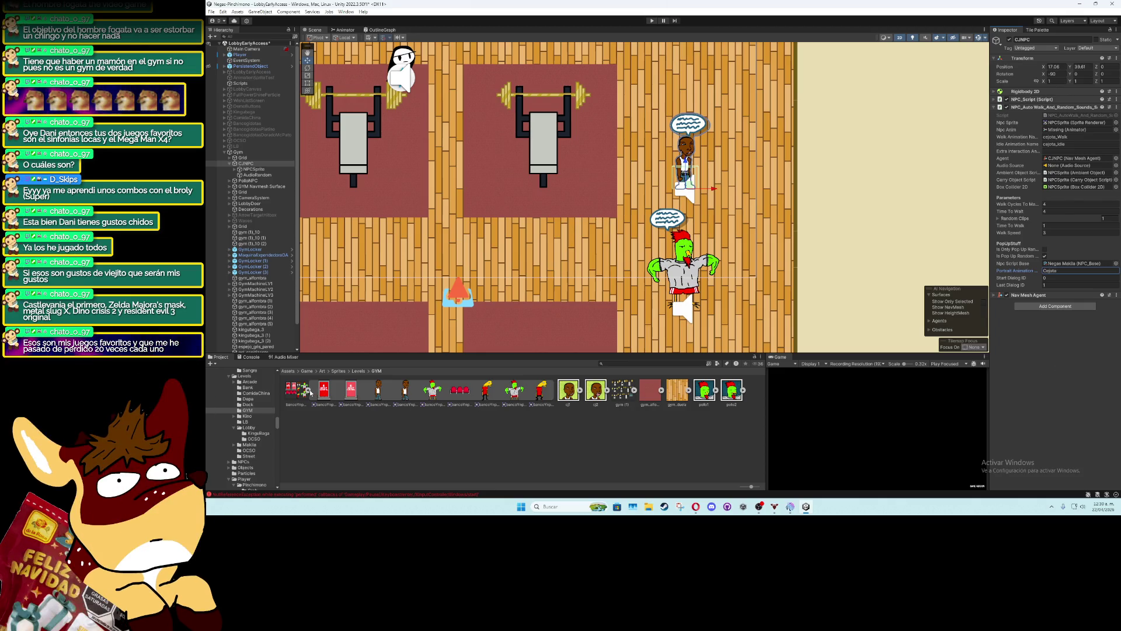
Expand PolloNPC and select its NPCSprite child
click(229, 181)
click(235, 187)
click(248, 187)
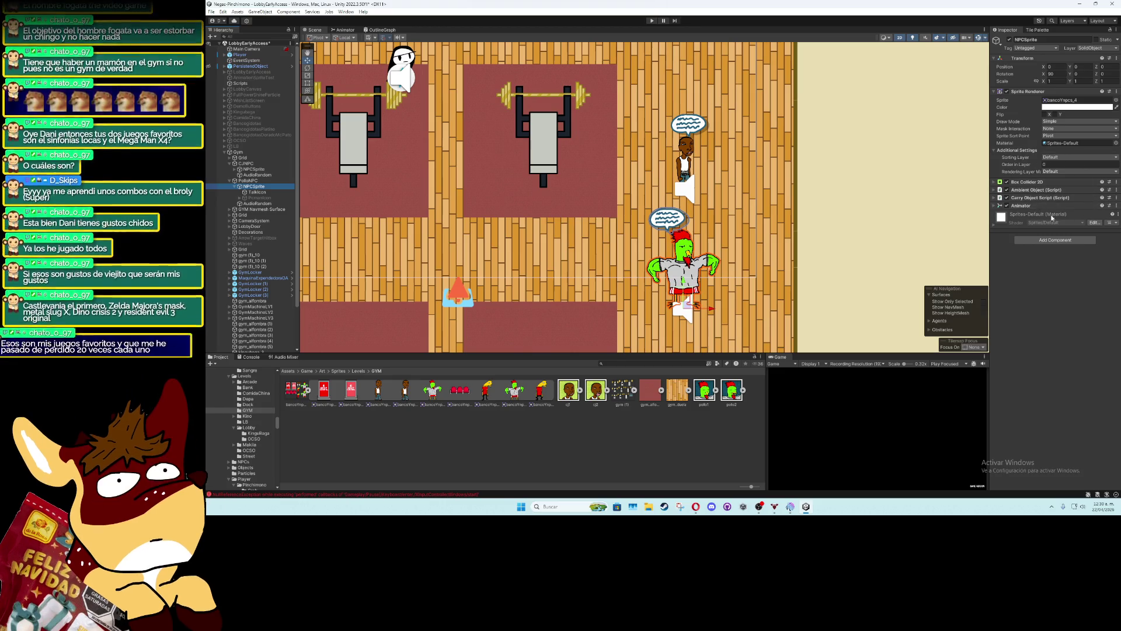
Remove NPCSprite's Animator and create a new PolloCoach_idle animation clip
right_click(1046, 205)
click(1071, 226)
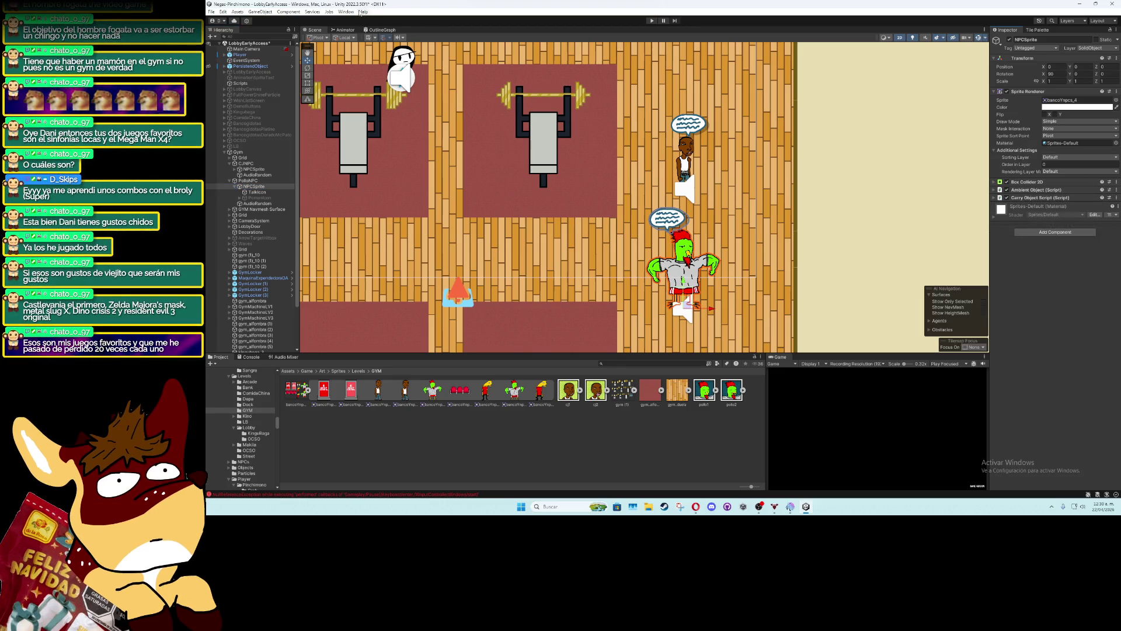
click(346, 12)
mouse_move(389, 141)
click(462, 137)
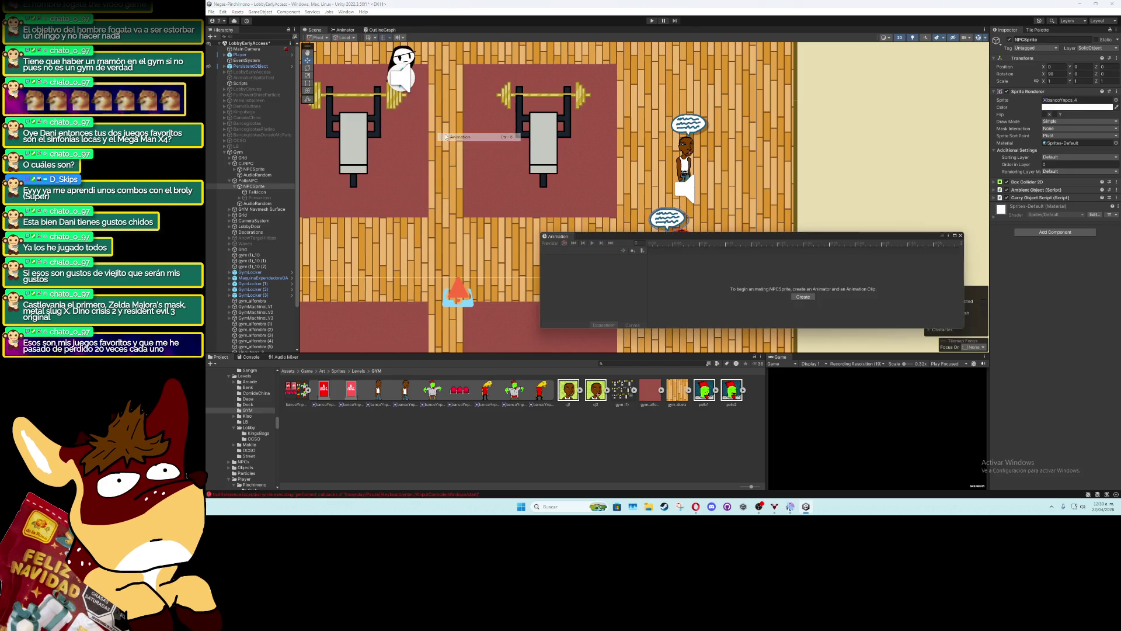
click(803, 297)
text(Pollo)
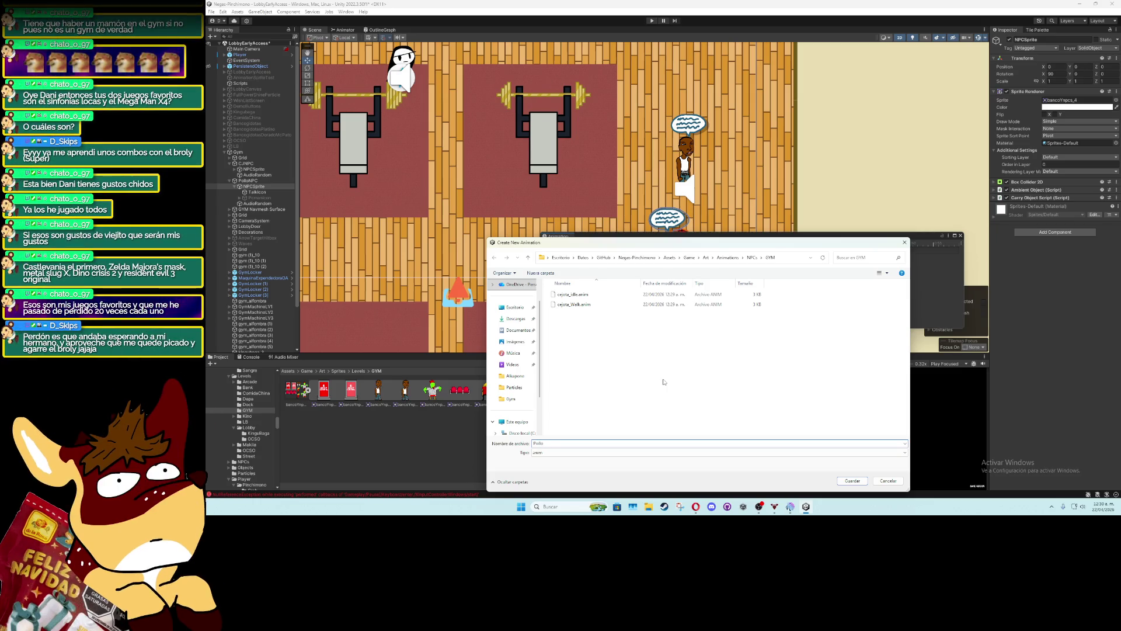
text(Couch_)
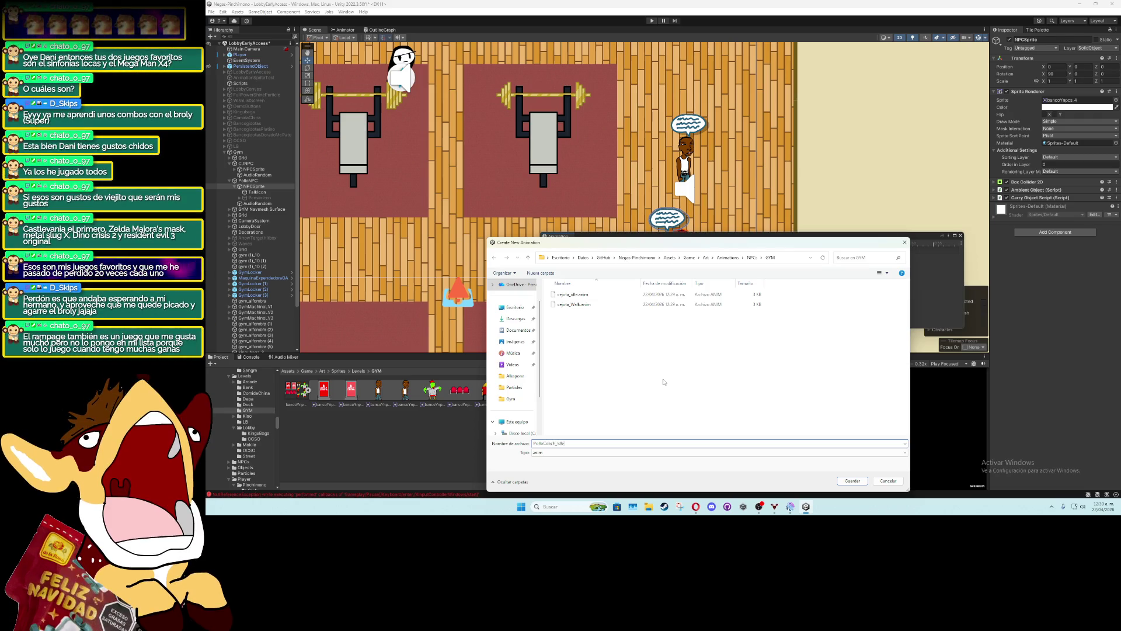
text(idle)
key(Return)
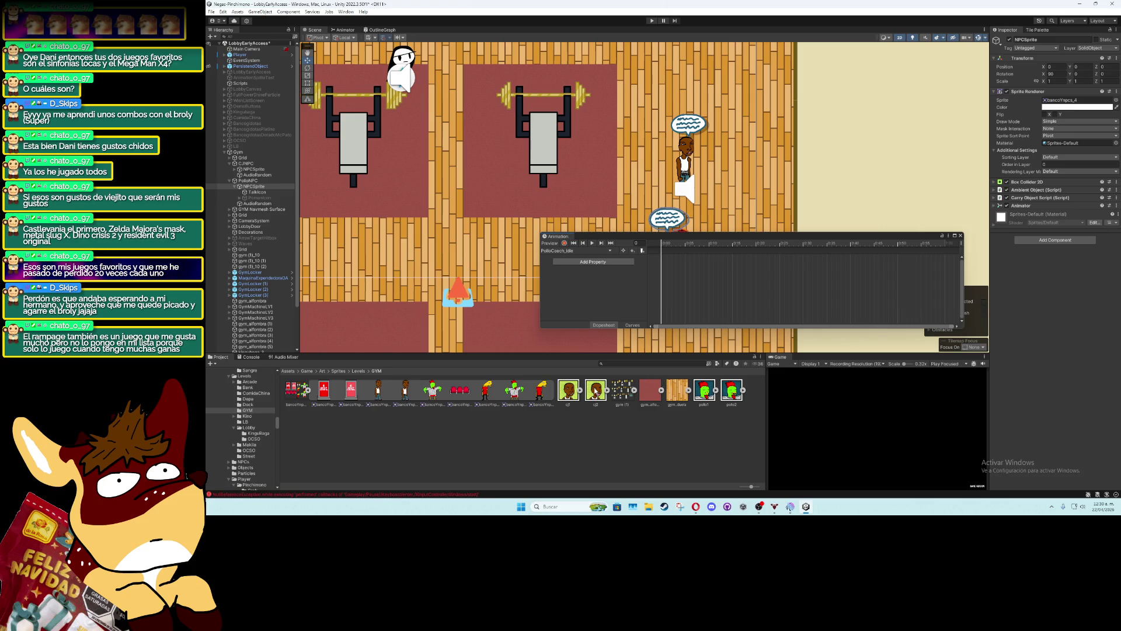
Key sprite frames into PolloCoach_idle, moving one key to 0:30 and adding one at the end
mouse_move(432, 390)
mouse_down()
mouse_move(642, 327)
mouse_move(650, 310)
mouse_up()
click(718, 299)
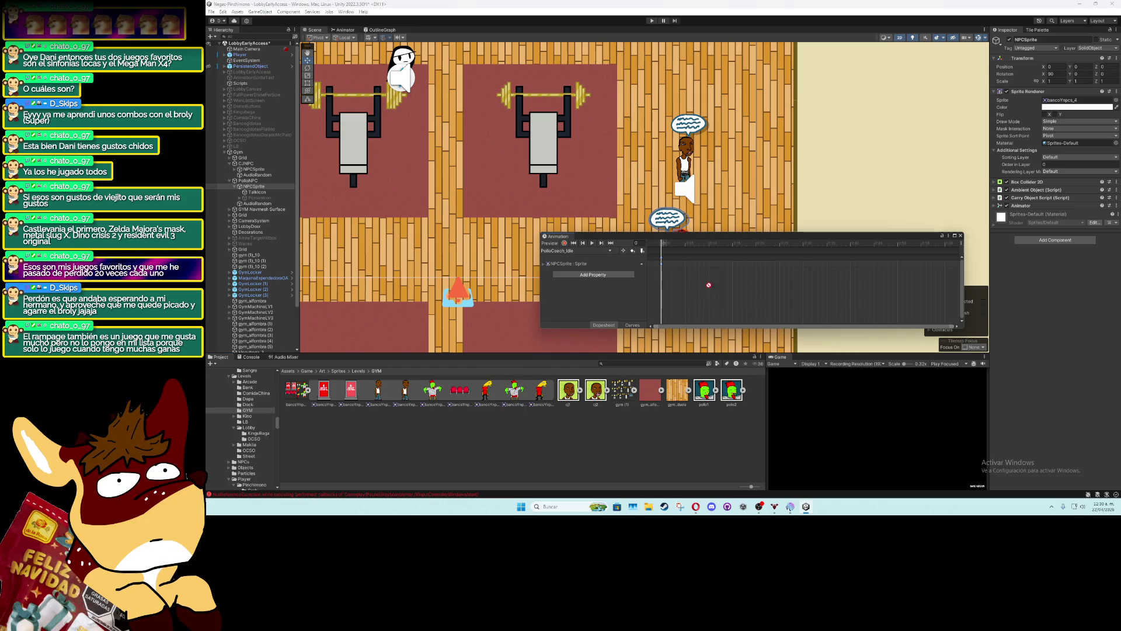
drag(777, 267, 804, 264)
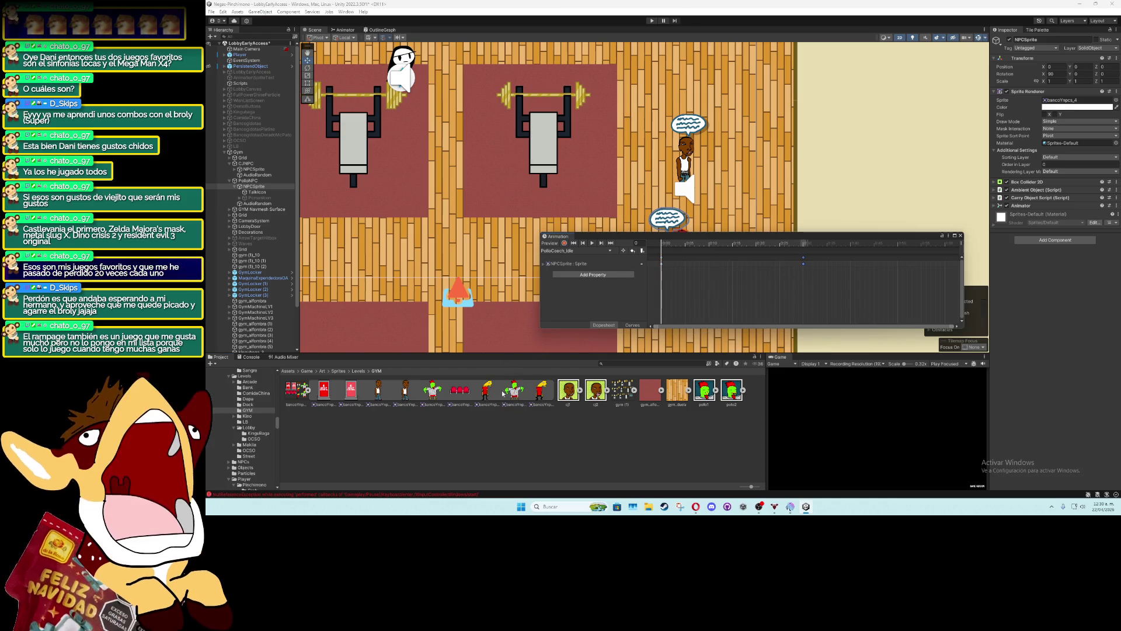
drag(939, 266, 944, 265)
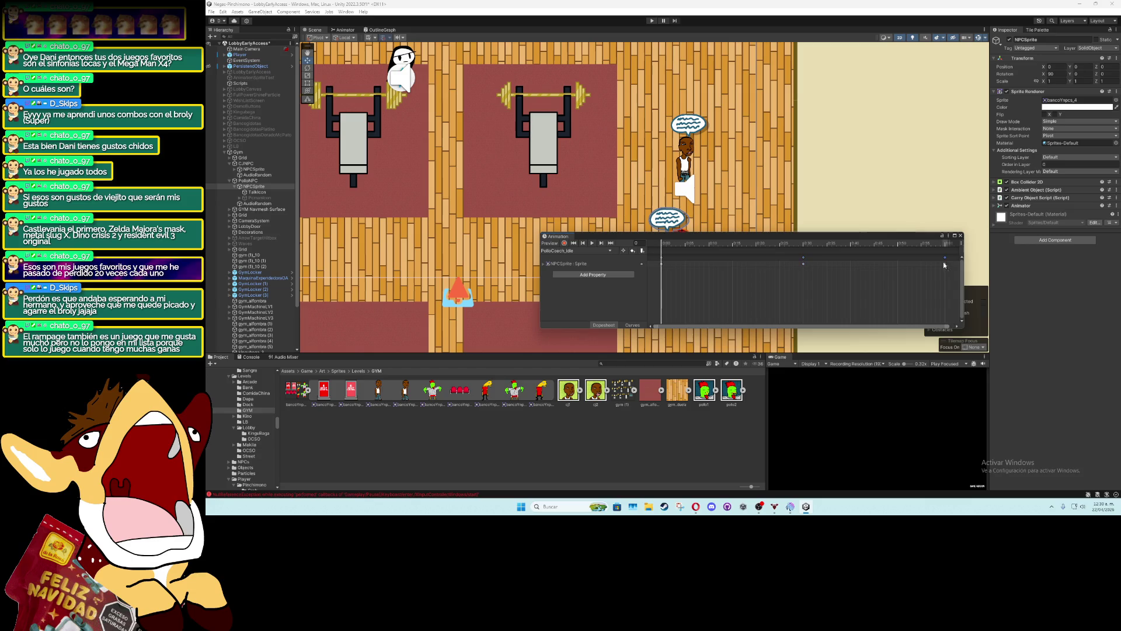
Create a PolloCoach_Walk clip with a Sprite track and keyframes, and preview it
click(557, 254)
click(566, 273)
text(Pollo)
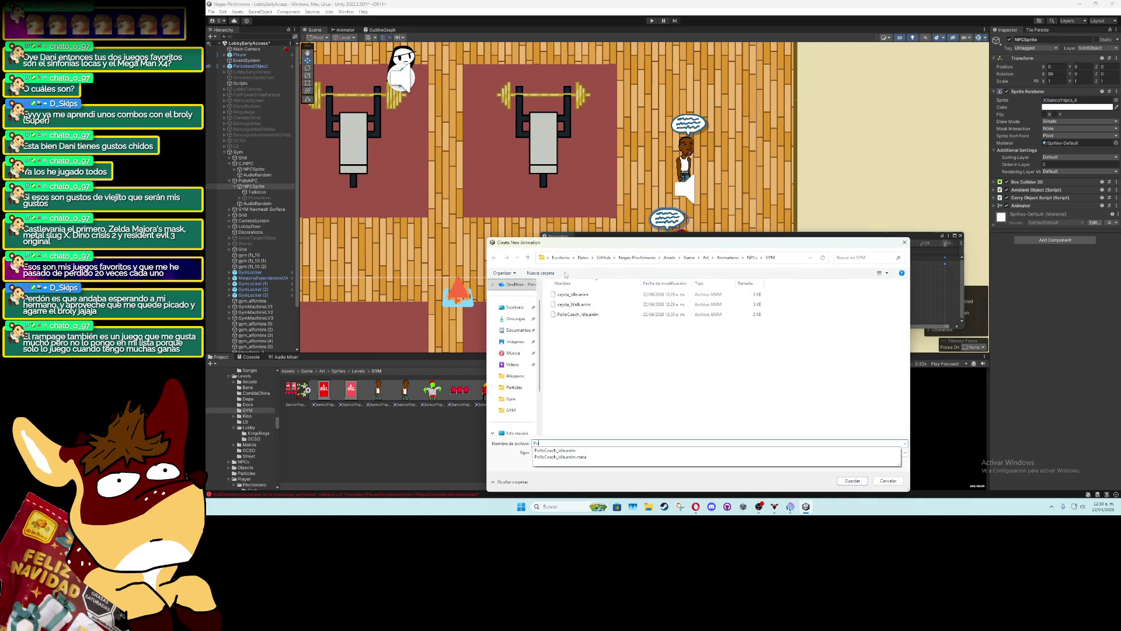
text(Coach_Walk)
key(Return)
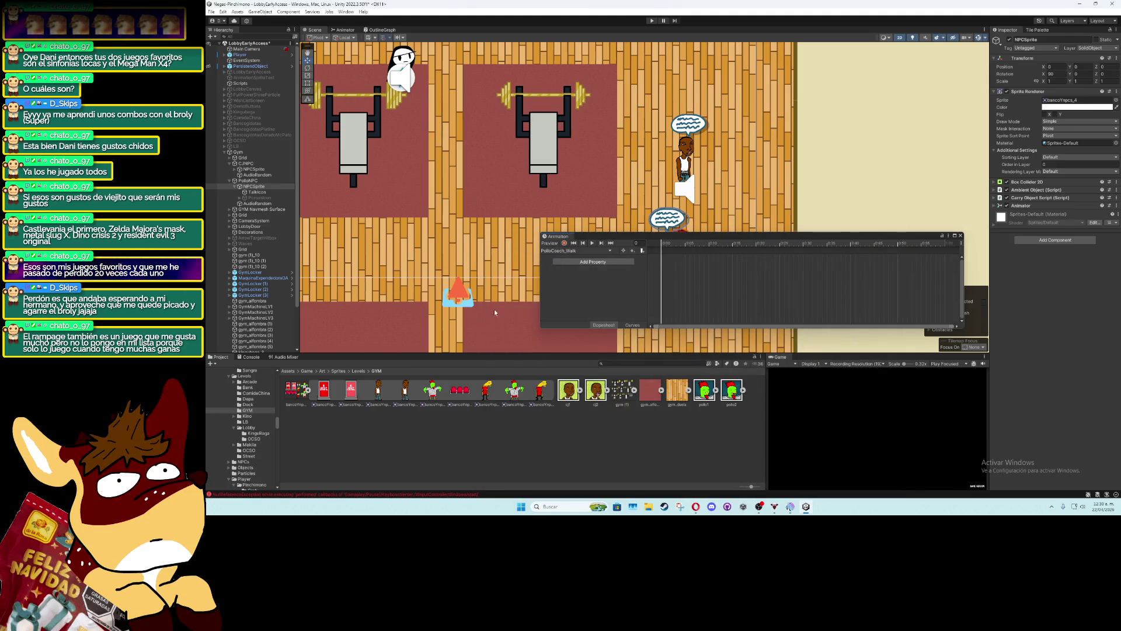
right_click(672, 280)
click(687, 285)
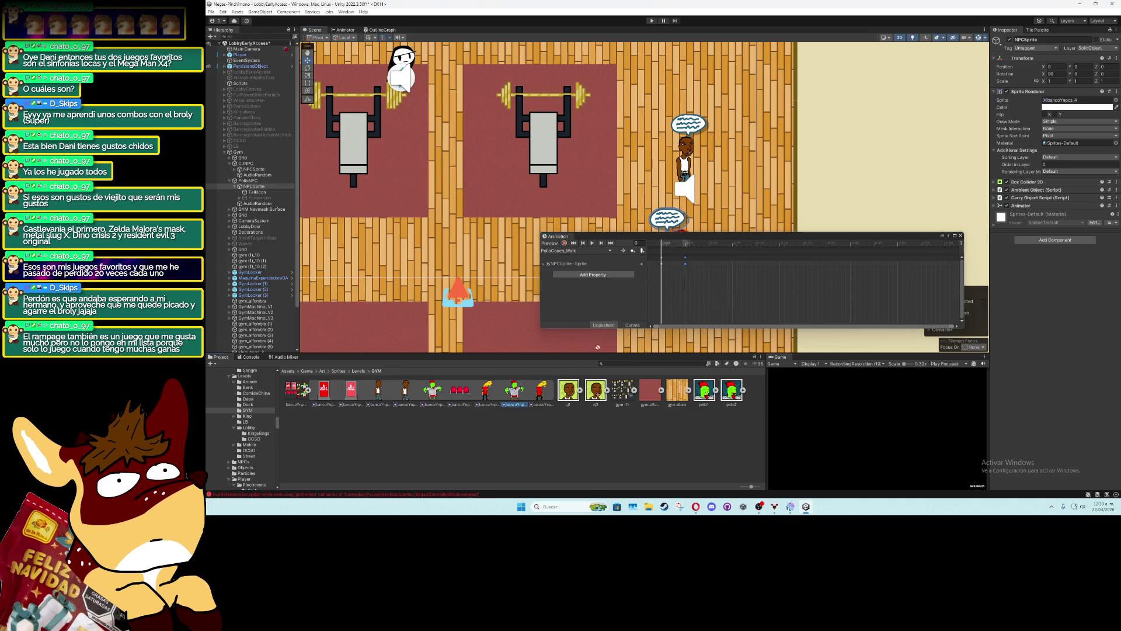
double_click(710, 263)
click(593, 243)
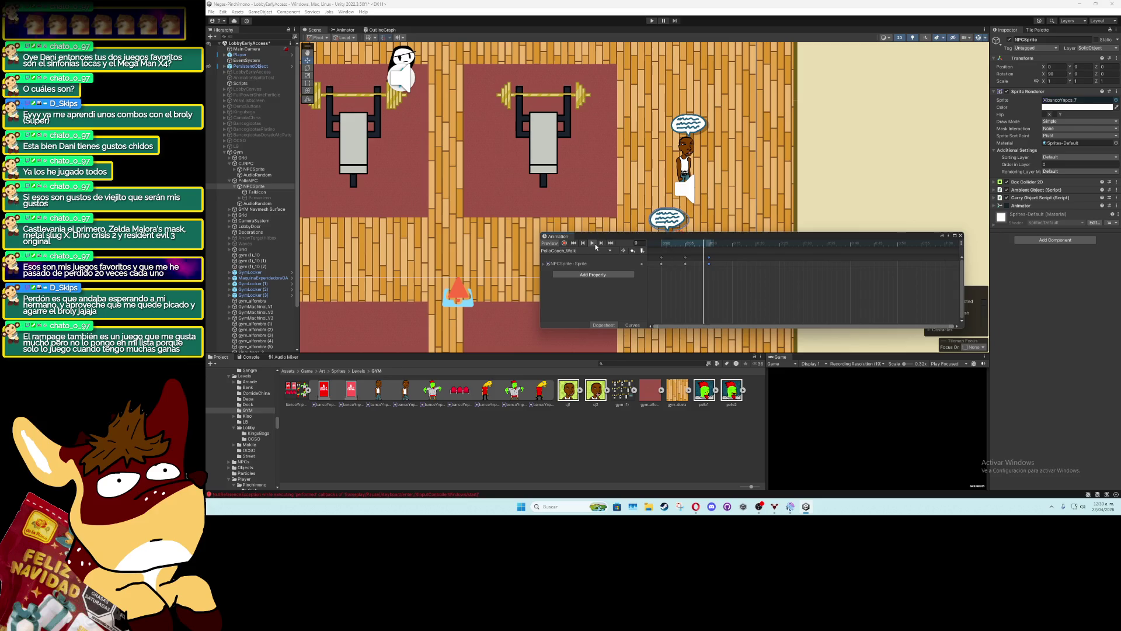
click(960, 236)
click(248, 180)
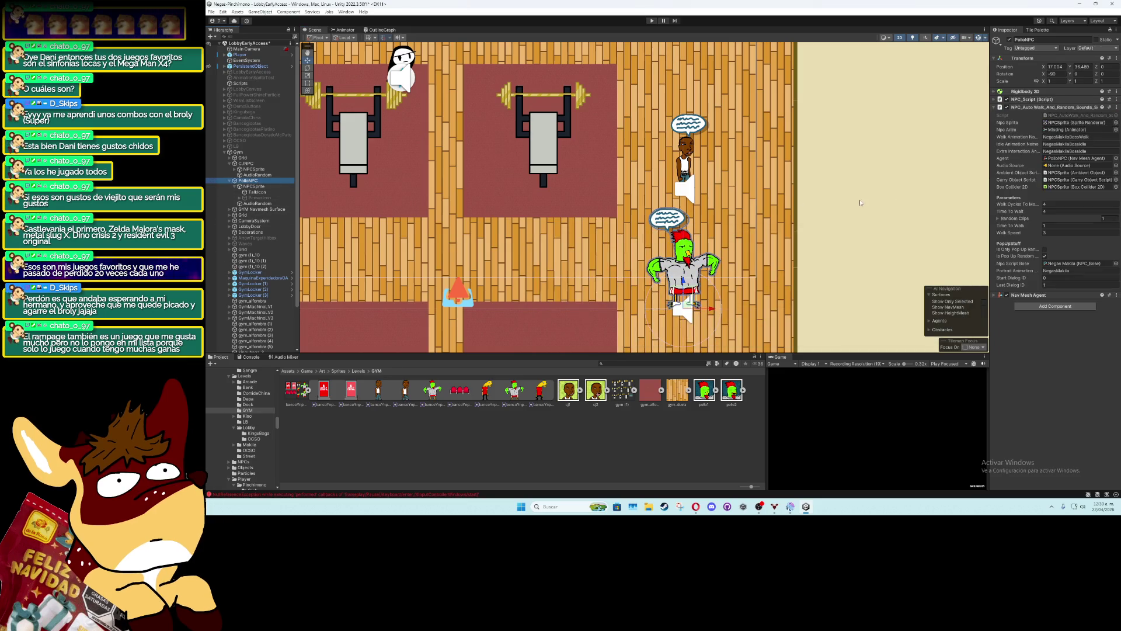
Set PolloNPC's Portrait Animation to PolloCoach and Idle Animation Name to PolloCoach_Idle
click(1065, 271)
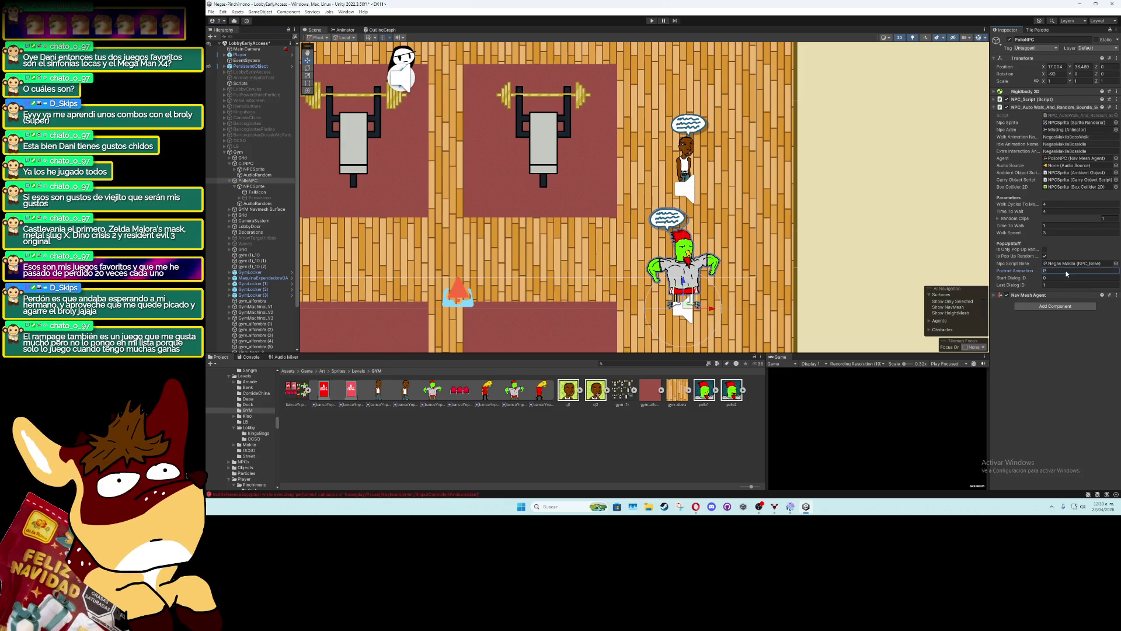
text(oCoo)
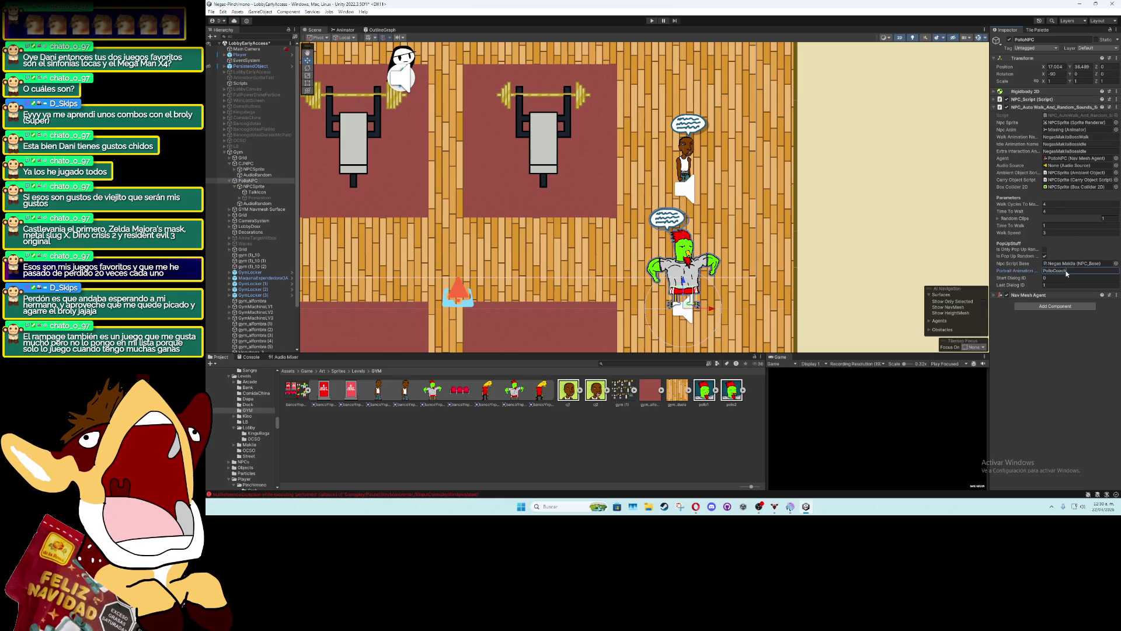
click(1065, 137)
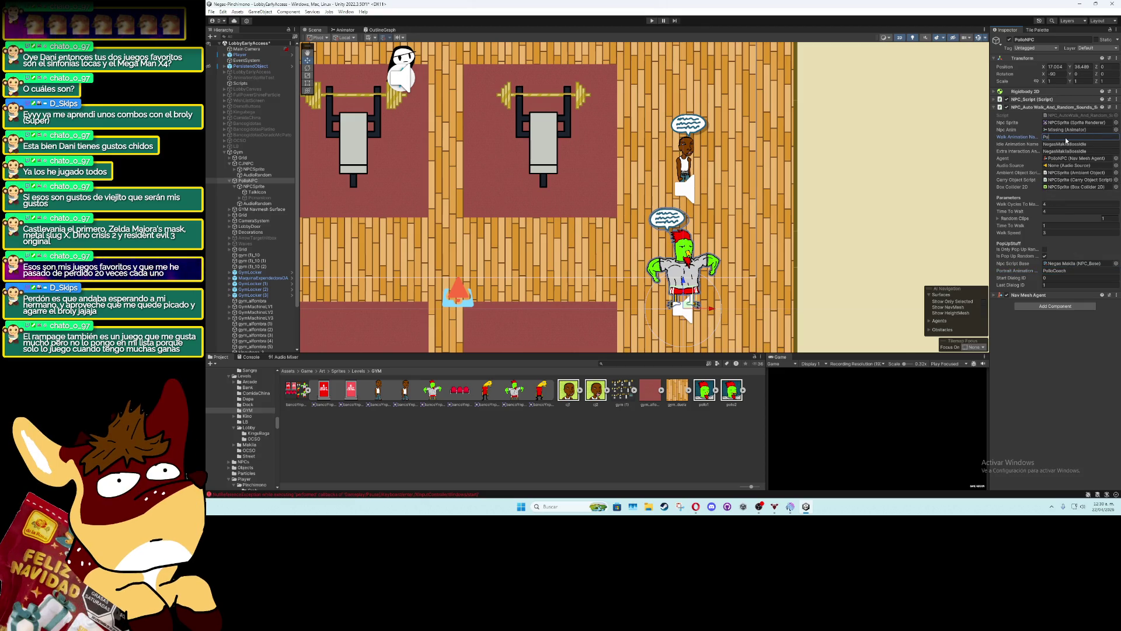
text(lloCoach_Idle)
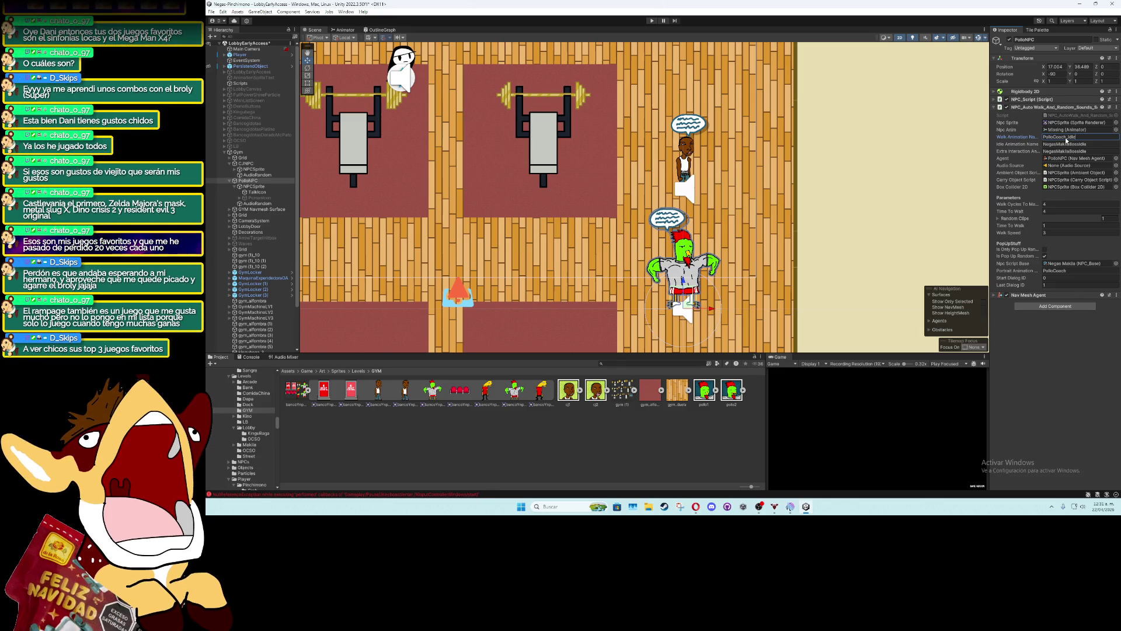
key(ctrl+x)
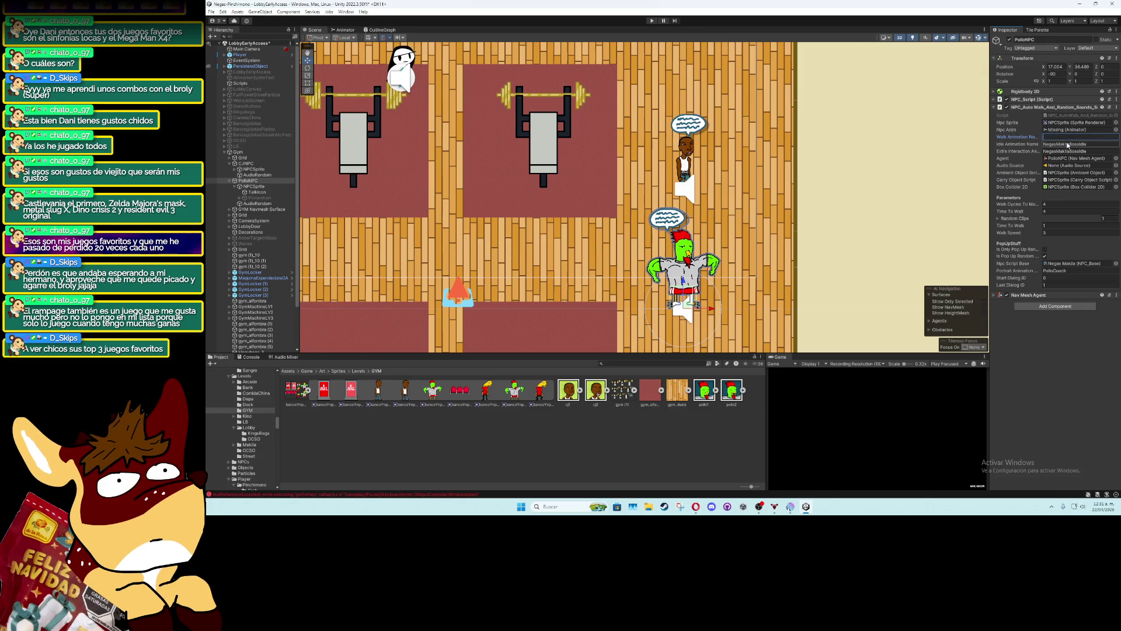
key(Tab)
key(ctrl+v)
Enter PolloCoach_Walk as the walk animation name, then assign NPCSprite's animator to CJNPC's Npc Anim
text(Po)
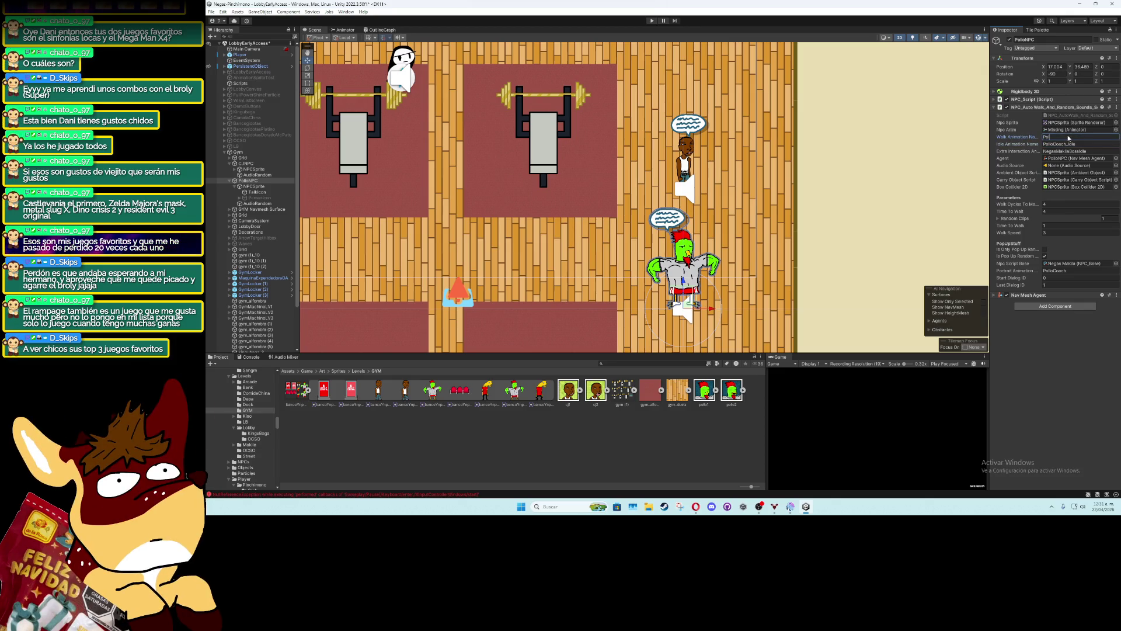
text(lloCoach_Walk)
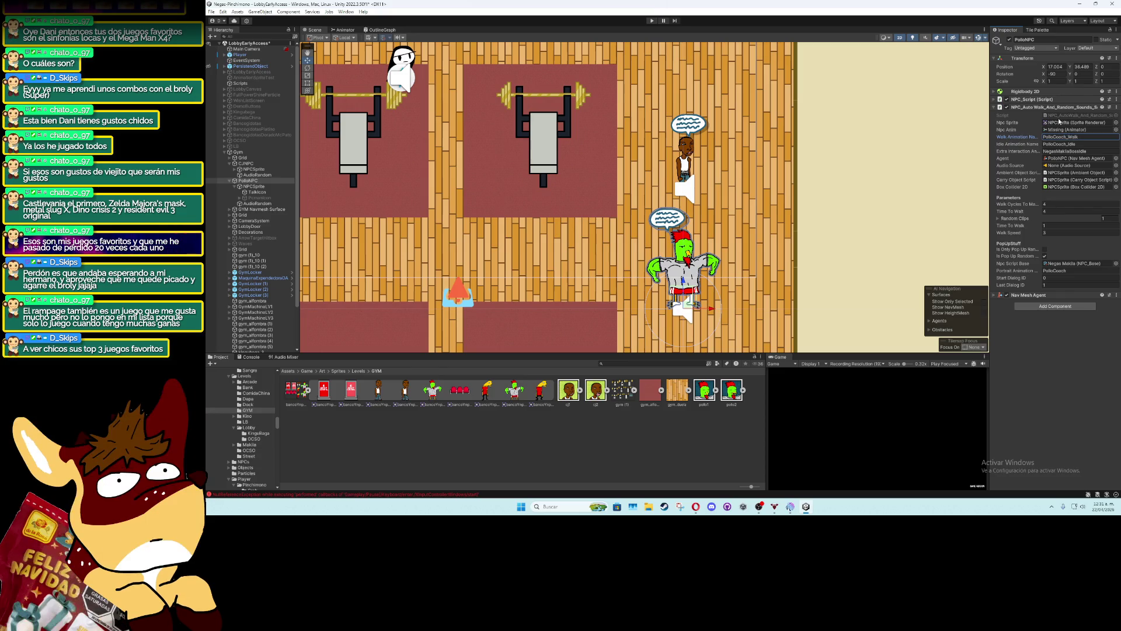
click(246, 181)
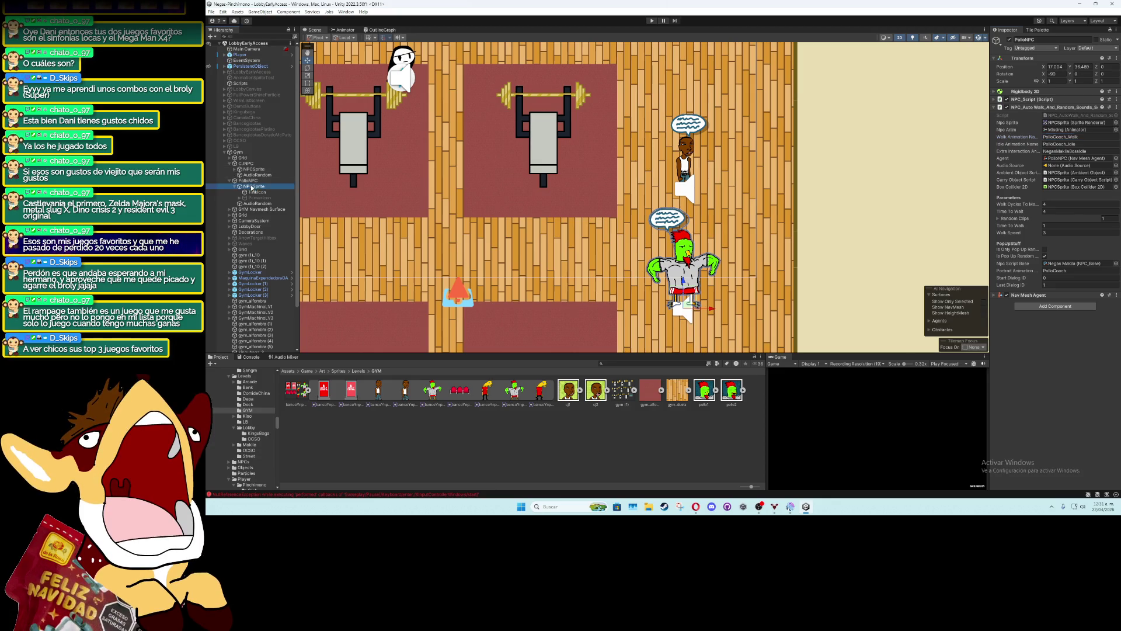
click(245, 164)
drag(1053, 135, 1057, 130)
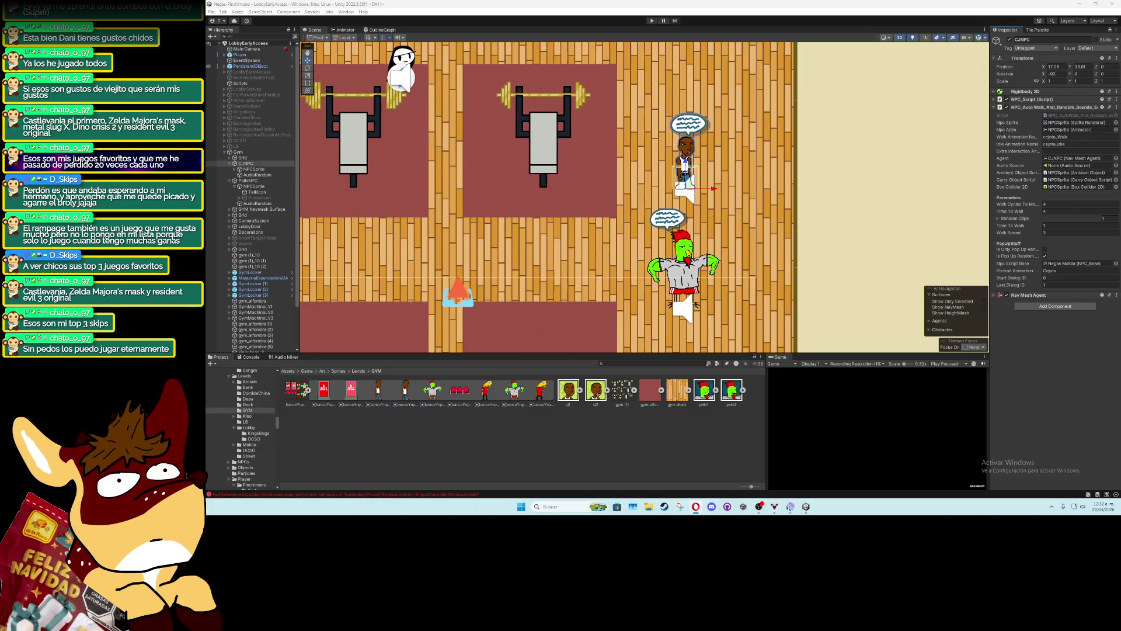
Scroll down CJNPC's Inspector after linking its Npc Anim to the NPCSprite animator
scroll(664, 170, down, 5)
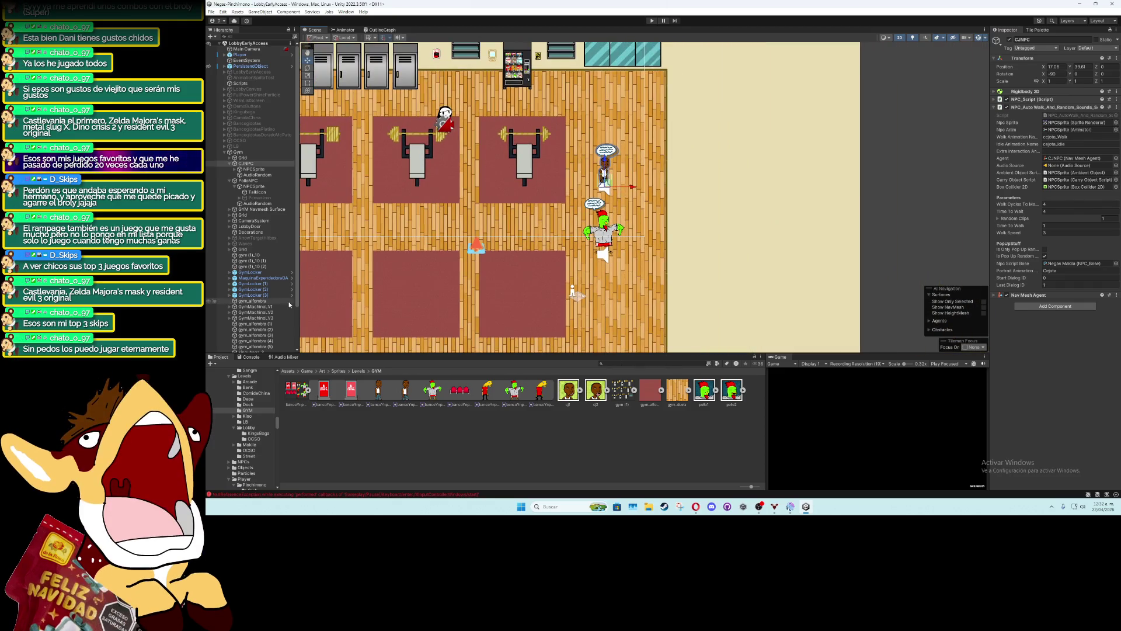
Inspect CJNPC's NPC_Script fields and locate its assigned Negas Maki asset
click(257, 169)
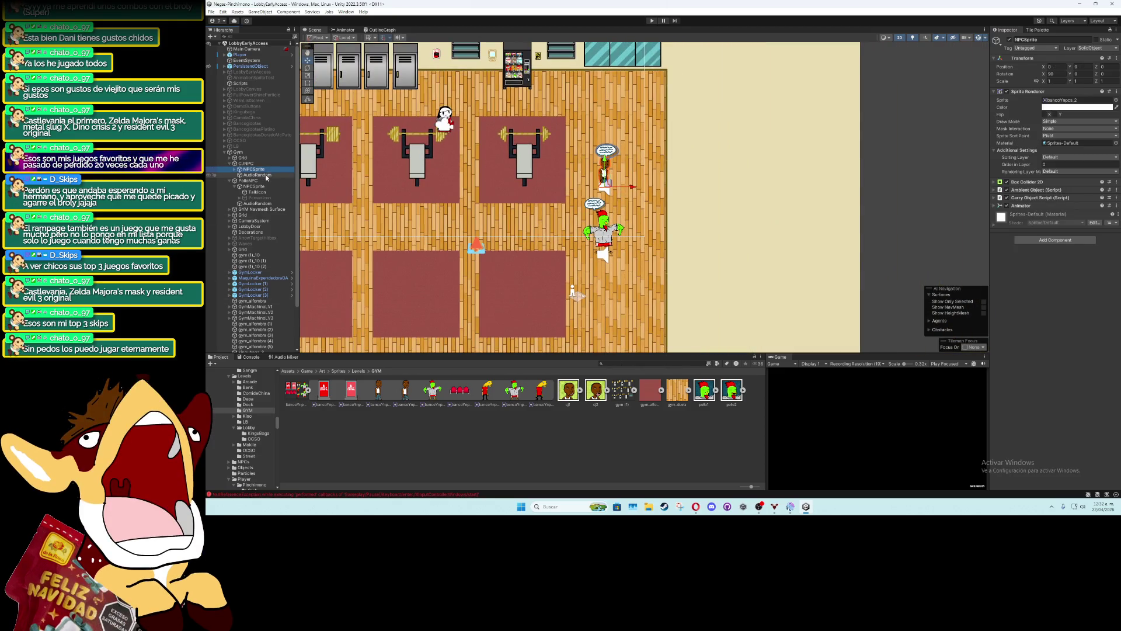
click(246, 163)
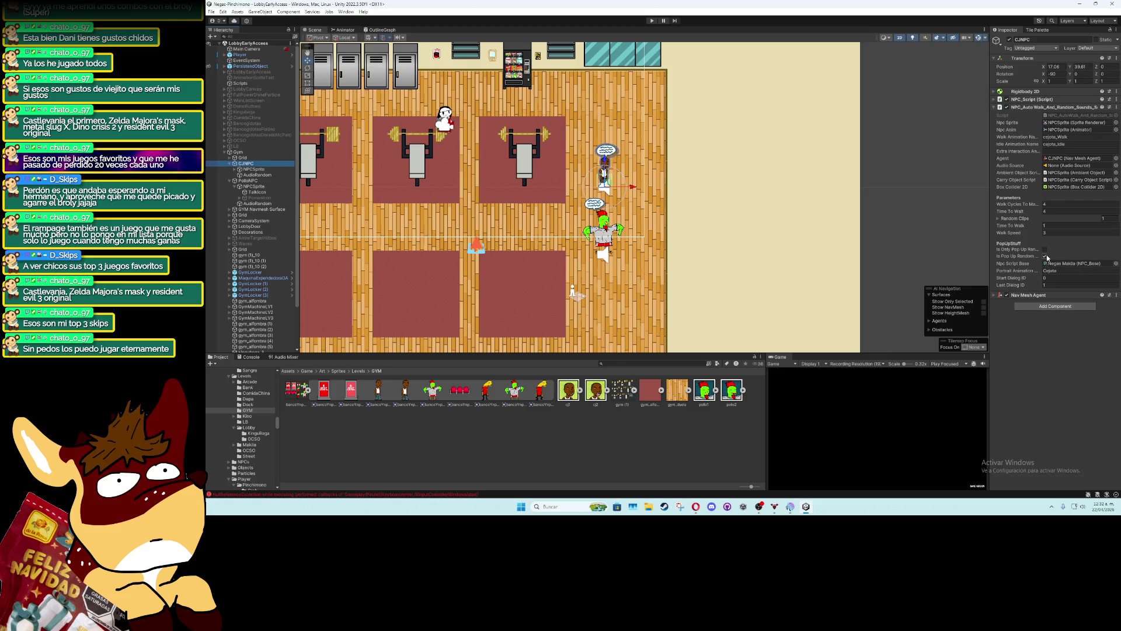
click(998, 100)
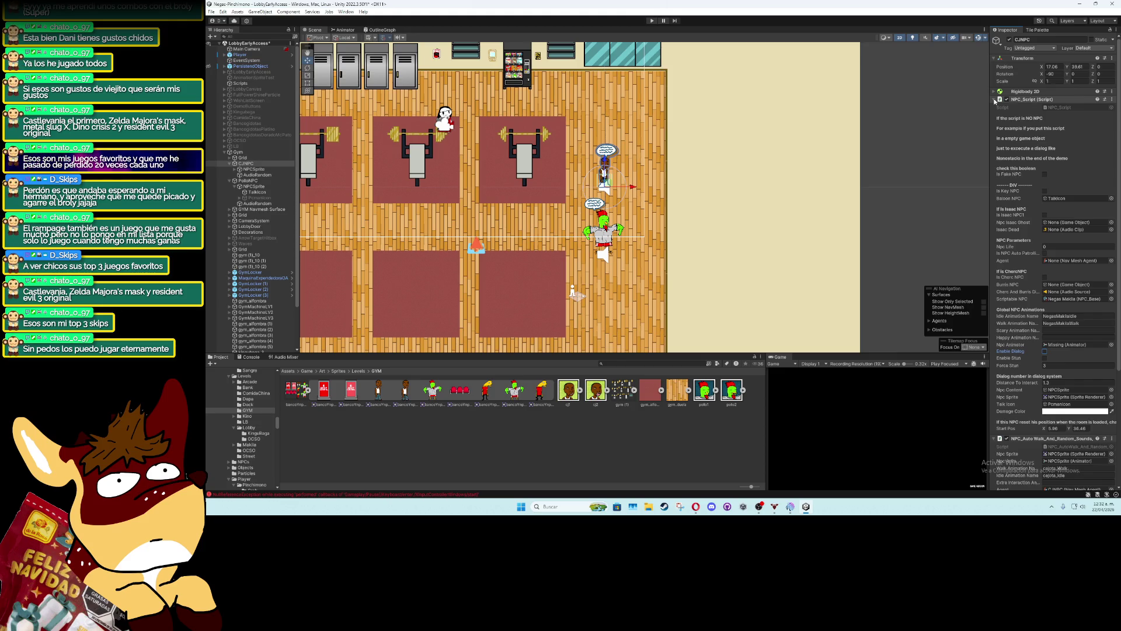
click(1054, 299)
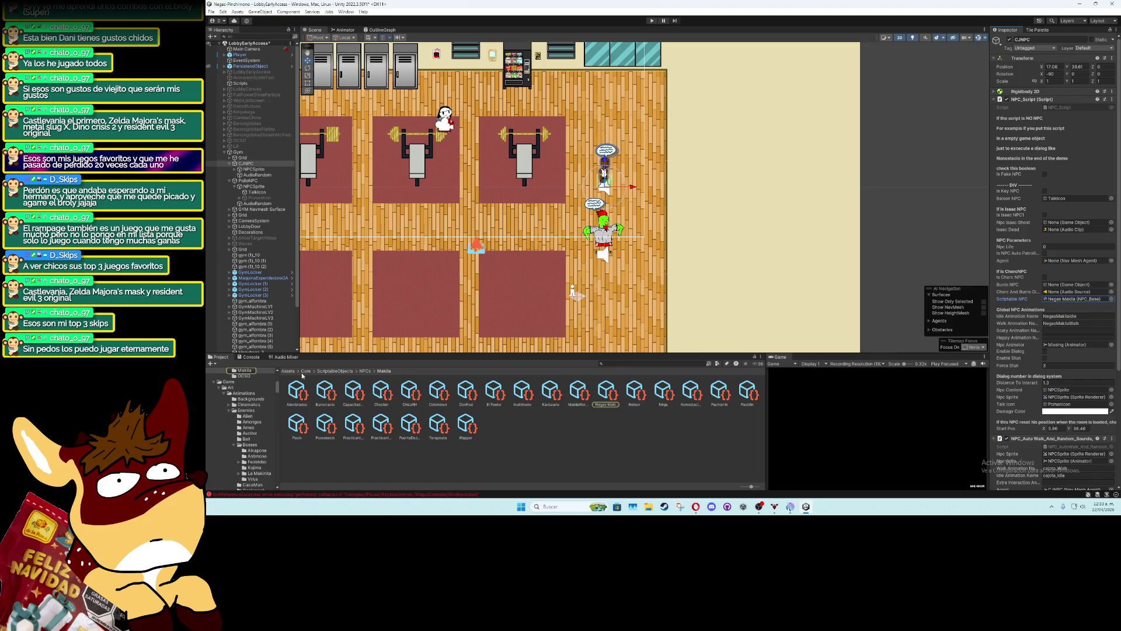
Navigate the Project window up to Assets, then into Game > Audios
click(305, 371)
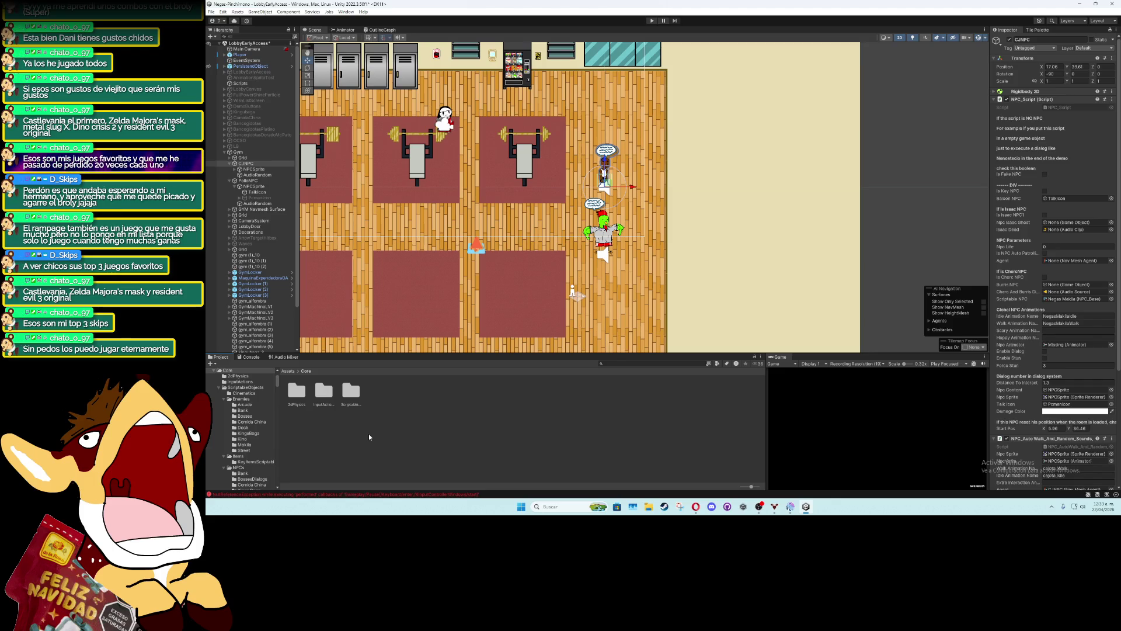
click(287, 371)
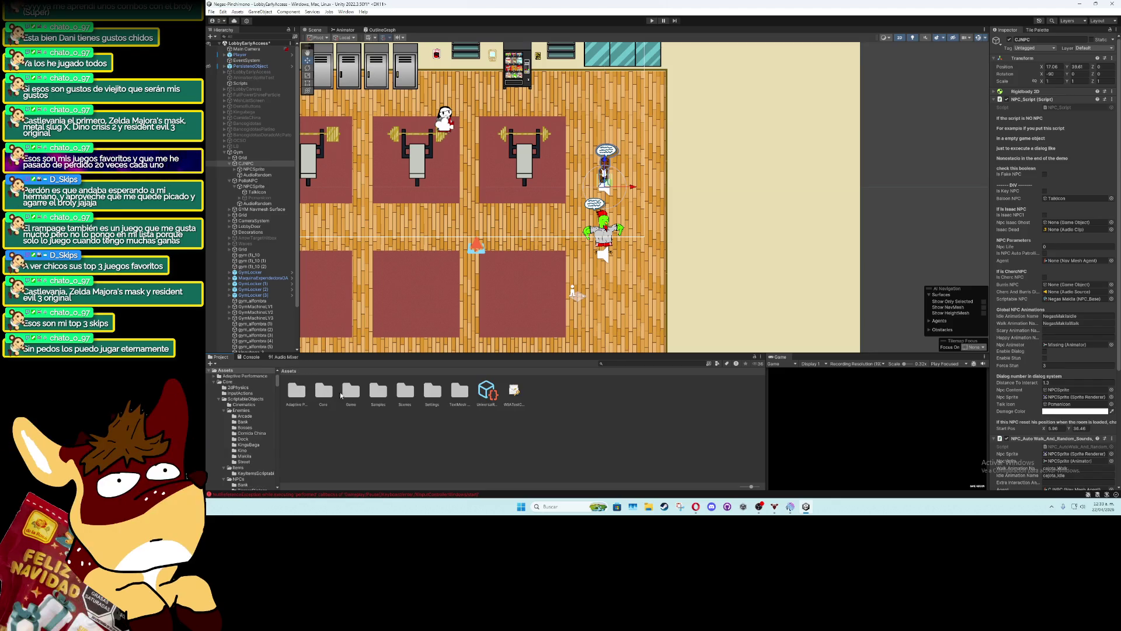
double_click(351, 391)
double_click(334, 400)
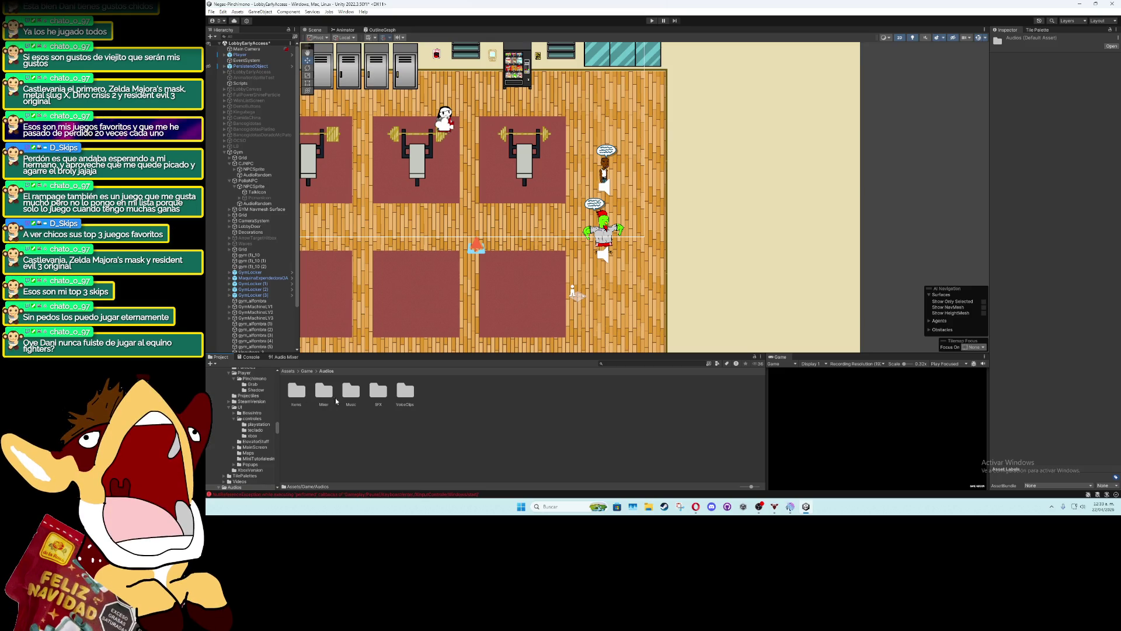
Create a folder named GYM inside Audios/VoiceClips/NPCs
double_click(402, 396)
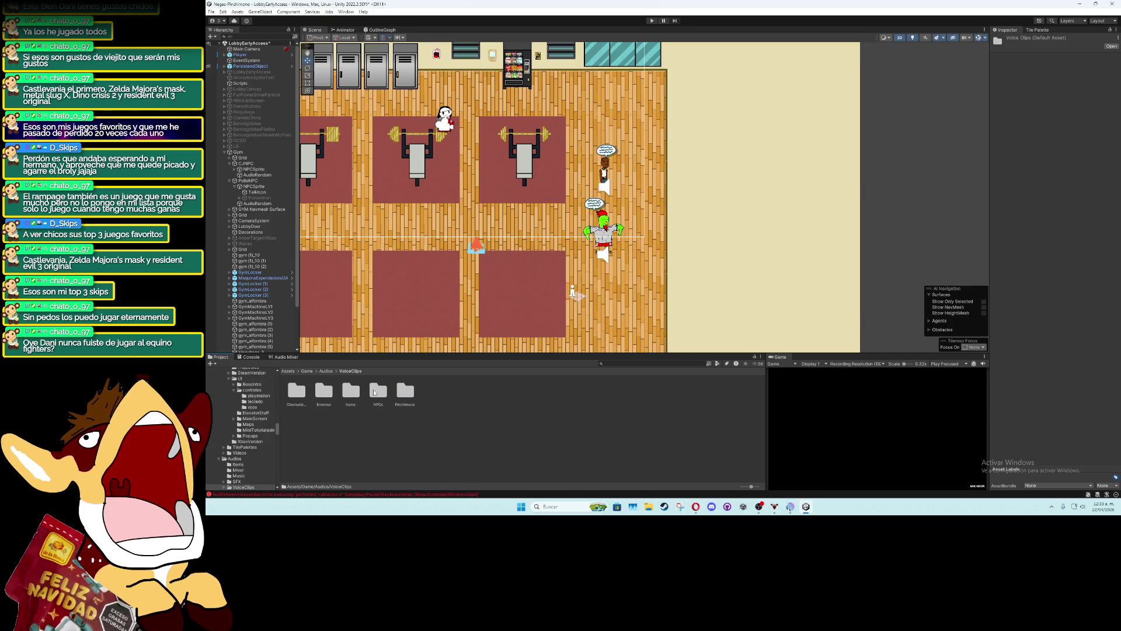
double_click(376, 392)
right_click(395, 413)
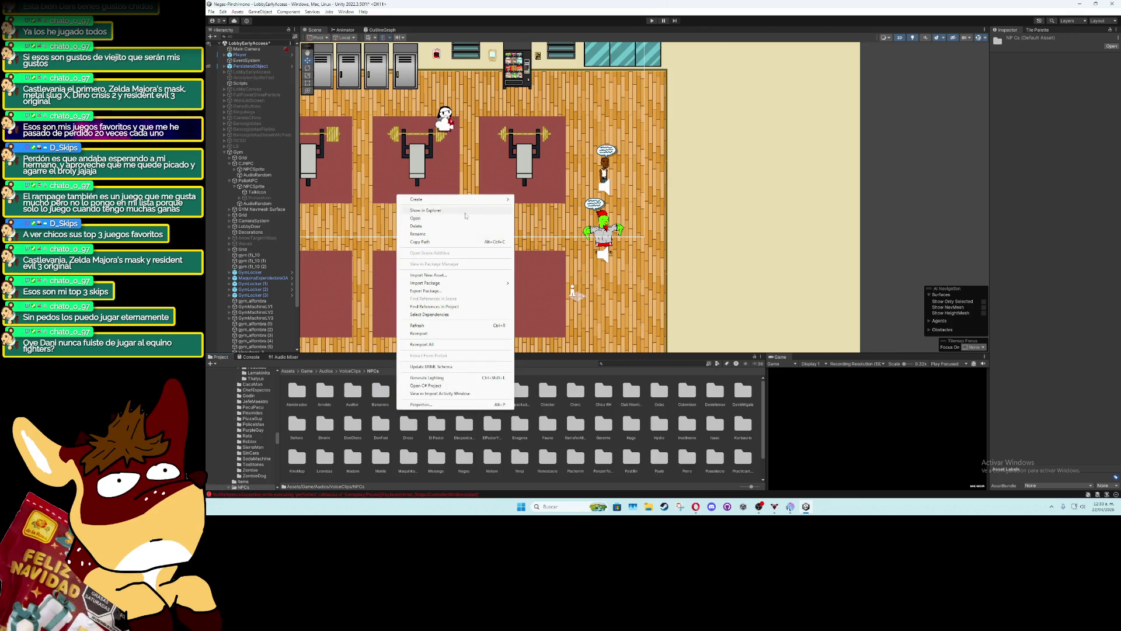
mouse_move(467, 199)
click(559, 124)
text(GYM)
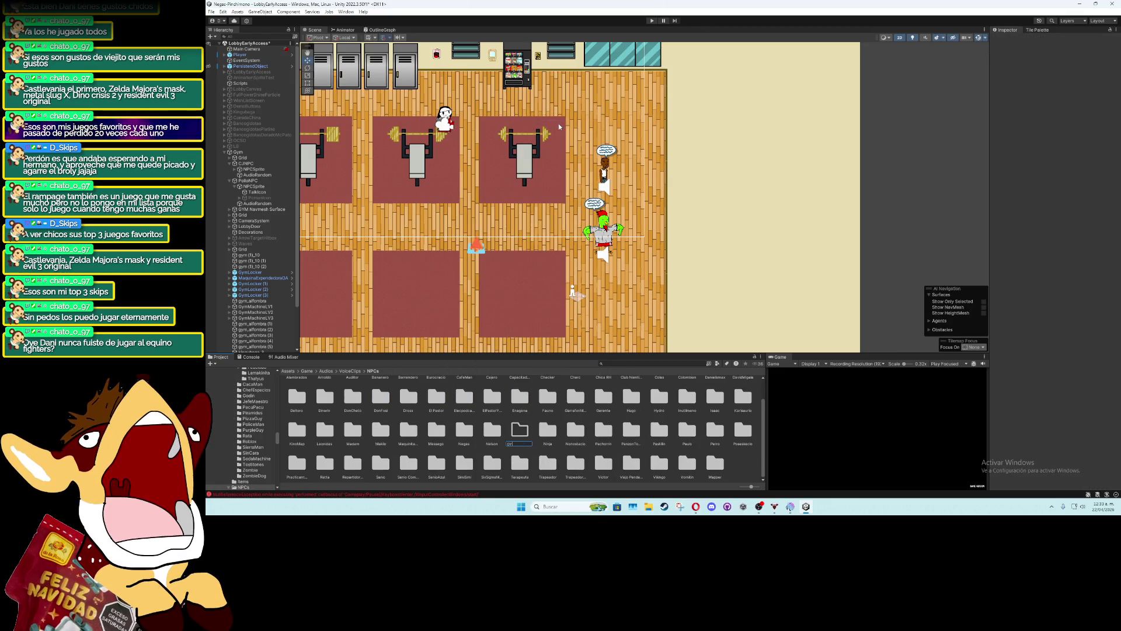
key(Return)
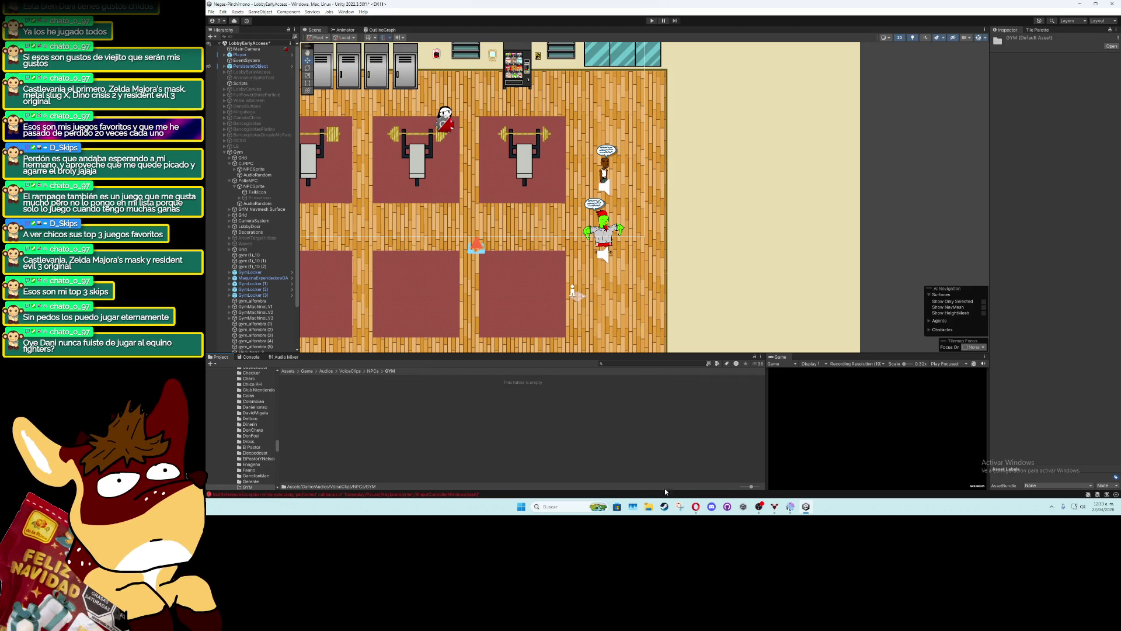
Import cj_hit, pollo_hit, r_cj and r_pollo from Downloads into the GYM folder
click(649, 506)
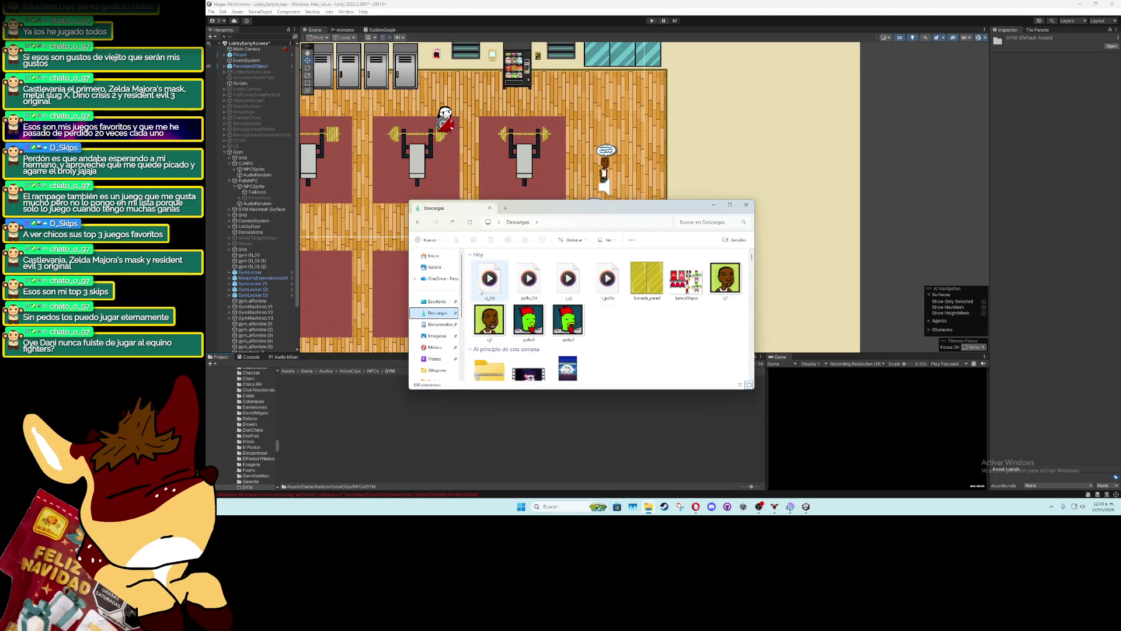
mouse_move(470, 292)
mouse_down()
mouse_move(619, 292)
mouse_move(441, 353)
mouse_move(347, 401)
mouse_up()
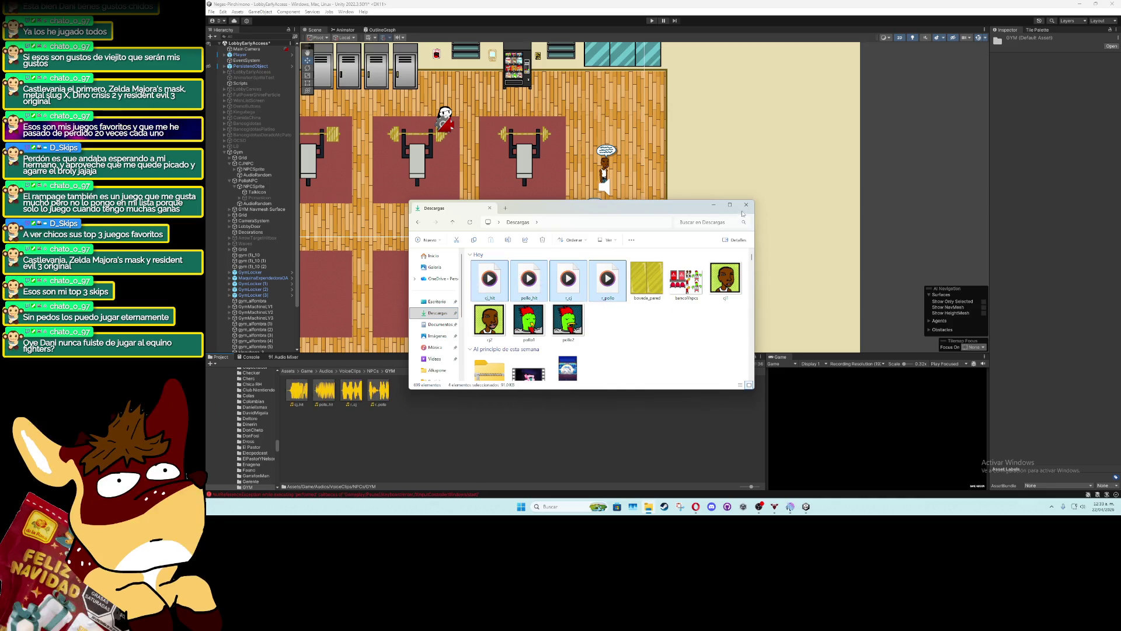
click(746, 205)
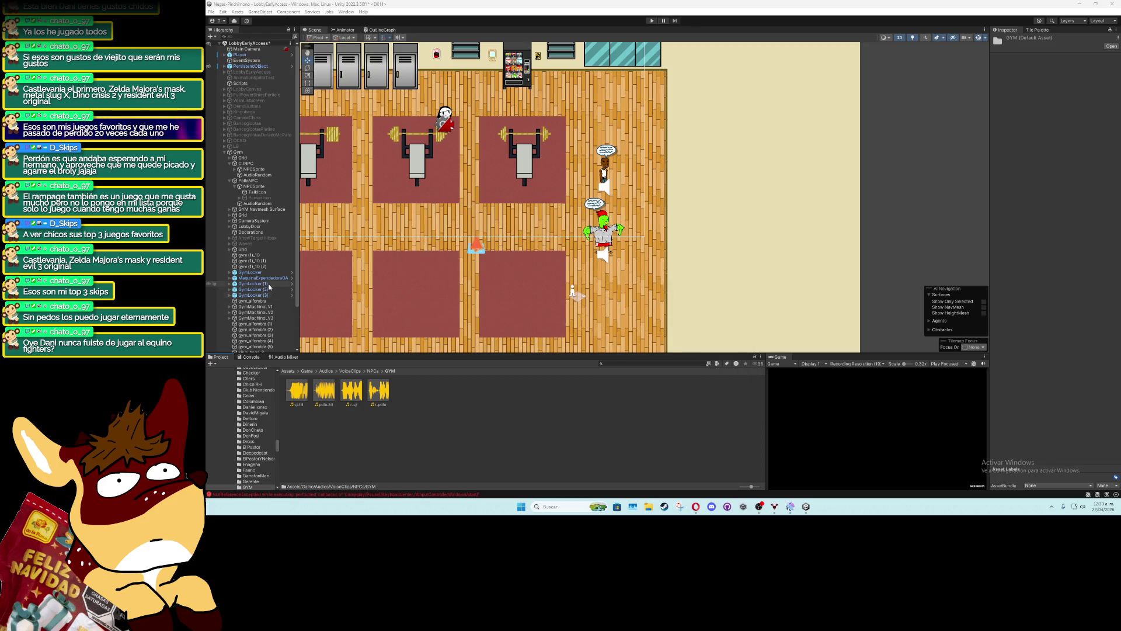
click(308, 371)
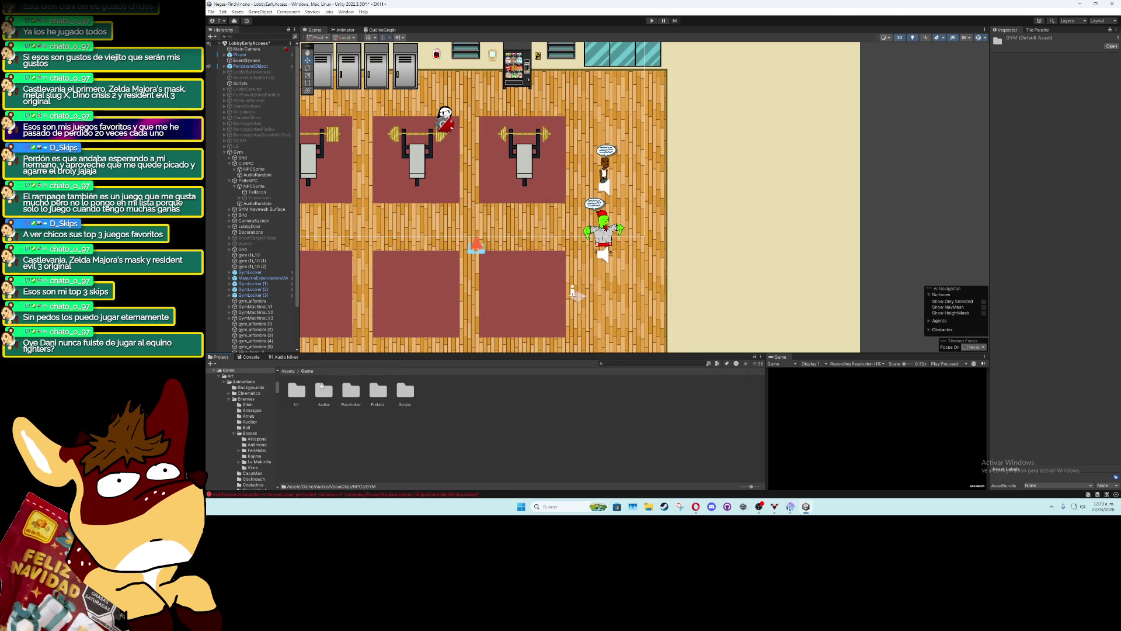
Navigate to Assets/Core/ScriptableObjects/NPCs
click(290, 371)
double_click(327, 393)
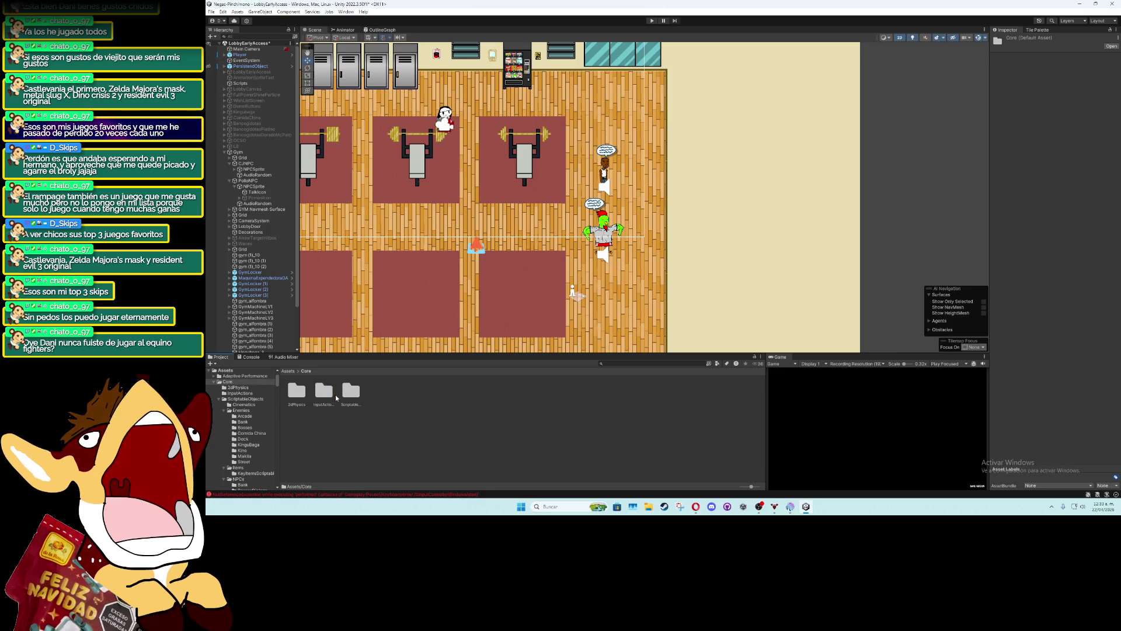
double_click(351, 393)
double_click(380, 390)
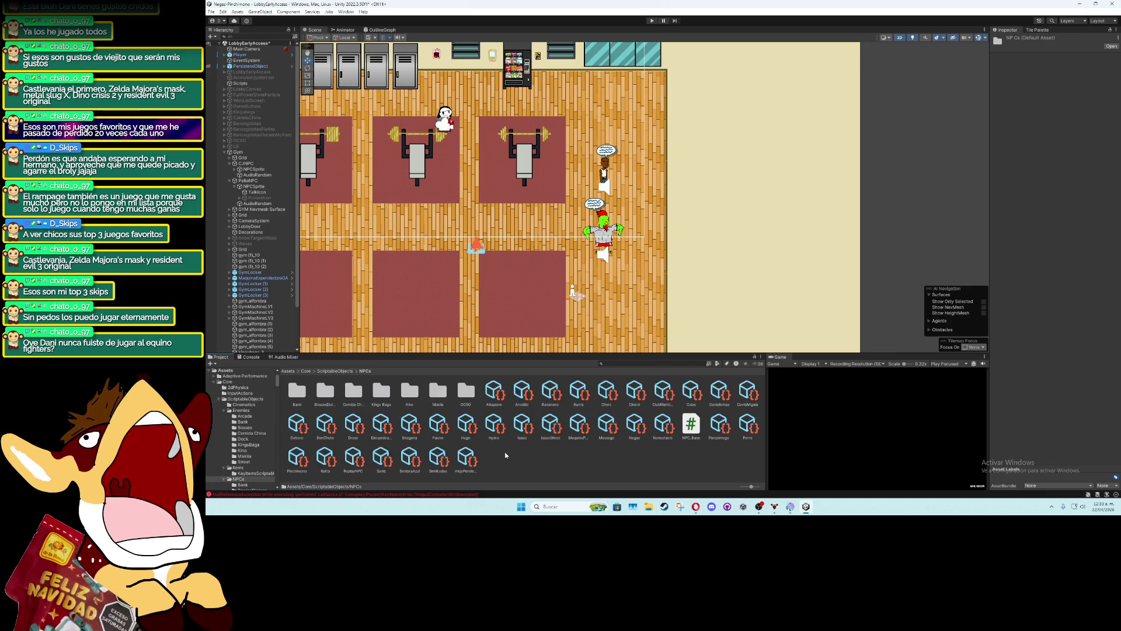
Create a C# script named GYM in the NPCs folder and open it
right_click(534, 458)
mouse_move(613, 249)
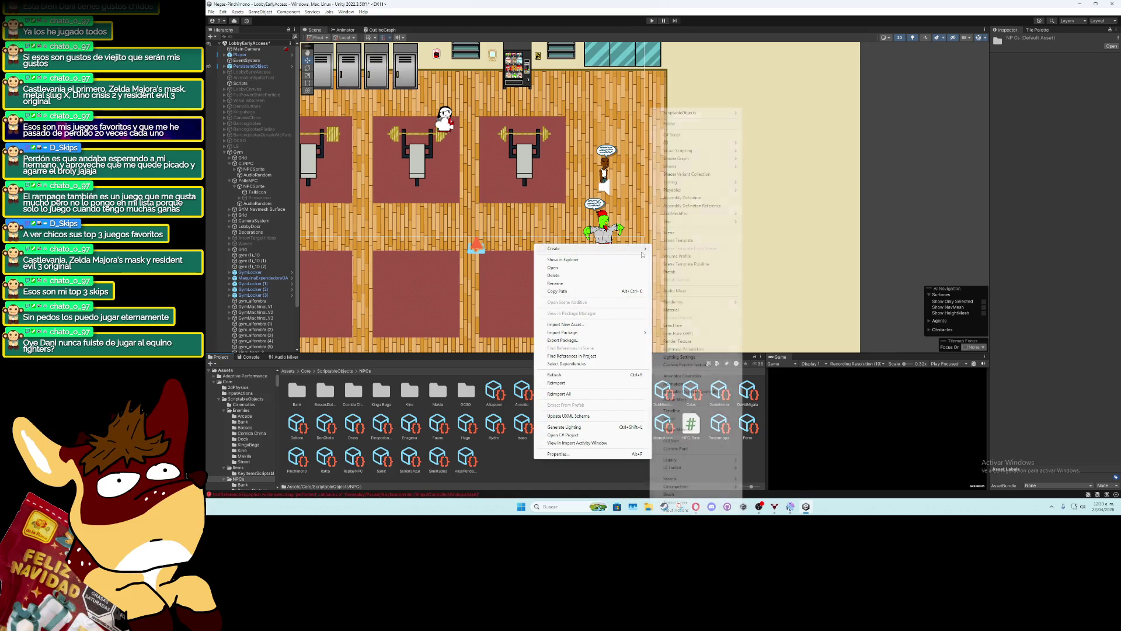
click(674, 139)
text(GYM)
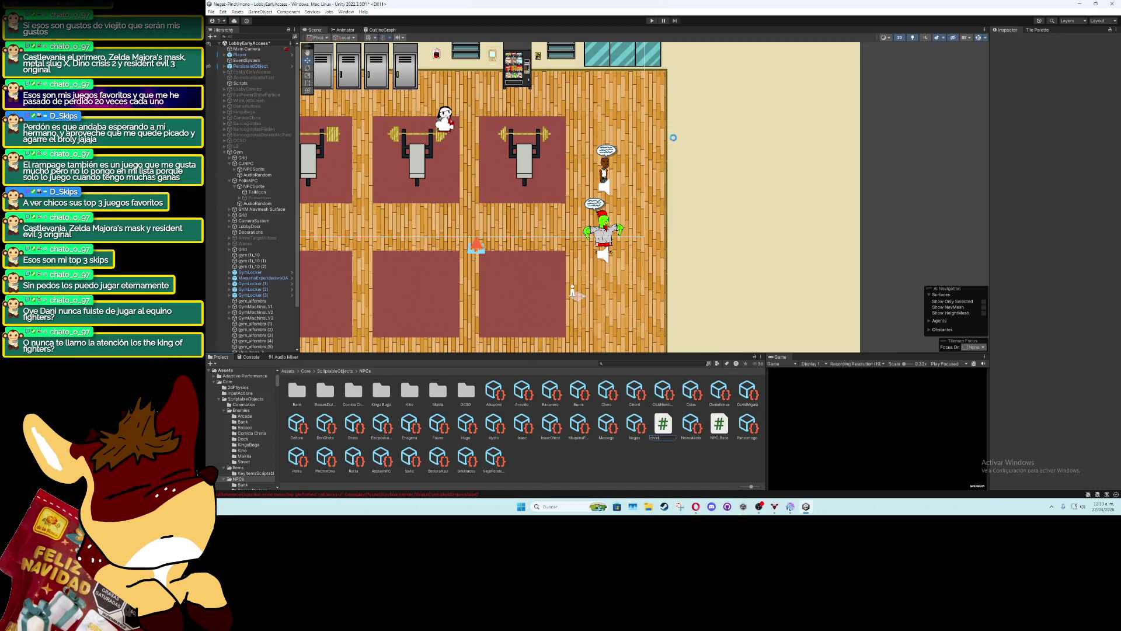
key(Return)
double_click(493, 425)
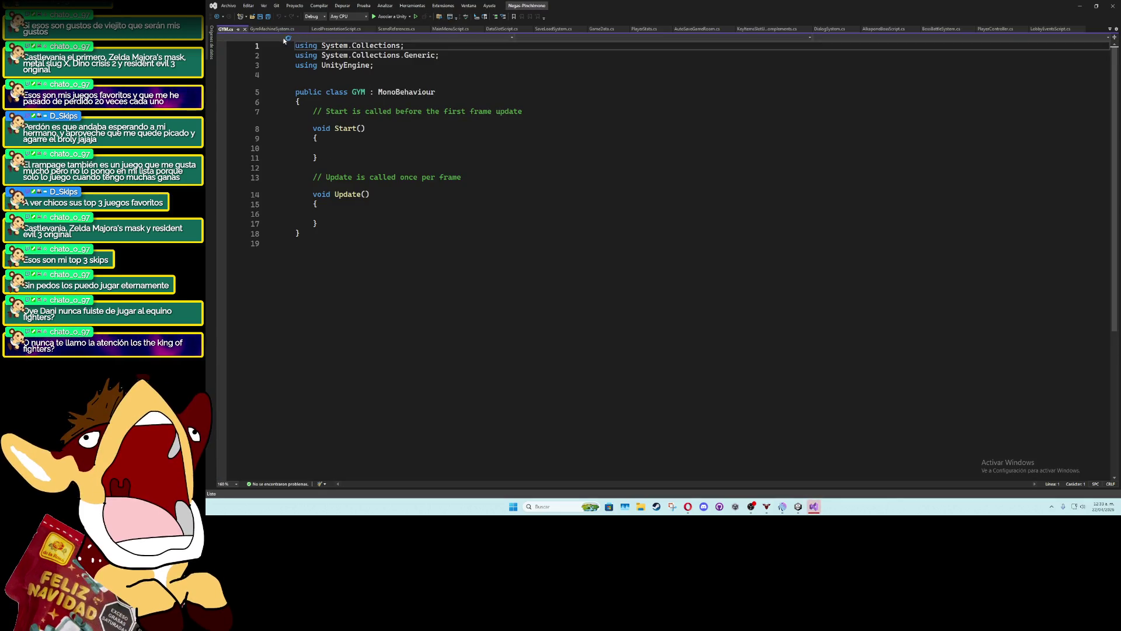
click(1081, 7)
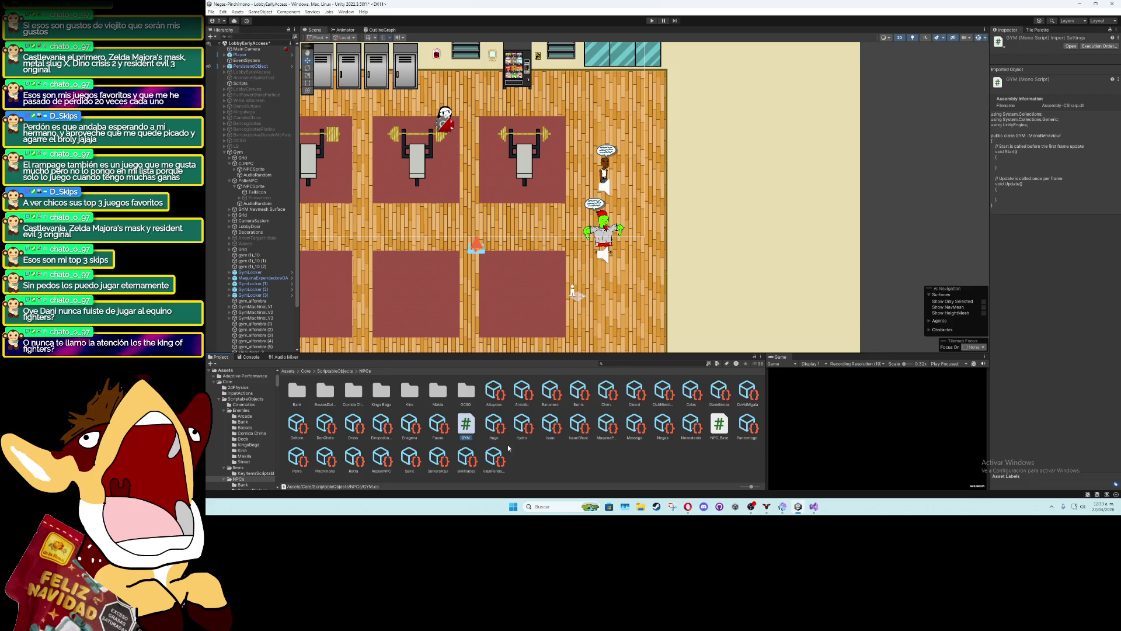
Delete the mistaken GYM script, confirming the deletion
key(Delete)
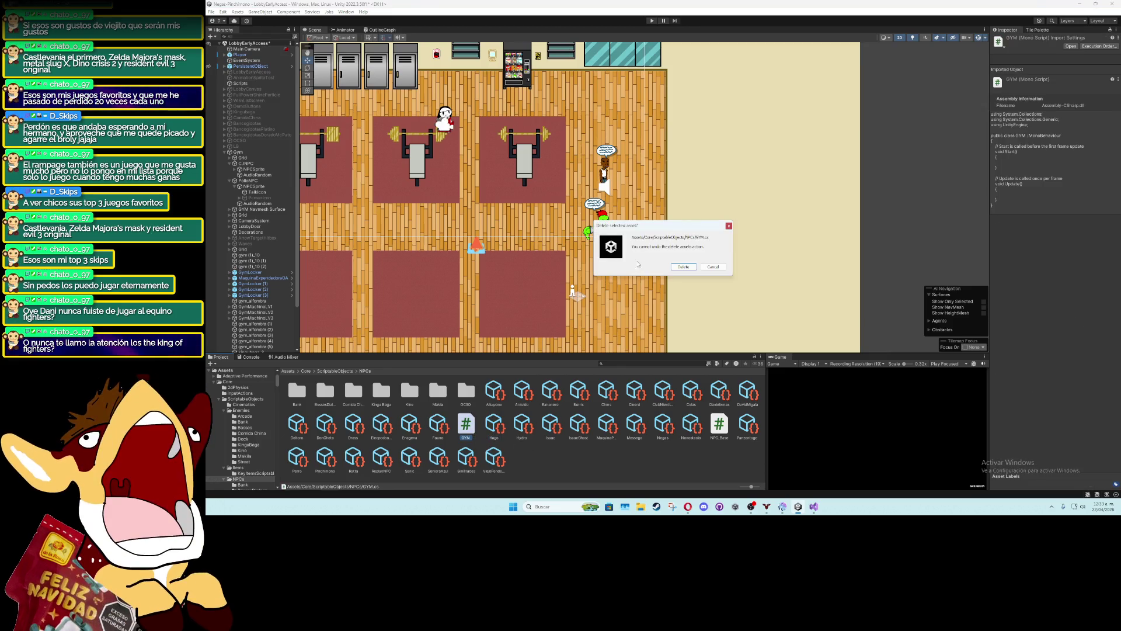
click(683, 266)
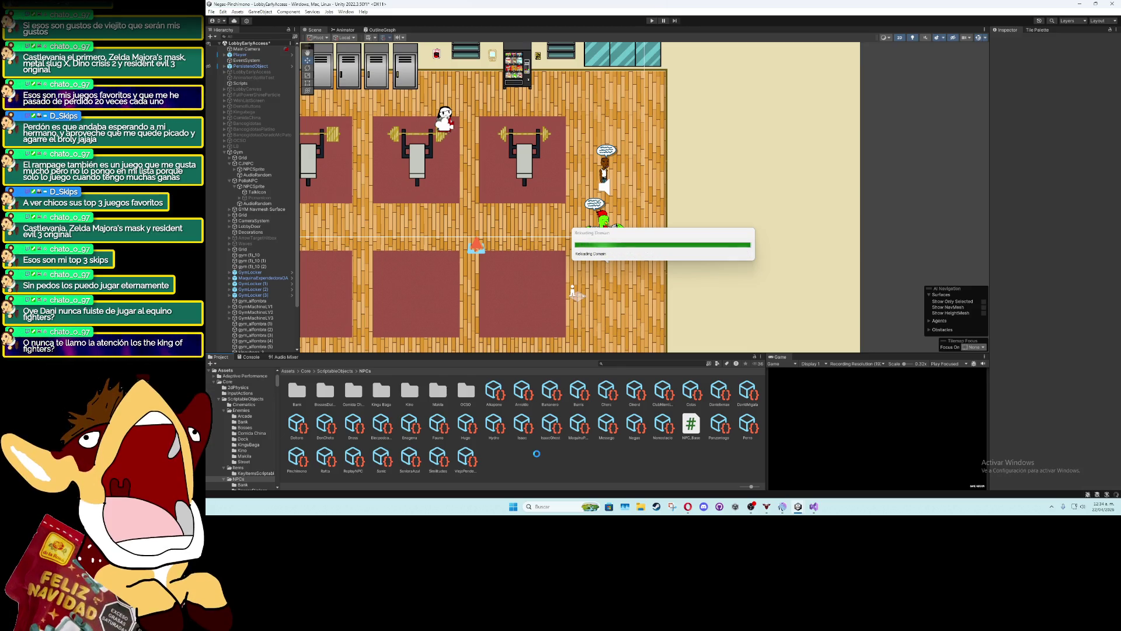
click(813, 506)
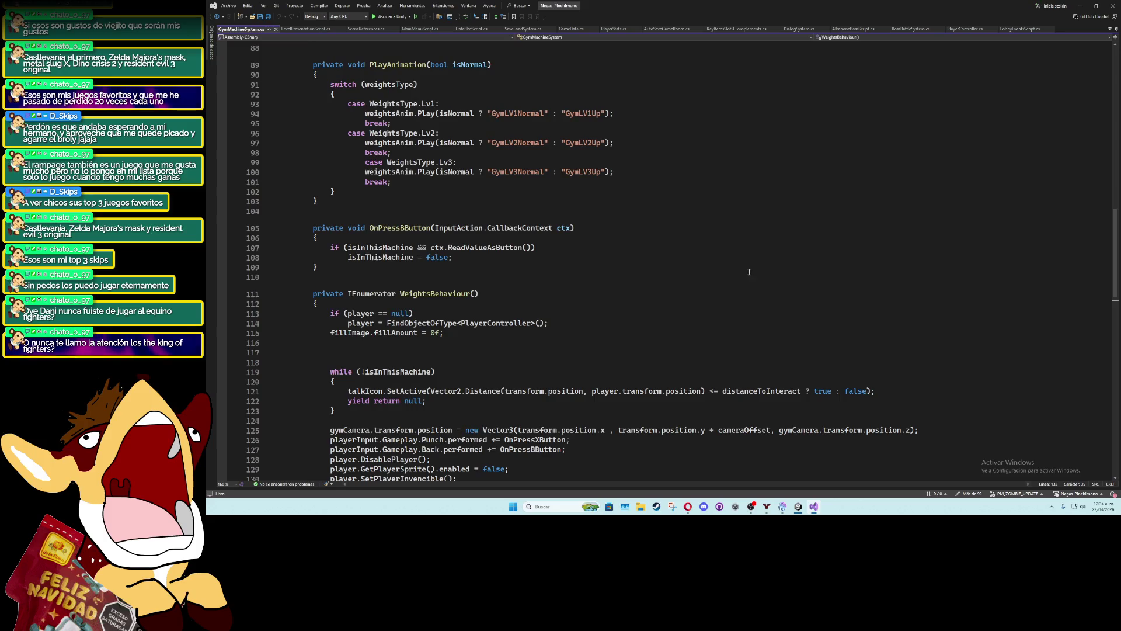
click(1082, 6)
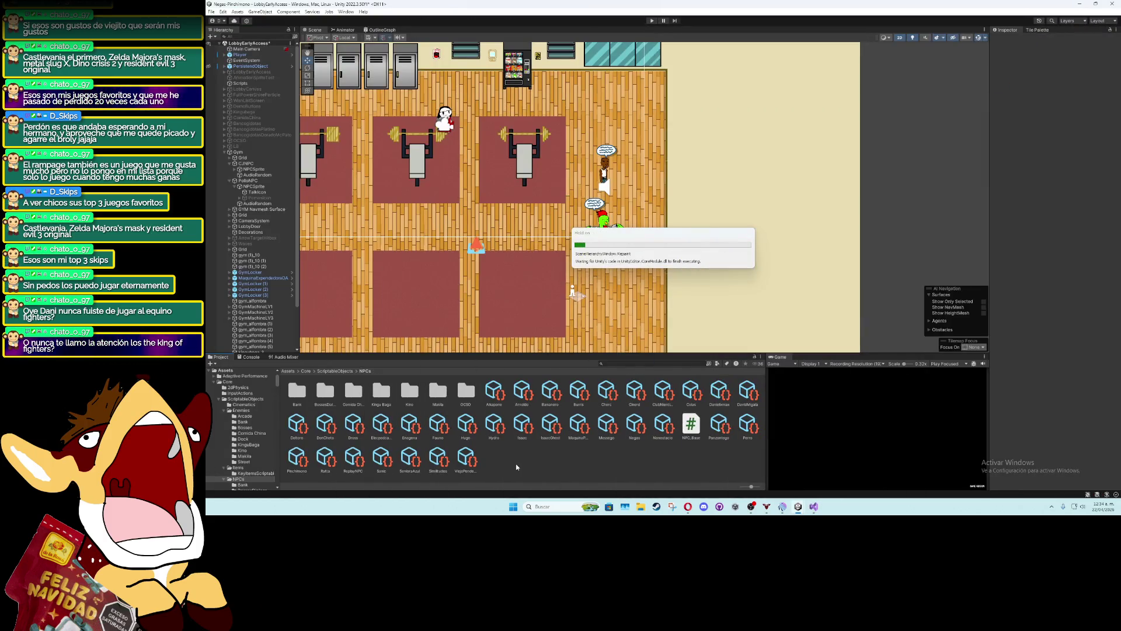
Create an NPC_Base asset directly in NPCs, then delete it again
right_click(517, 250)
mouse_move(585, 253)
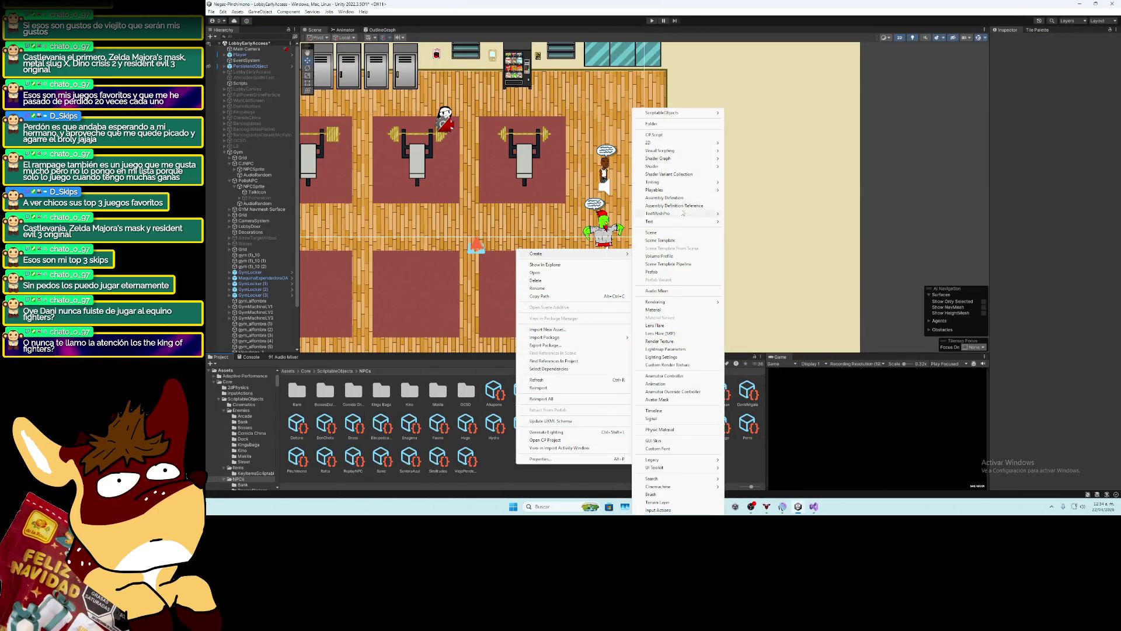
mouse_move(678, 113)
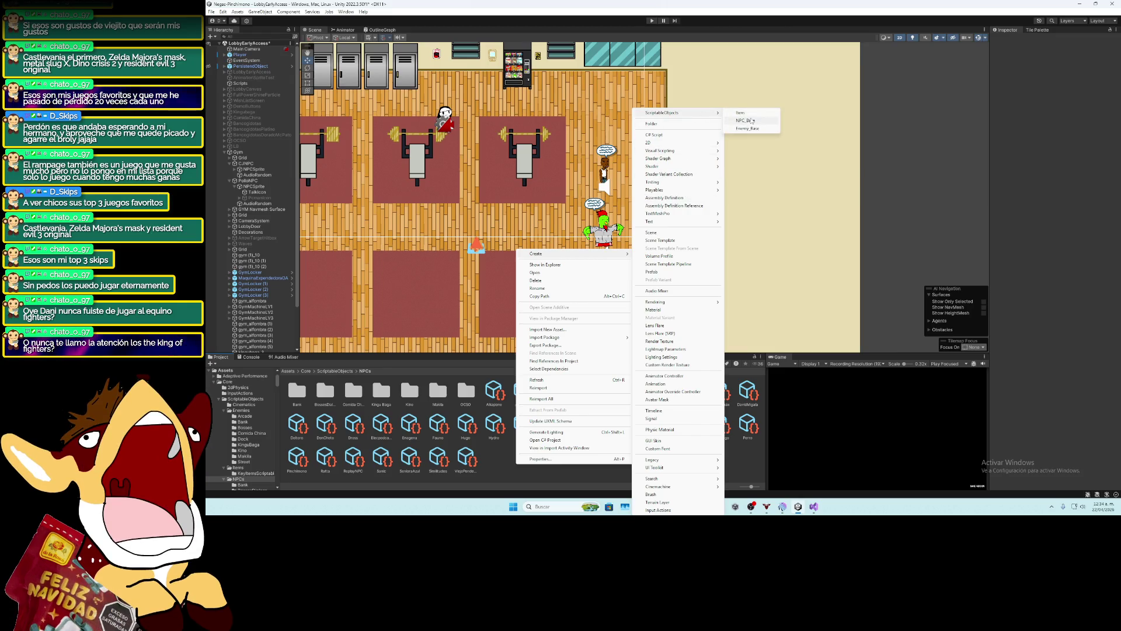
click(749, 120)
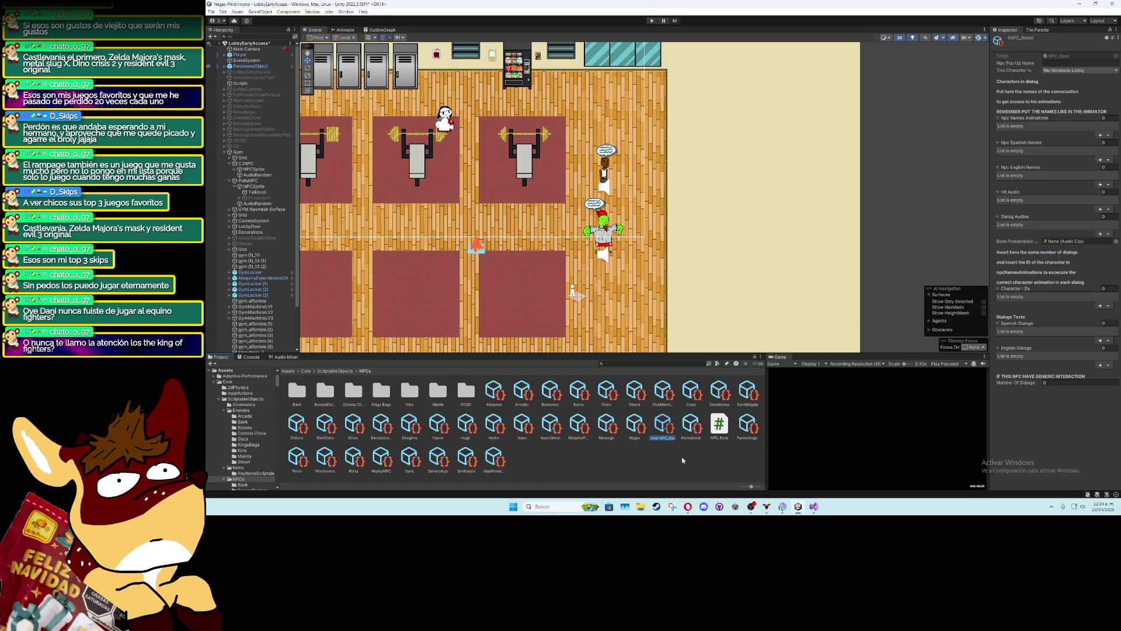
click(669, 435)
key(Delete)
click(684, 268)
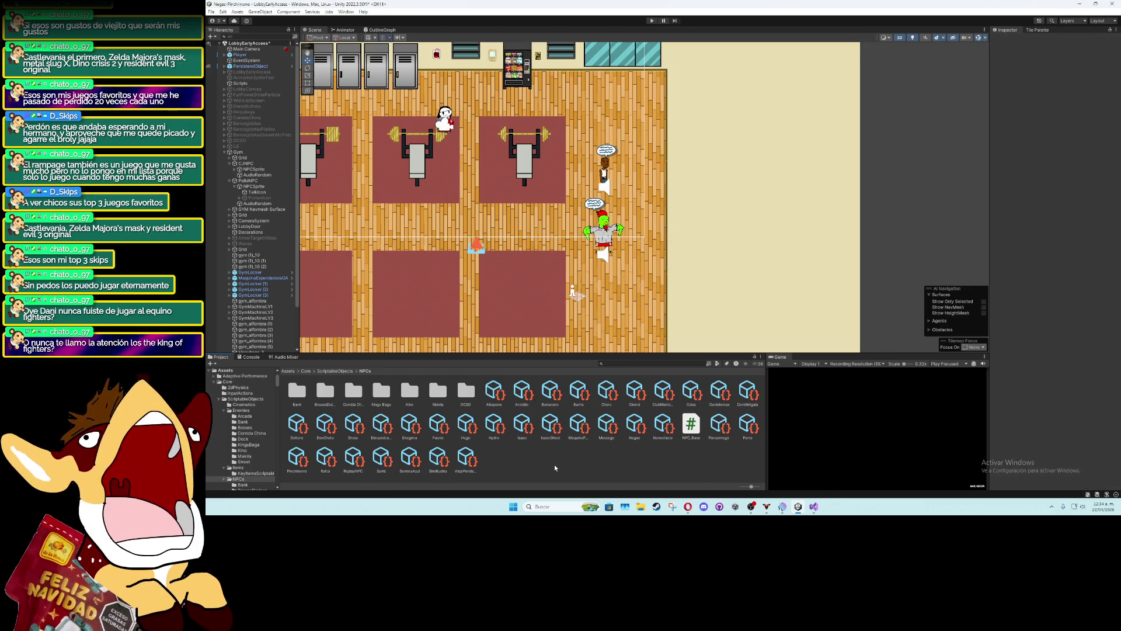
Create a gym folder inside NPCs and add the Cajota NPC_Base asset to it
right_click(555, 464)
mouse_move(643, 255)
click(690, 124)
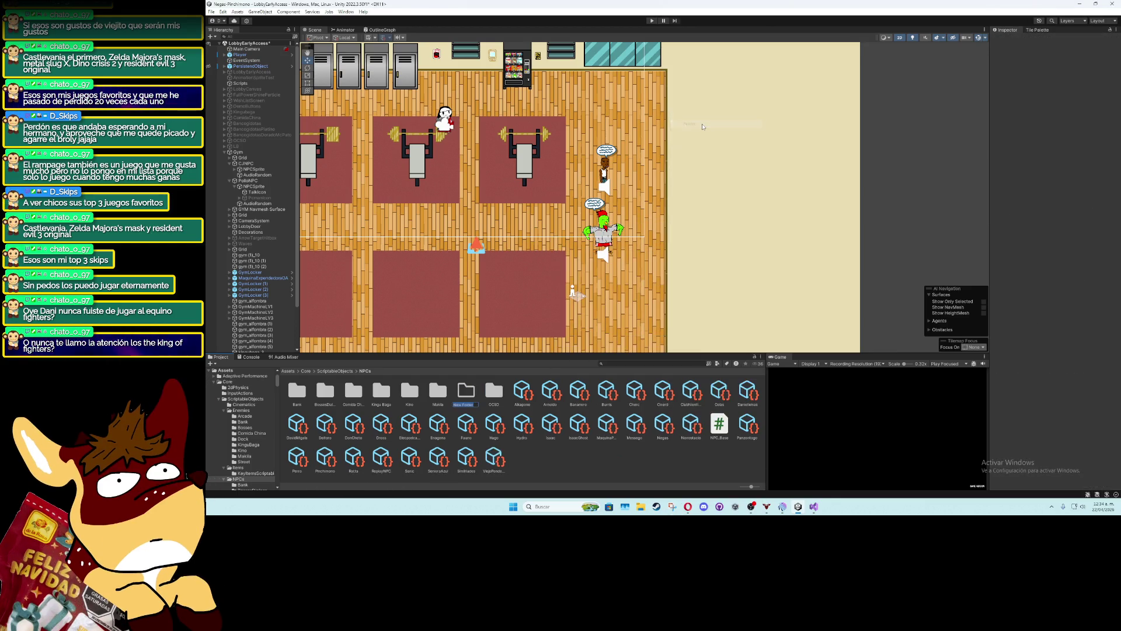
key(Return)
key(Return)
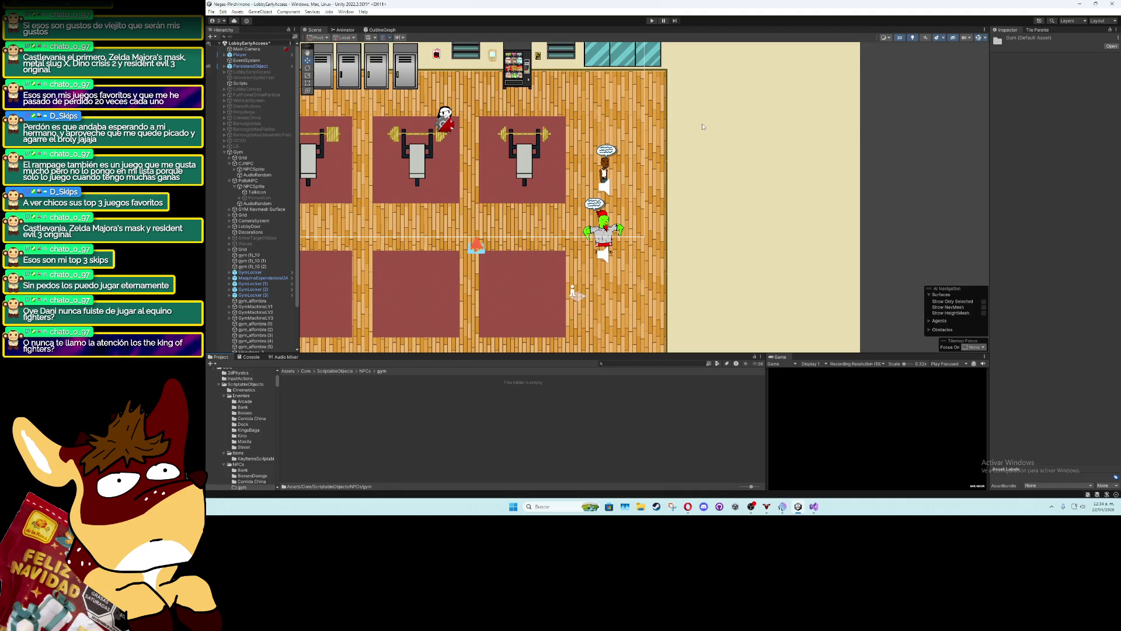
right_click(450, 411)
mouse_move(526, 202)
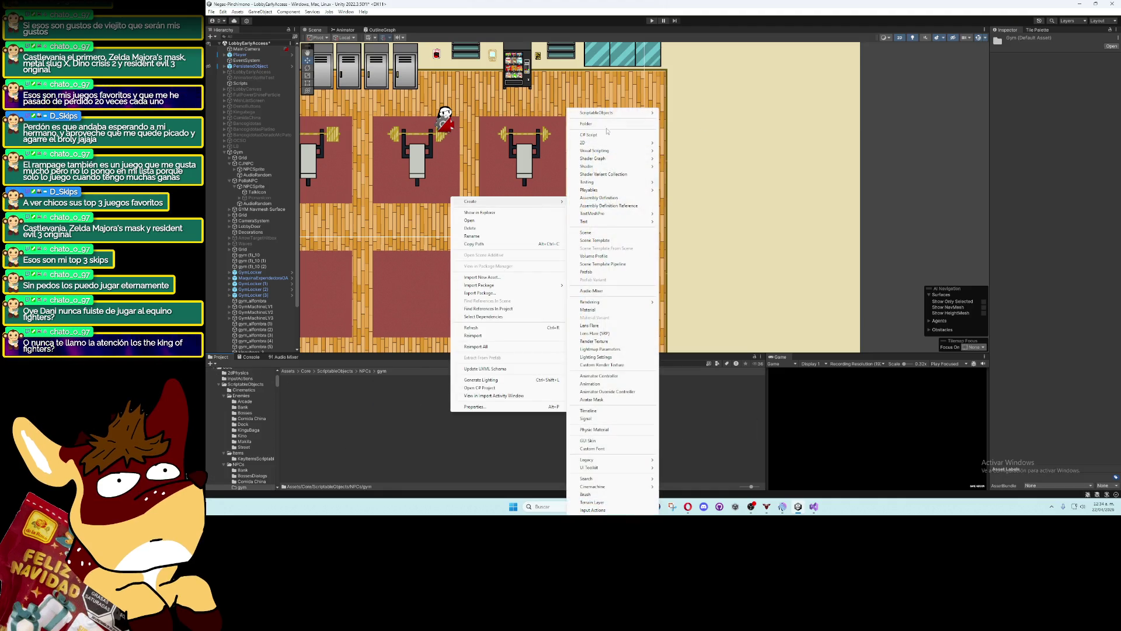
mouse_move(616, 114)
click(680, 121)
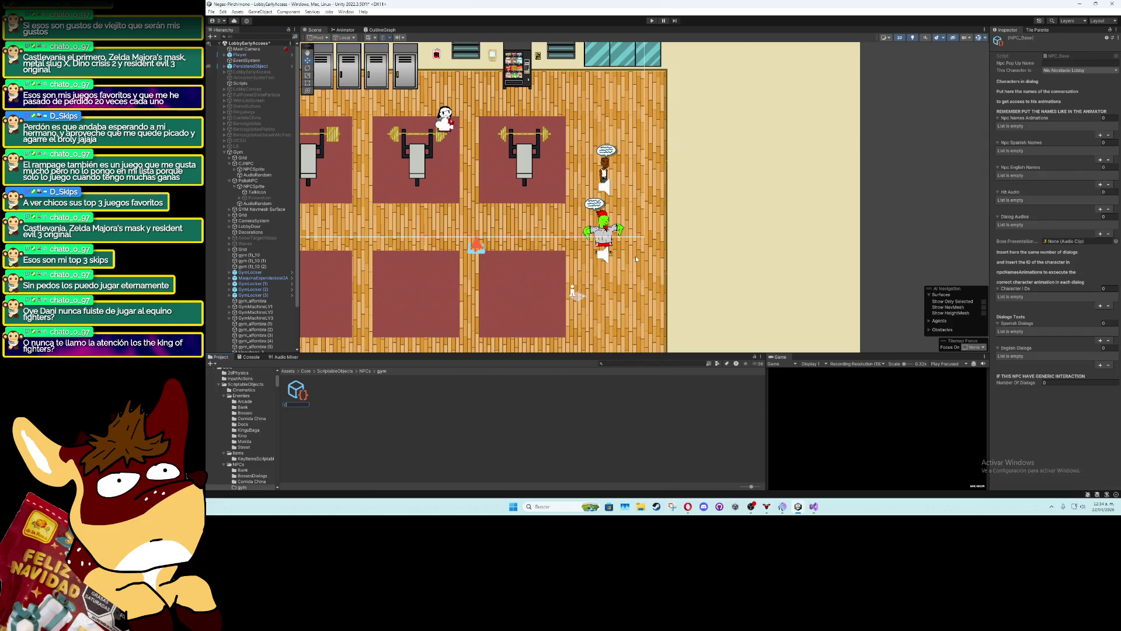
text(Cepita)
Add a second NPC_Base asset in gym named PolloCoach
right_click(484, 419)
mouse_move(578, 209)
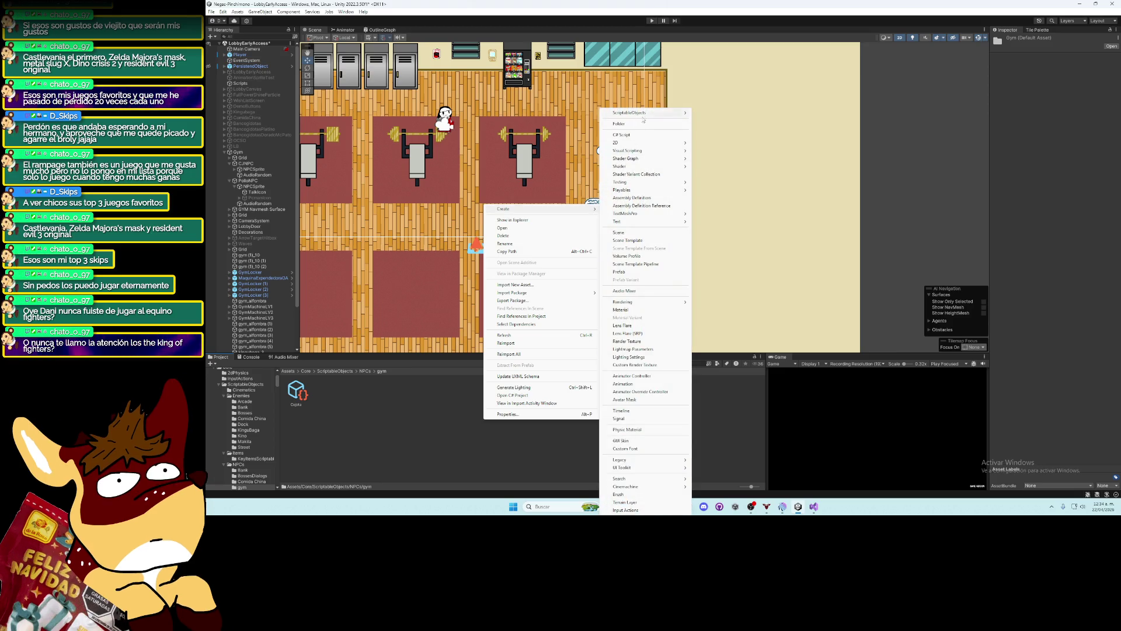
mouse_move(645, 114)
click(704, 120)
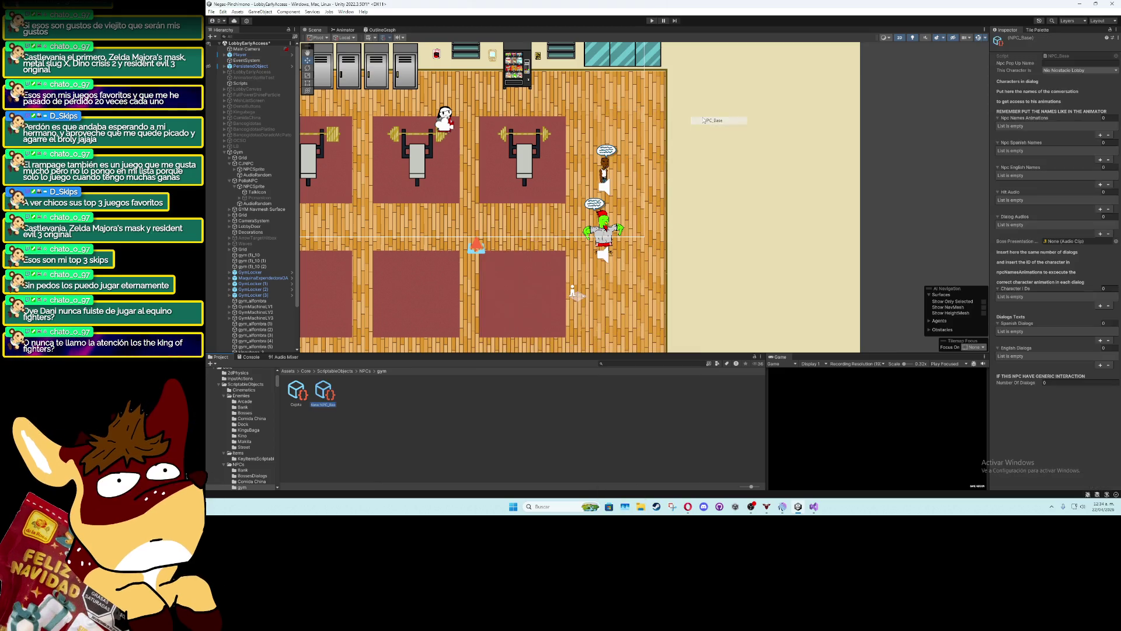
text(PolloCoach)
key(Return)
click(290, 397)
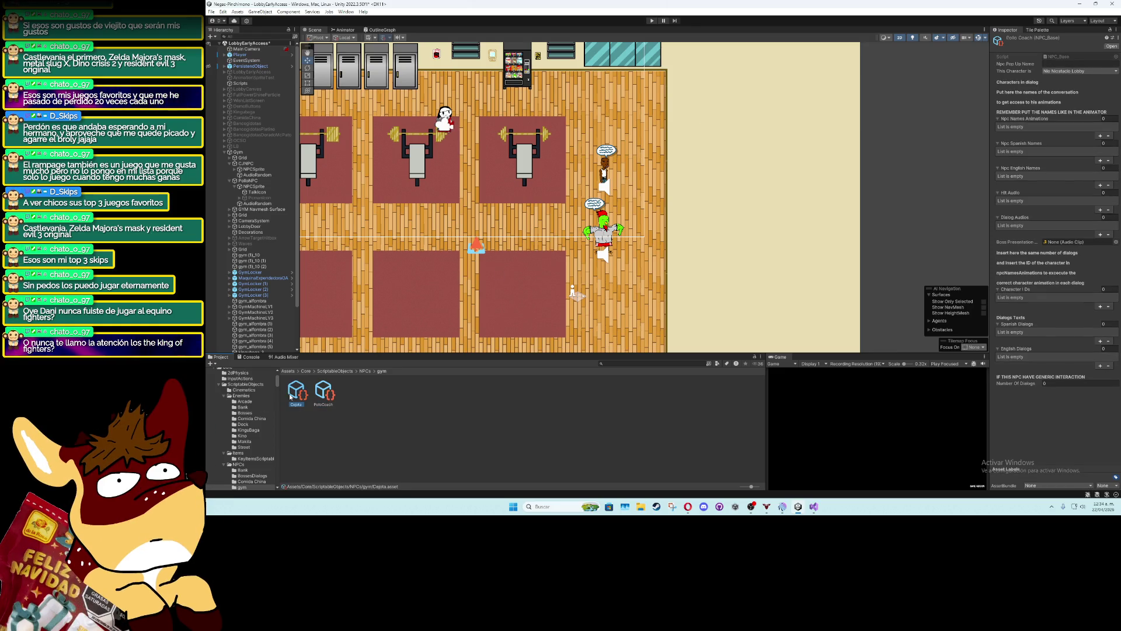
Set Cajota's Npc Pop Up Name to Cajota
click(1052, 64)
text(Ce)
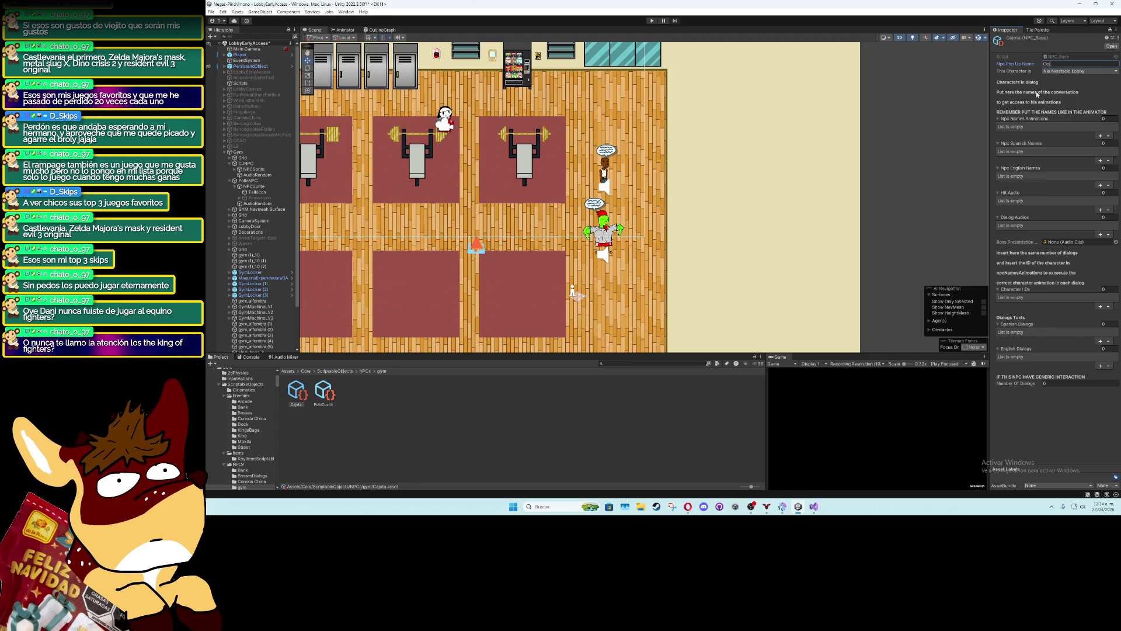
text(jota)
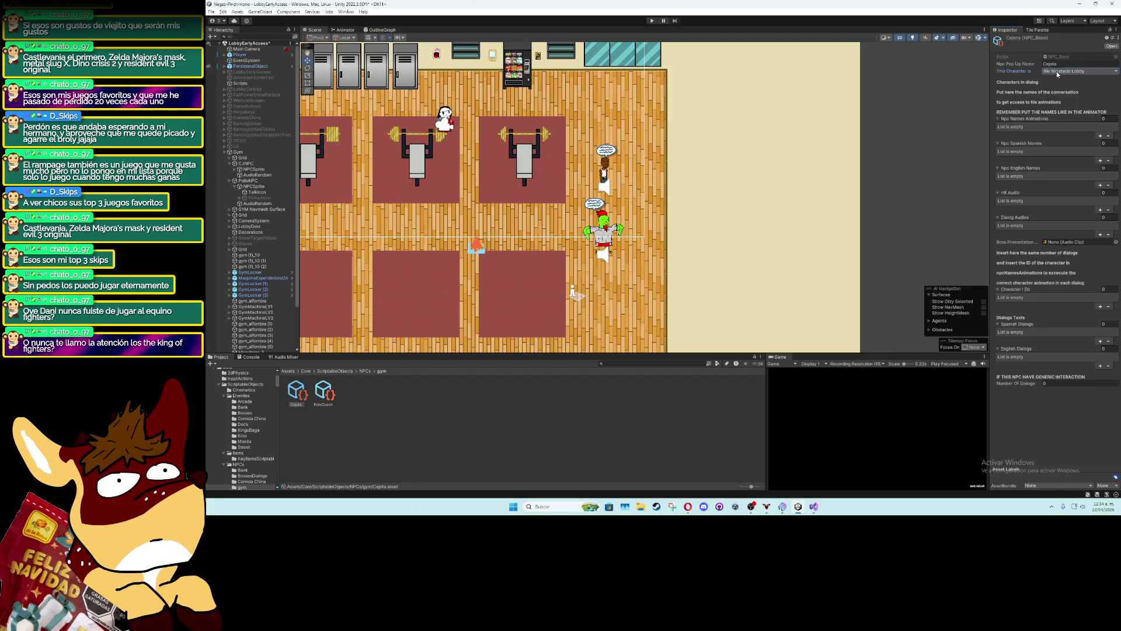
click(1057, 71)
click(1061, 79)
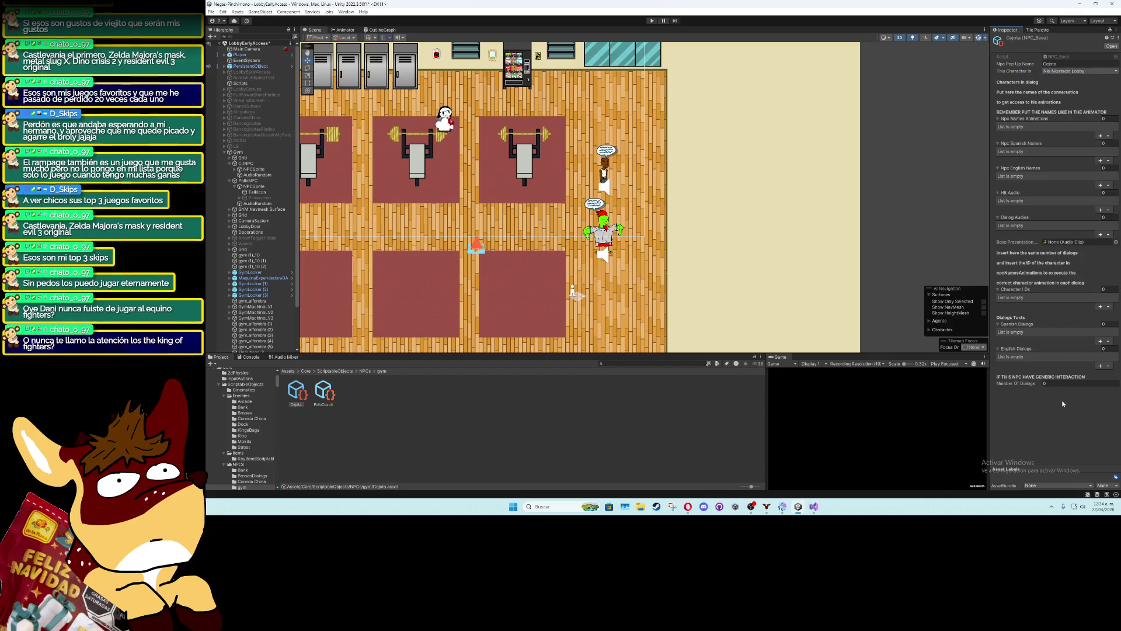
Add one entry to each list: character ID, dialogs, audios, names and name animations
click(1101, 307)
click(1100, 342)
click(1101, 366)
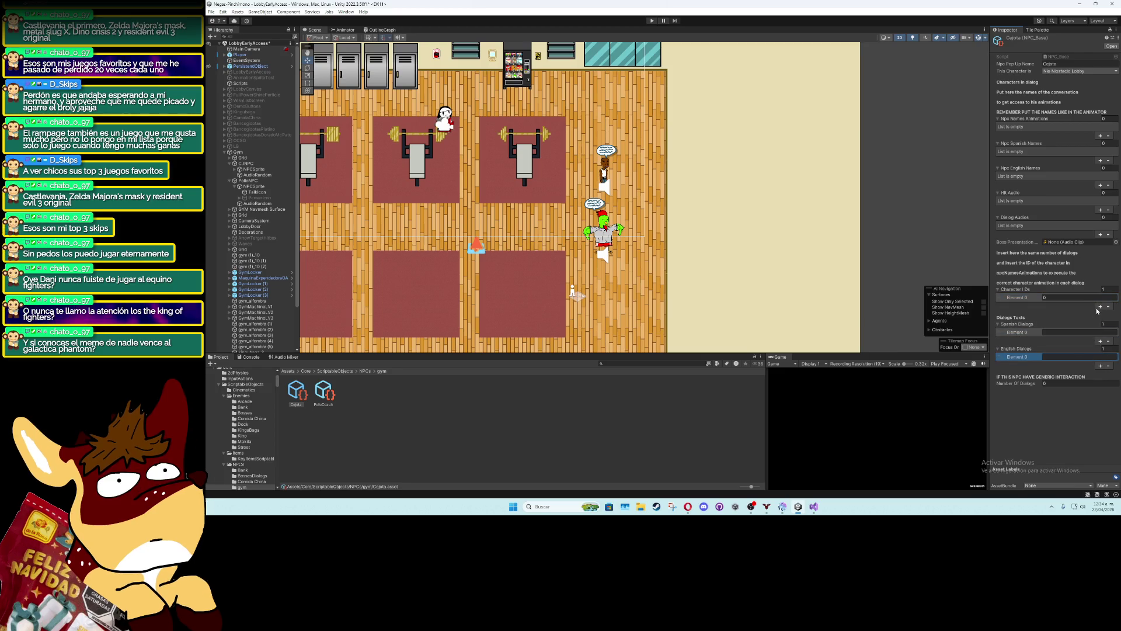
click(1075, 297)
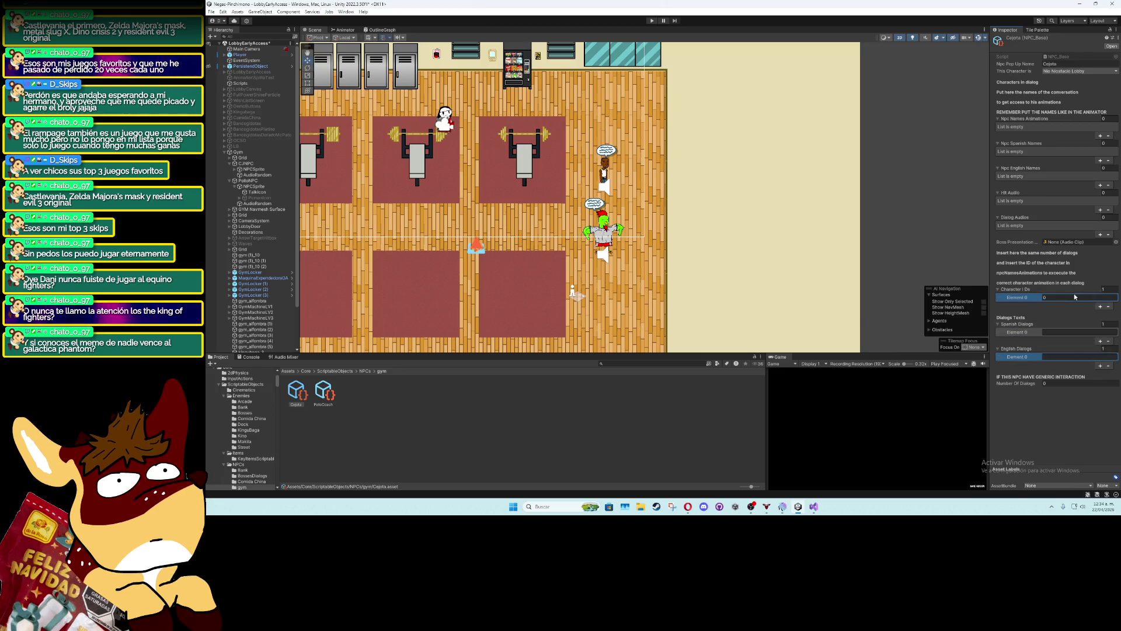
click(1101, 236)
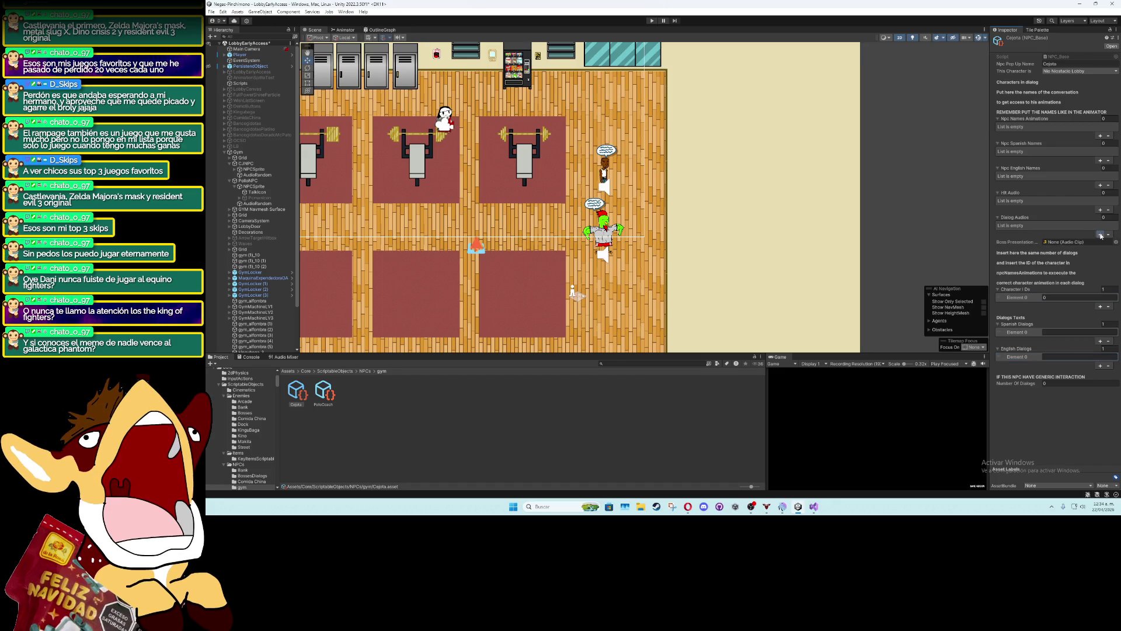
click(1101, 209)
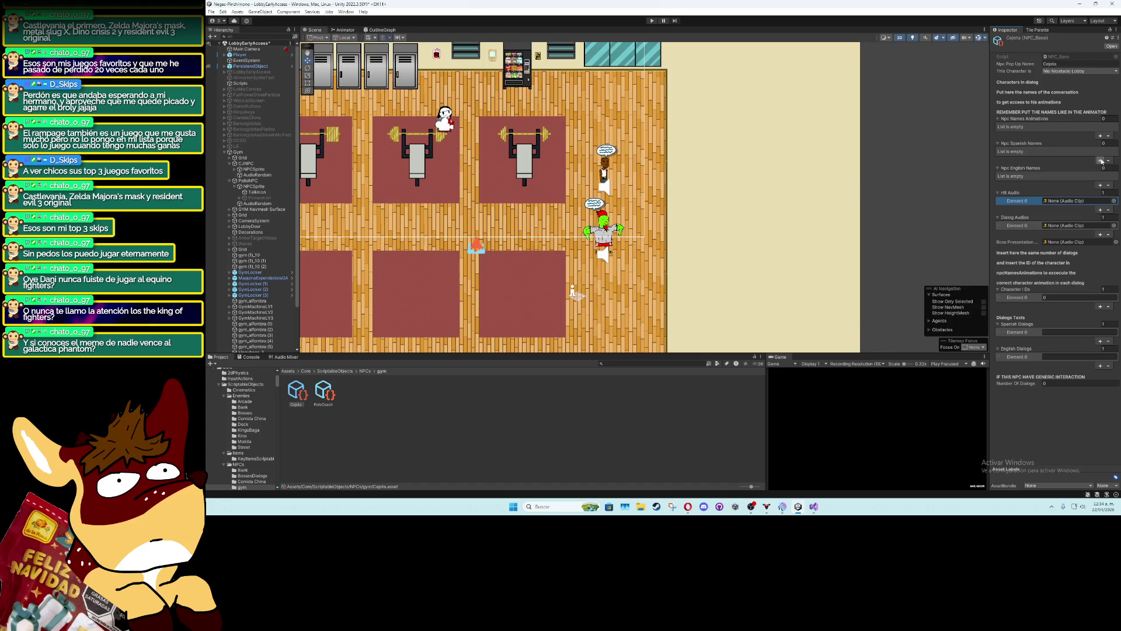
click(1101, 159)
click(1101, 184)
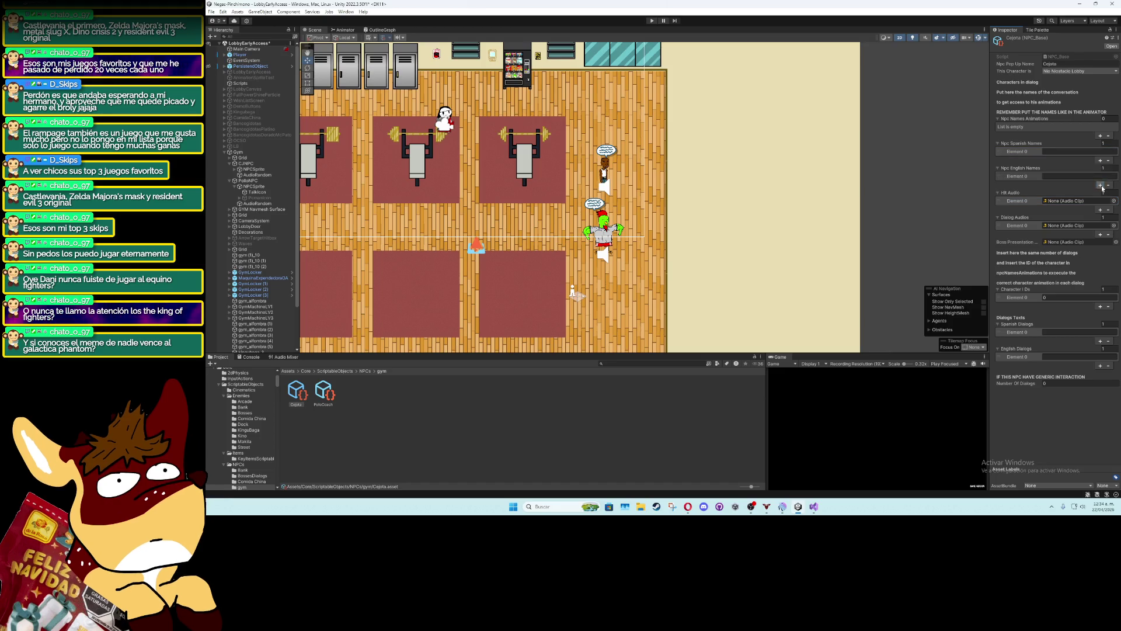
click(1101, 137)
click(1083, 127)
text(Cejota)
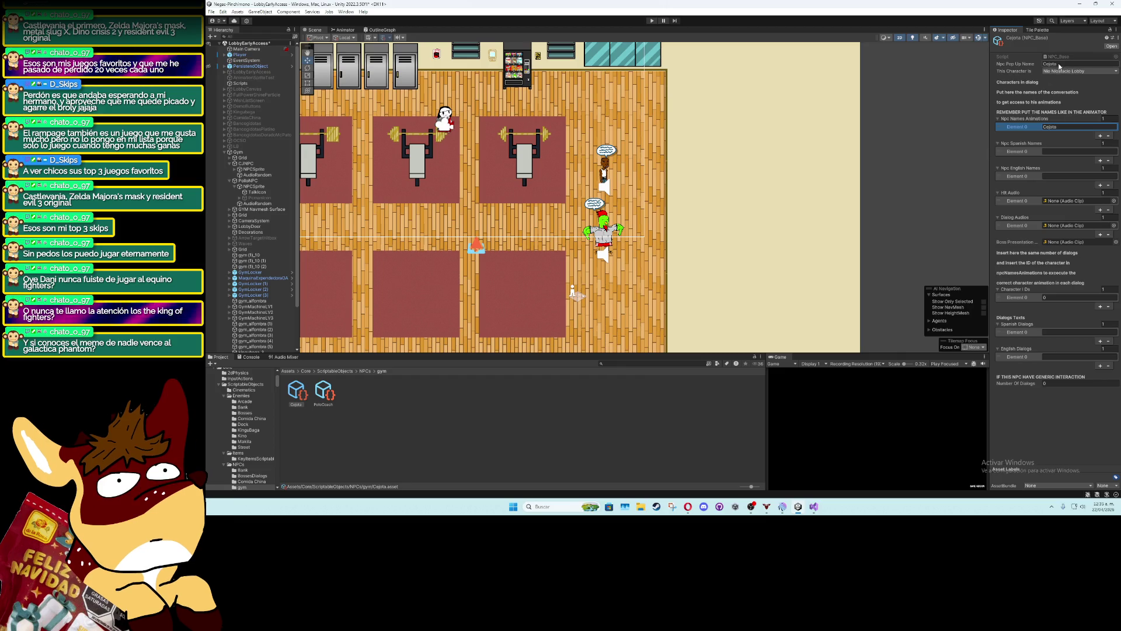
Set This Character Is to Generic One Dialog and assign r_cj as the dialog audio
click(1078, 71)
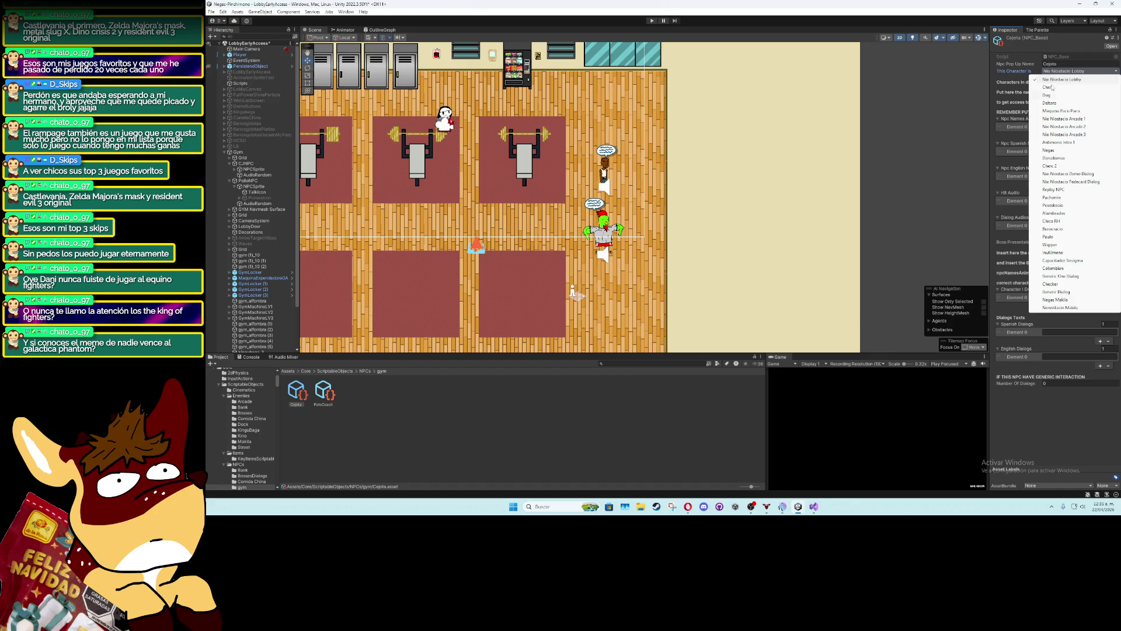
click(1060, 276)
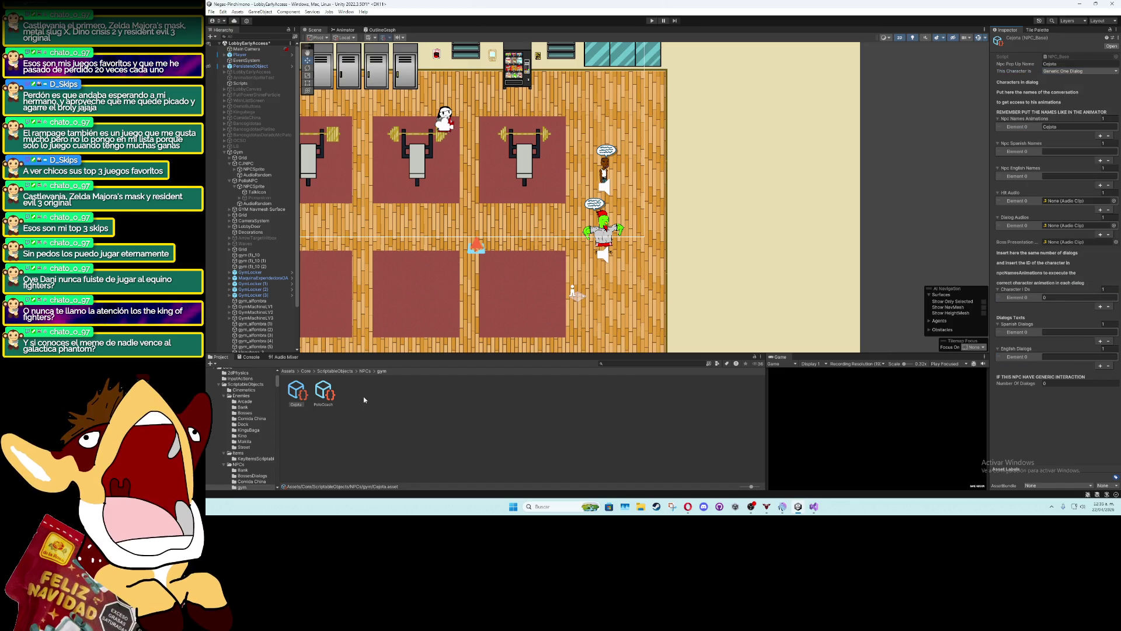
click(1112, 227)
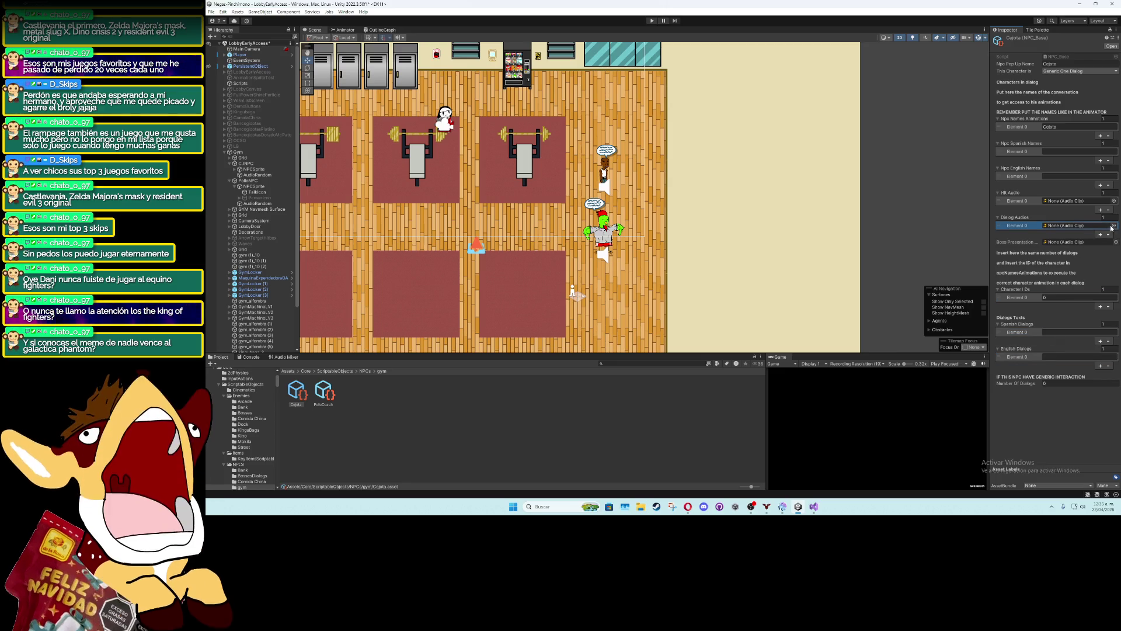
click(1112, 227)
text(cl)
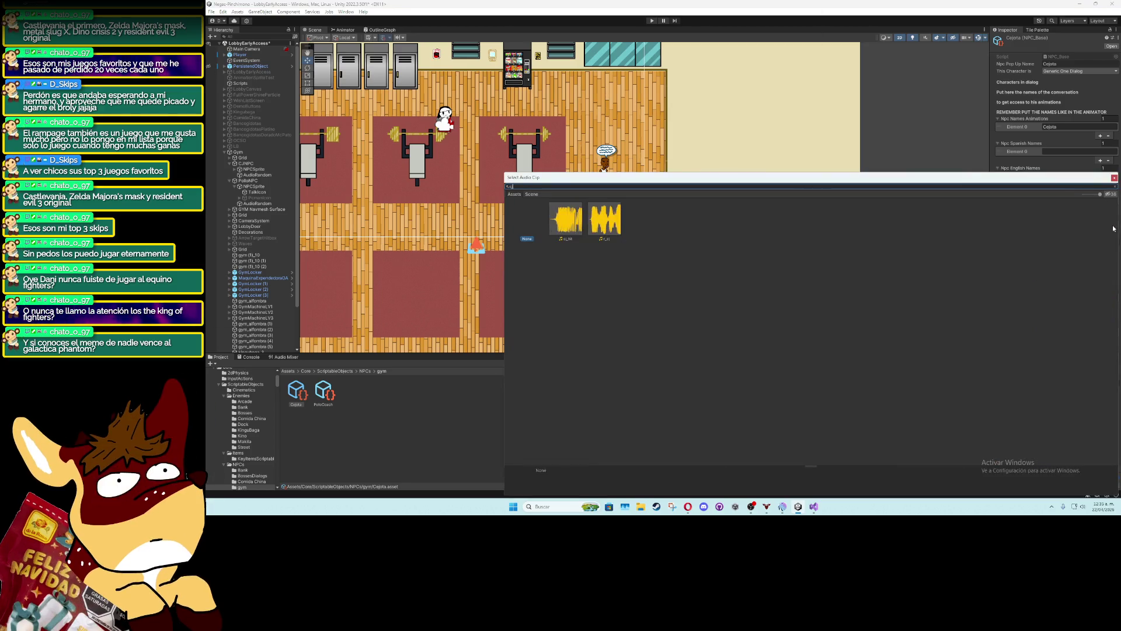
key(BackSpace)
key(BackSpace)
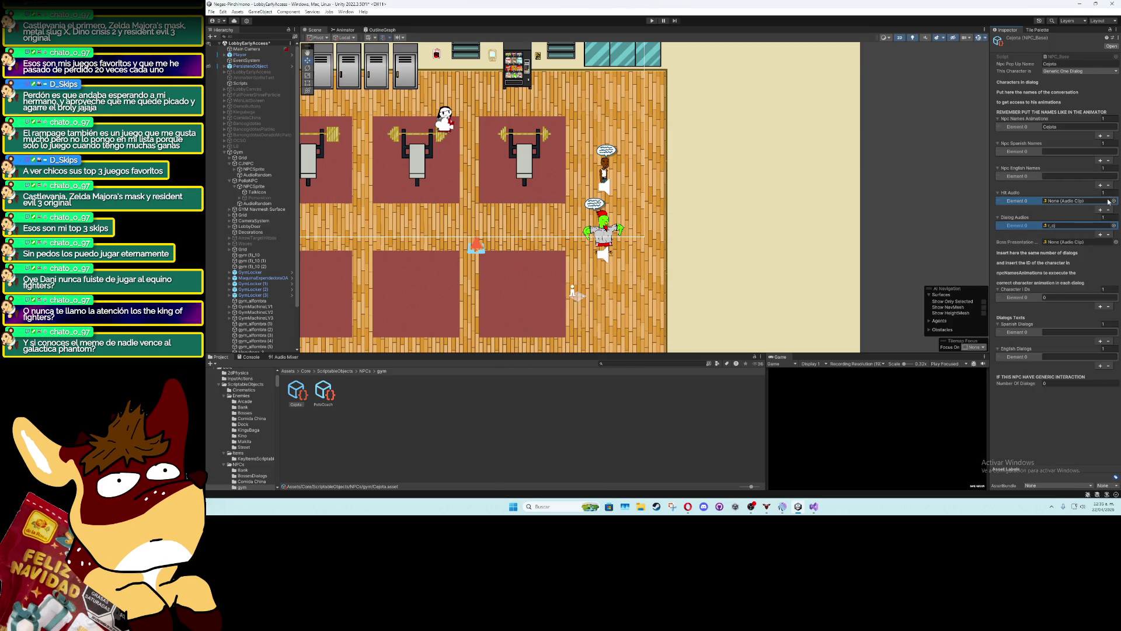
text(cj)
key(Return)
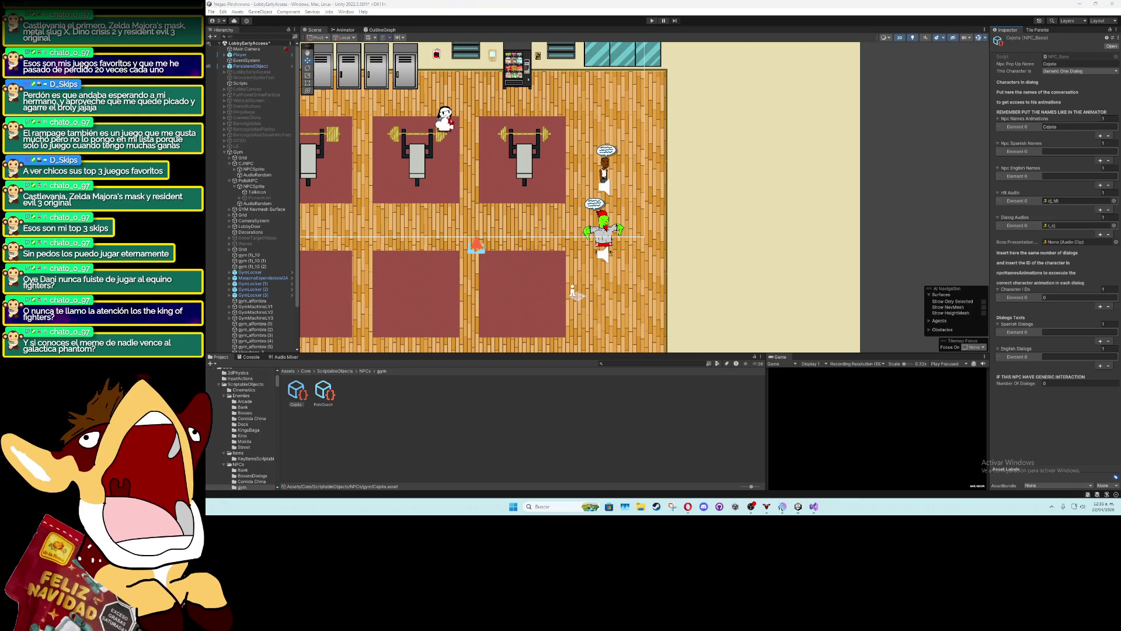
Preview the r_cj audio file from Downloads before writing the first Spanish dialog
key(super+e)
click(440, 314)
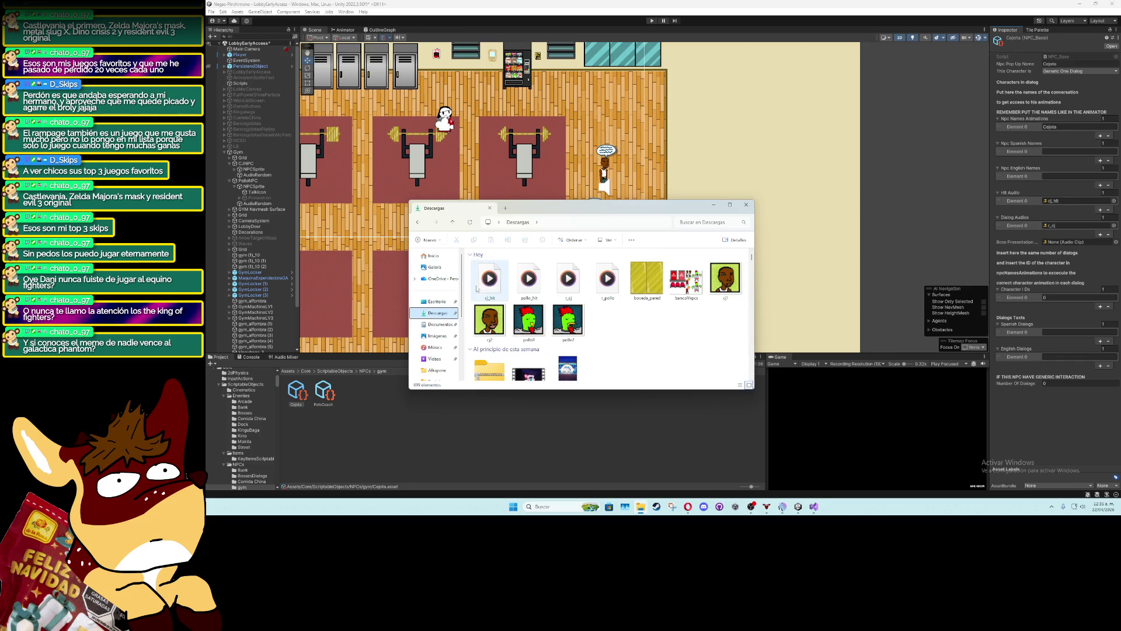
double_click(569, 278)
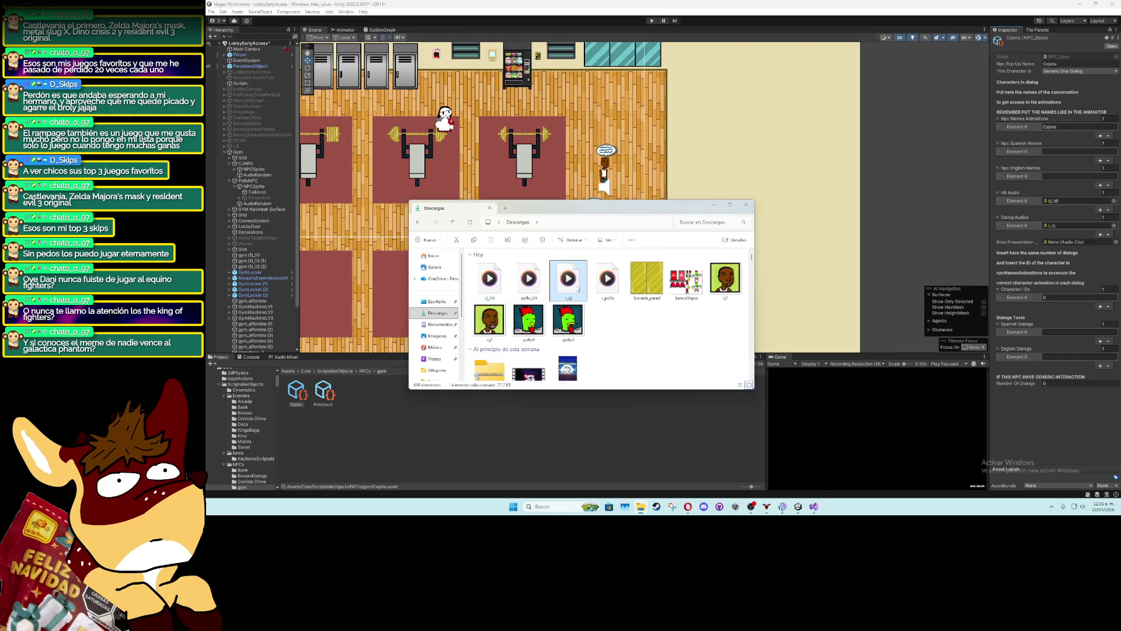
click(715, 206)
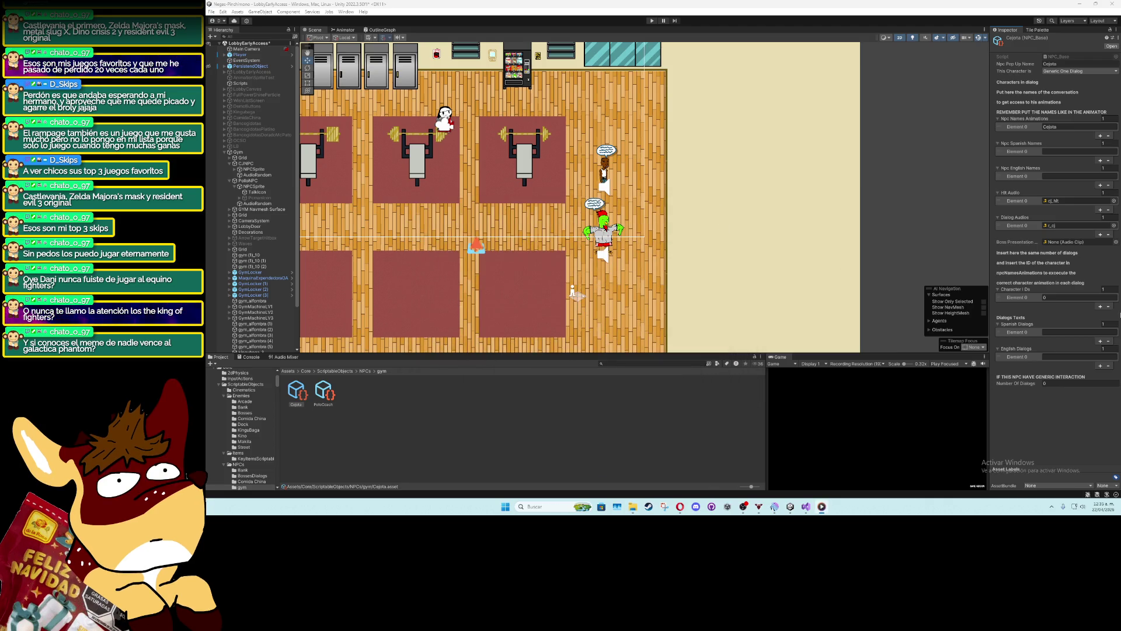
click(1088, 332)
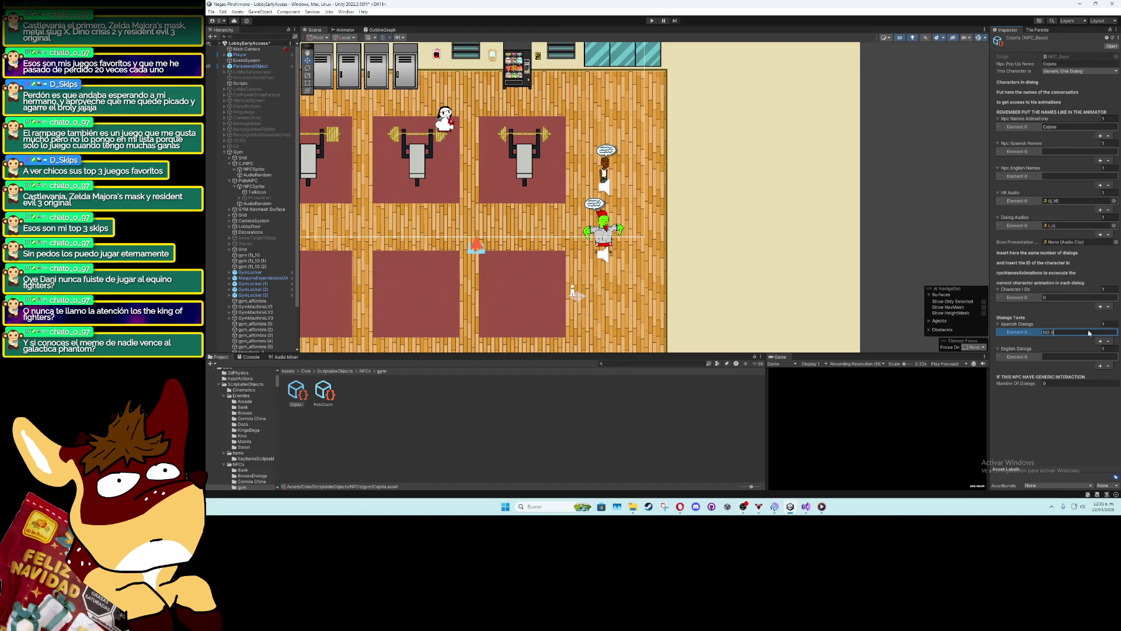
Finish the first Spanish line 'NO SE VOLAR HOMIE' and add second dialog entries
text(LAR HOMMIE)
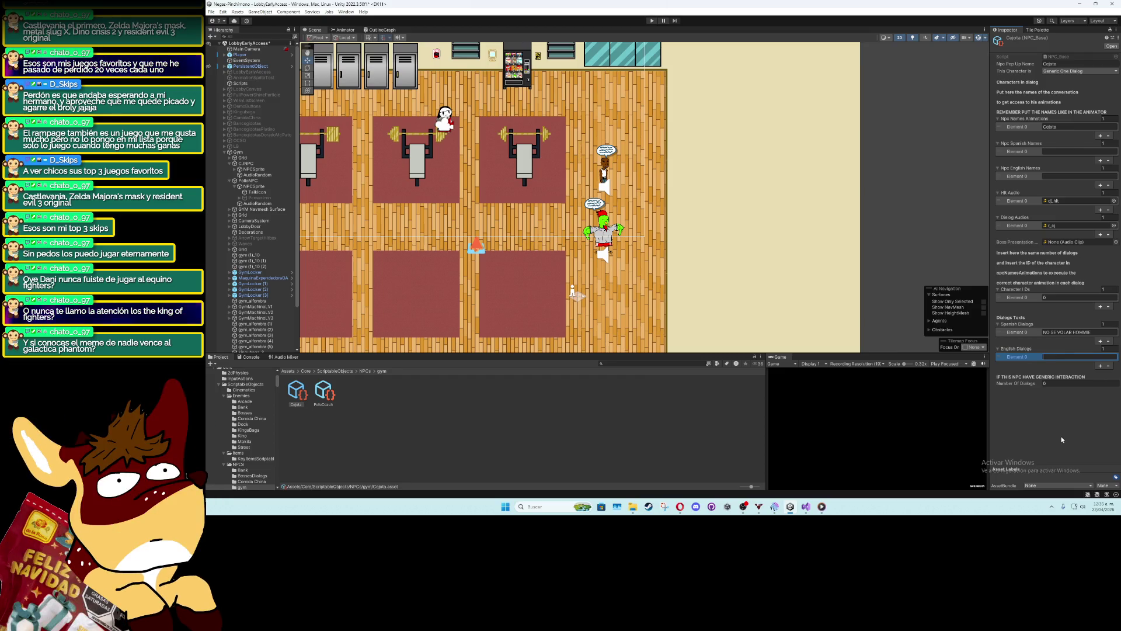
click(1050, 357)
text(NO LANGUAGE)
click(1045, 398)
click(1057, 404)
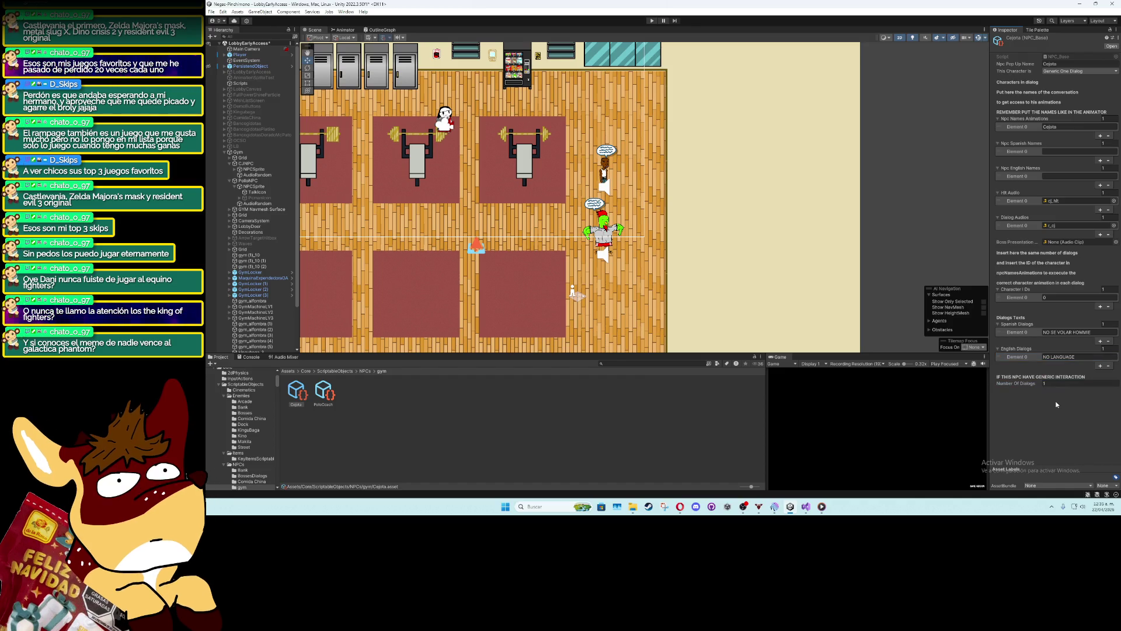
click(1100, 366)
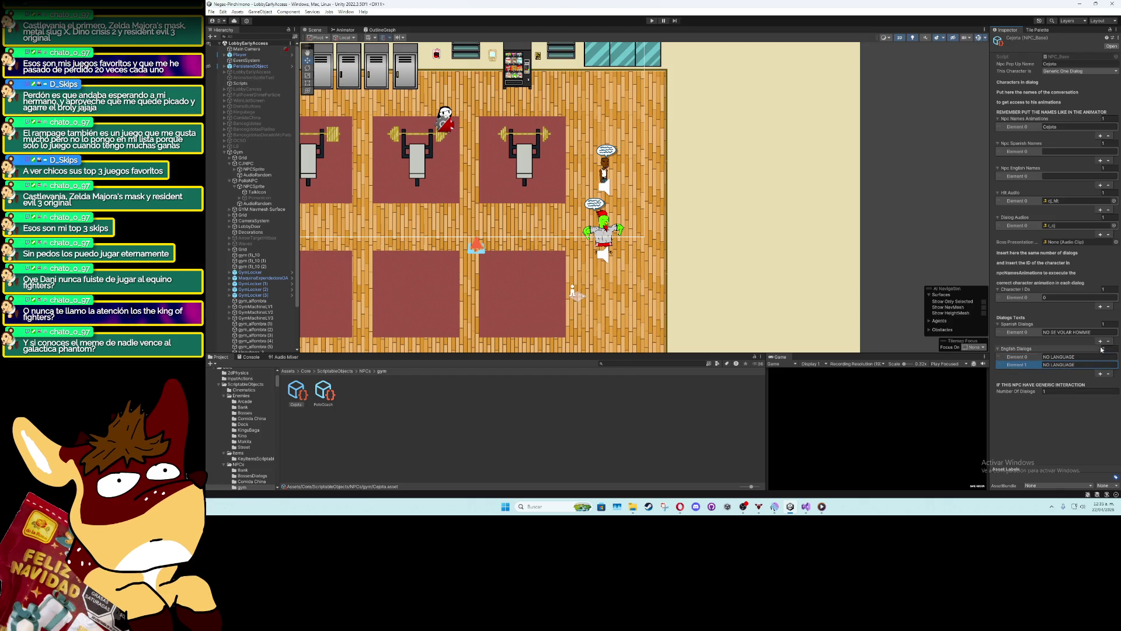
click(1100, 341)
click(1099, 306)
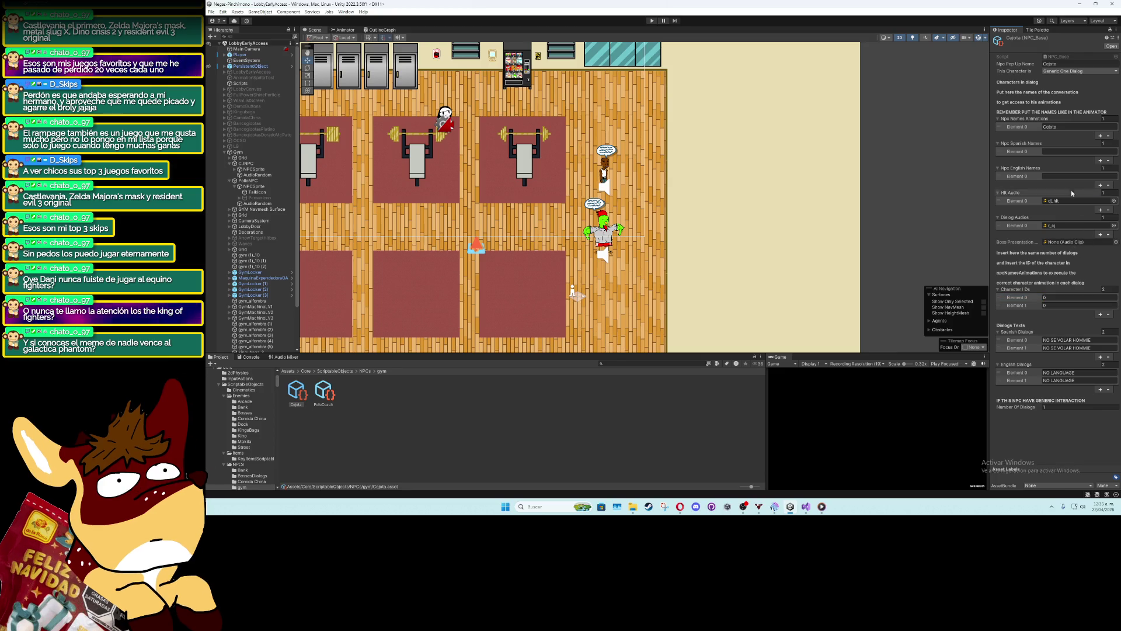
Fill the second Spanish and English dialog lines, checking the name and animation entries
click(1067, 153)
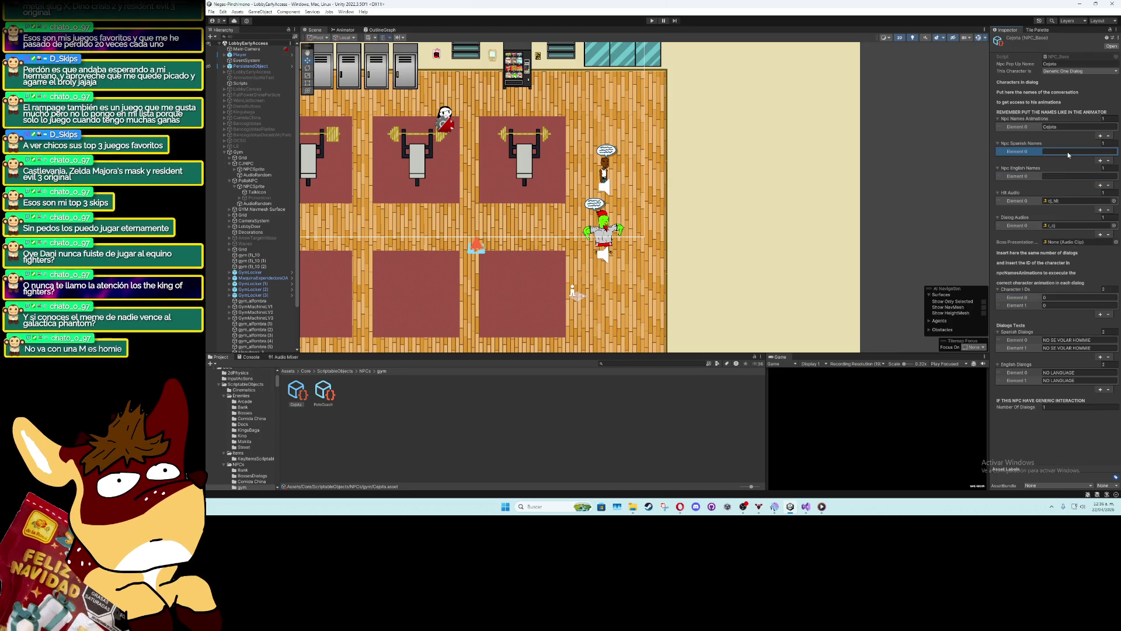
click(1059, 176)
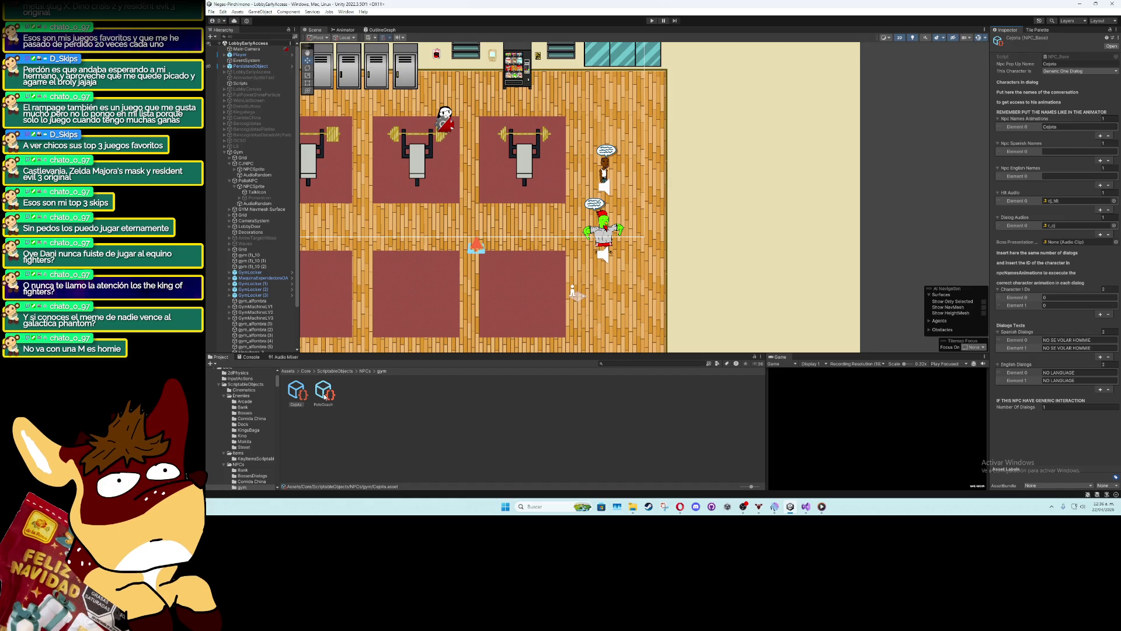
click(1101, 380)
click(1087, 340)
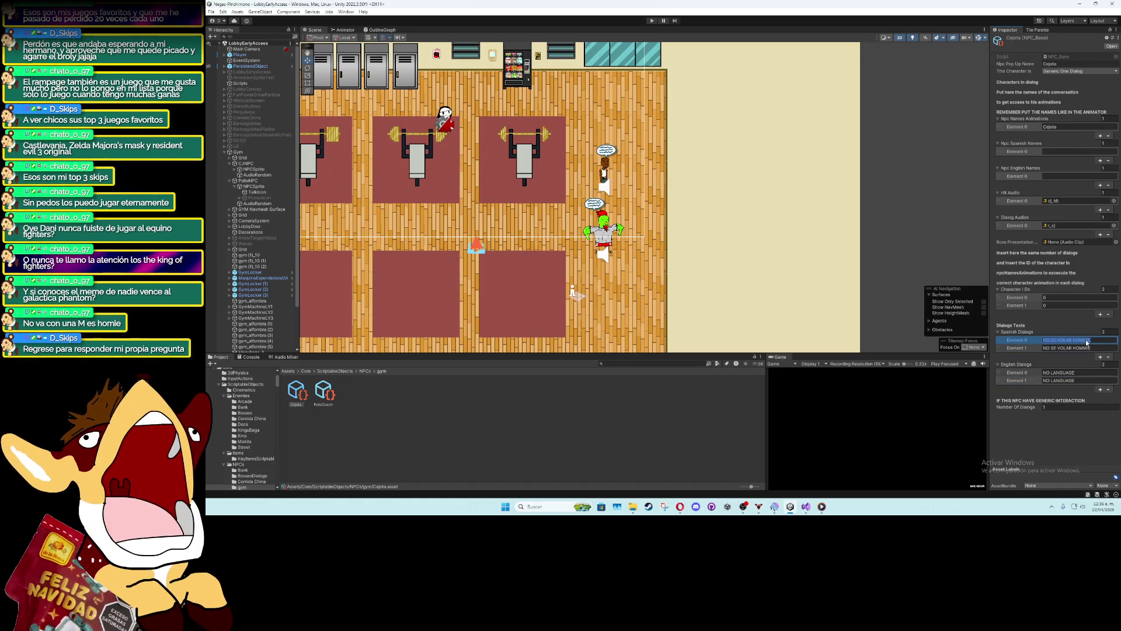
click(1088, 348)
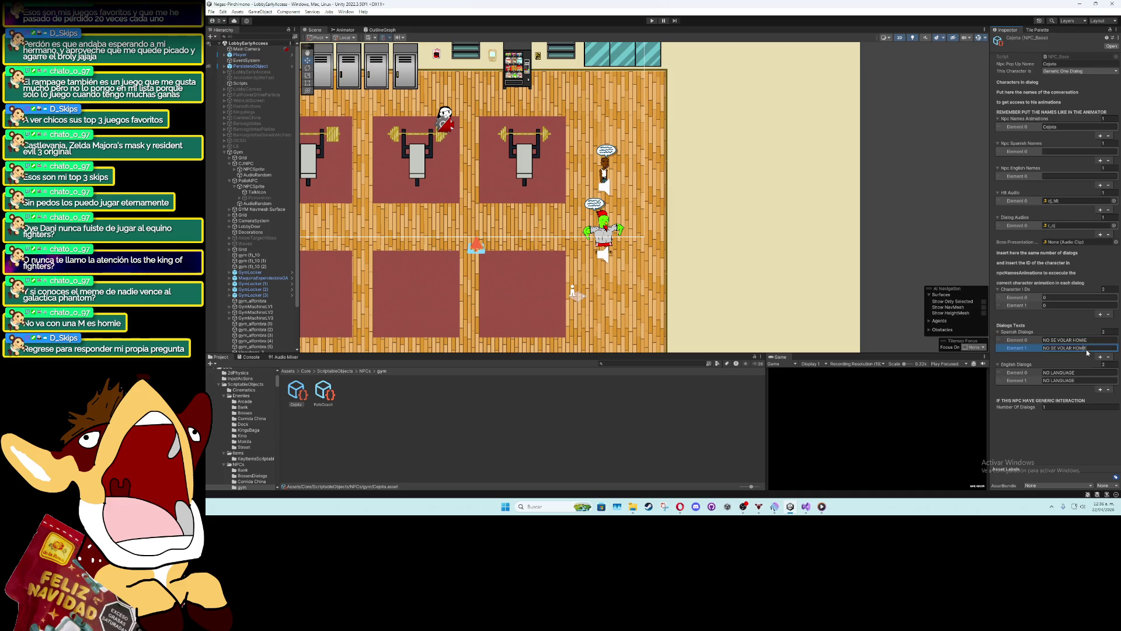
click(1072, 439)
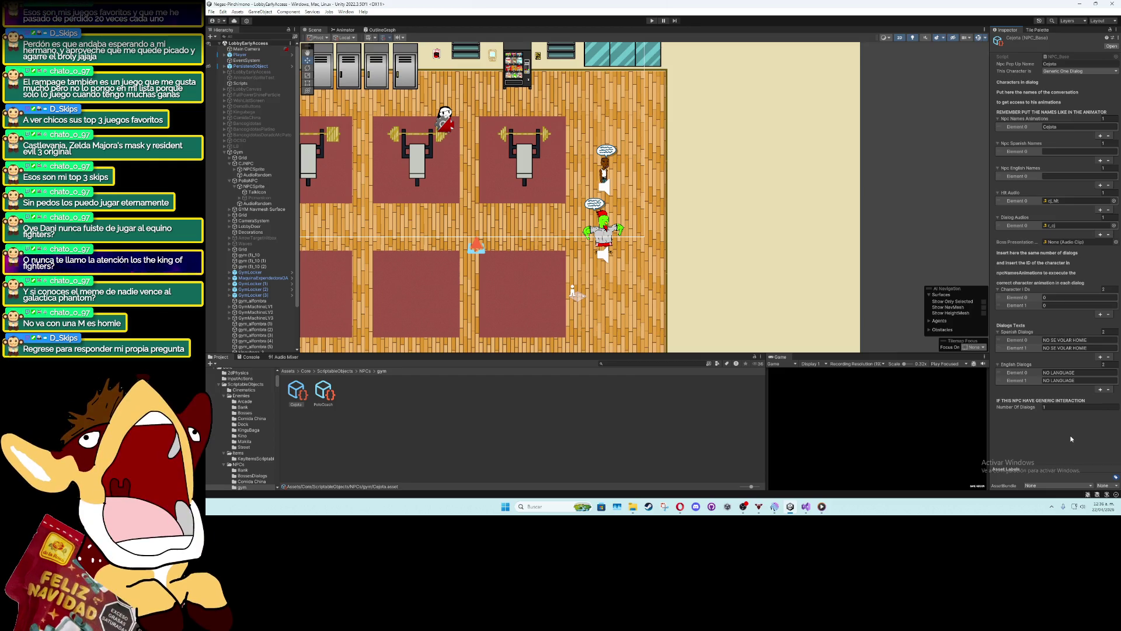
click(1049, 125)
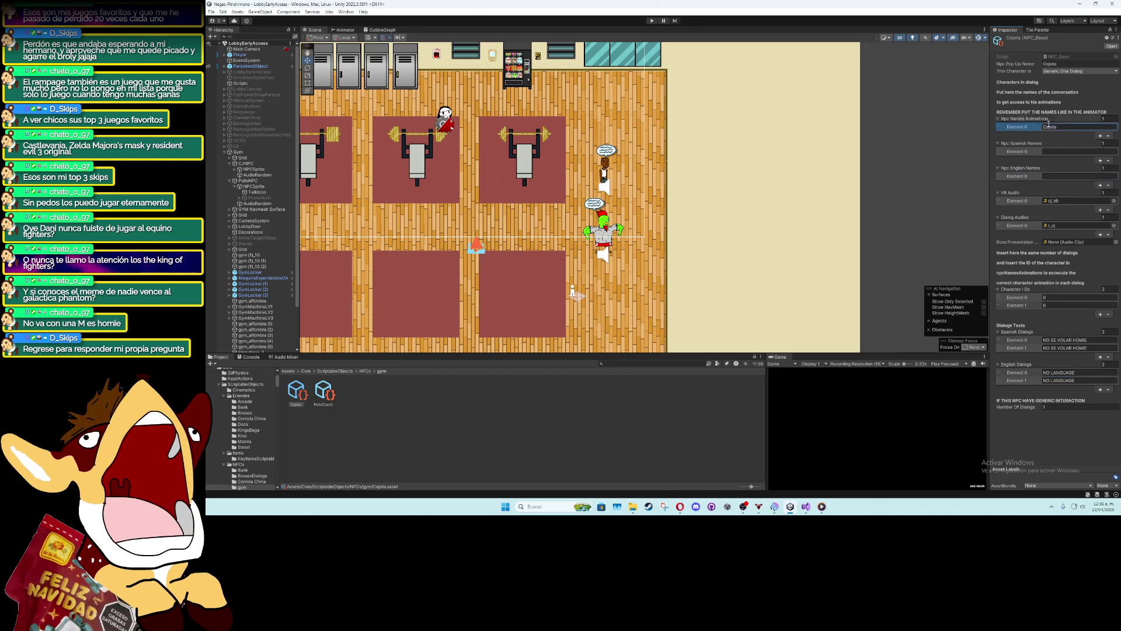
Name the PolloCoach asset's NPC pop-up 'PolloCoach' and set its character type to Generic One Dialog
click(325, 404)
click(1059, 64)
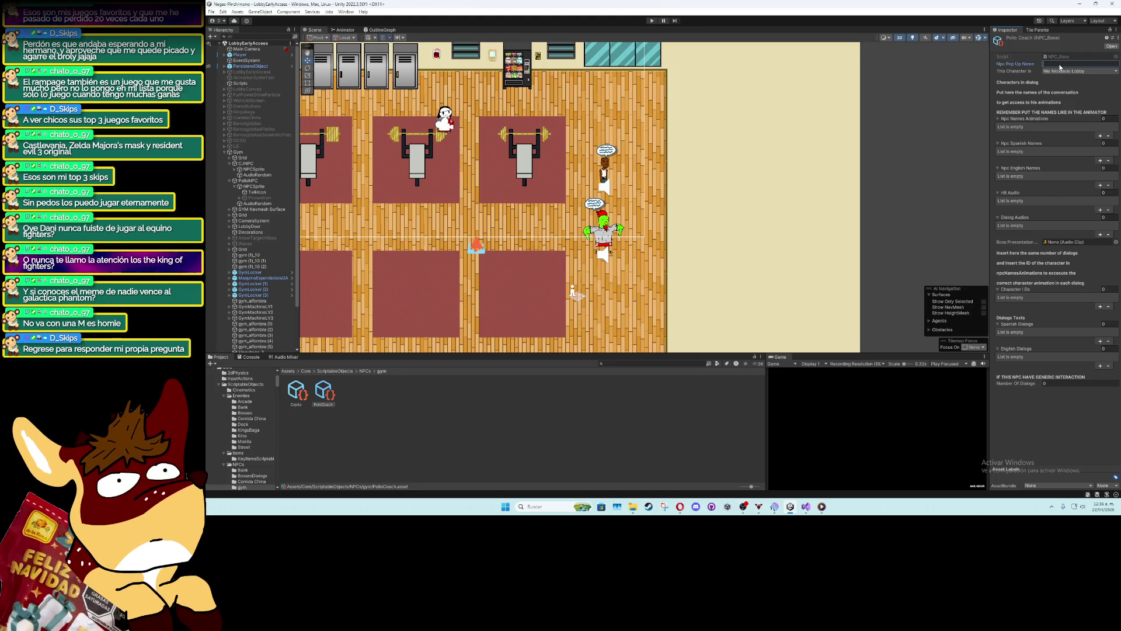
text(PolloCoach)
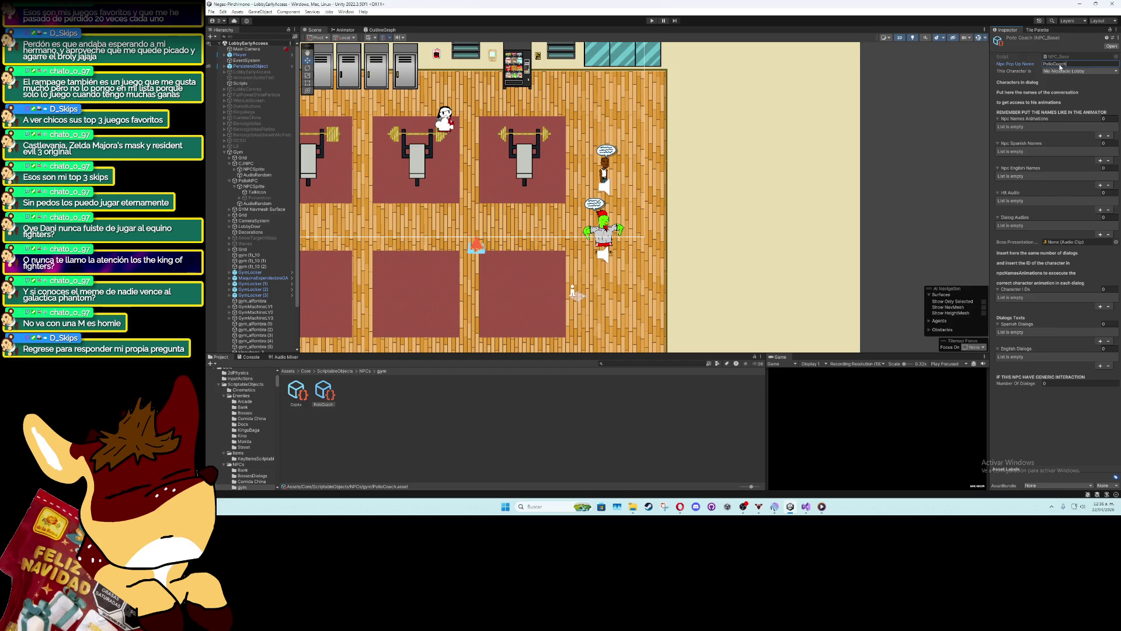
click(1072, 73)
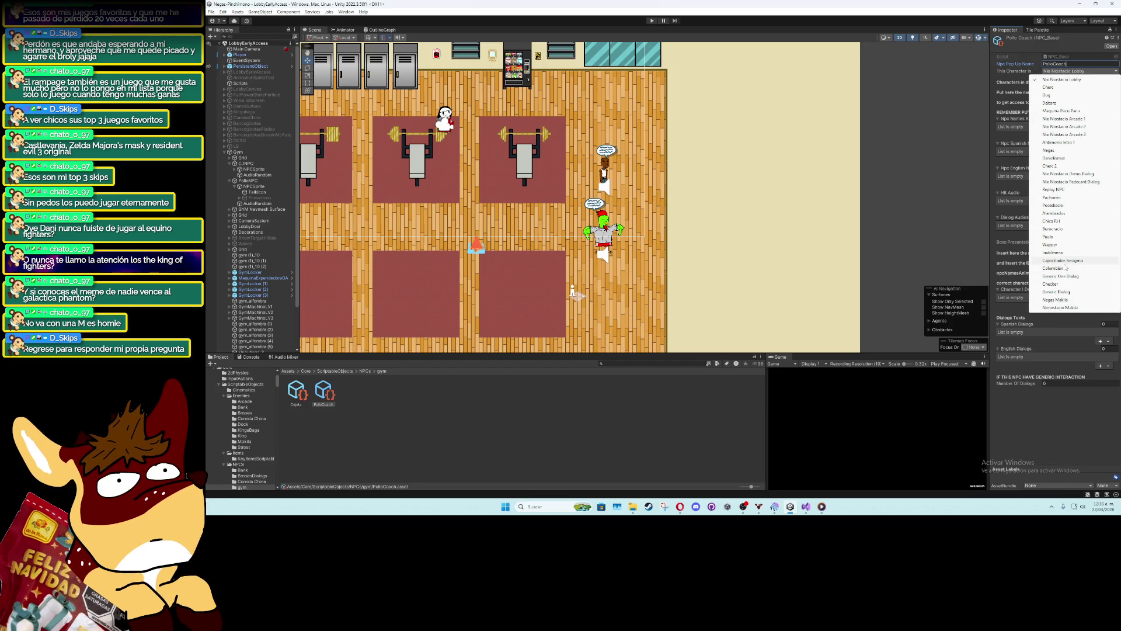
click(1066, 276)
Add character ID, dialog line, name and hit audio entries, with animation name 'PolloCoach'
click(1100, 308)
click(1101, 342)
click(1101, 366)
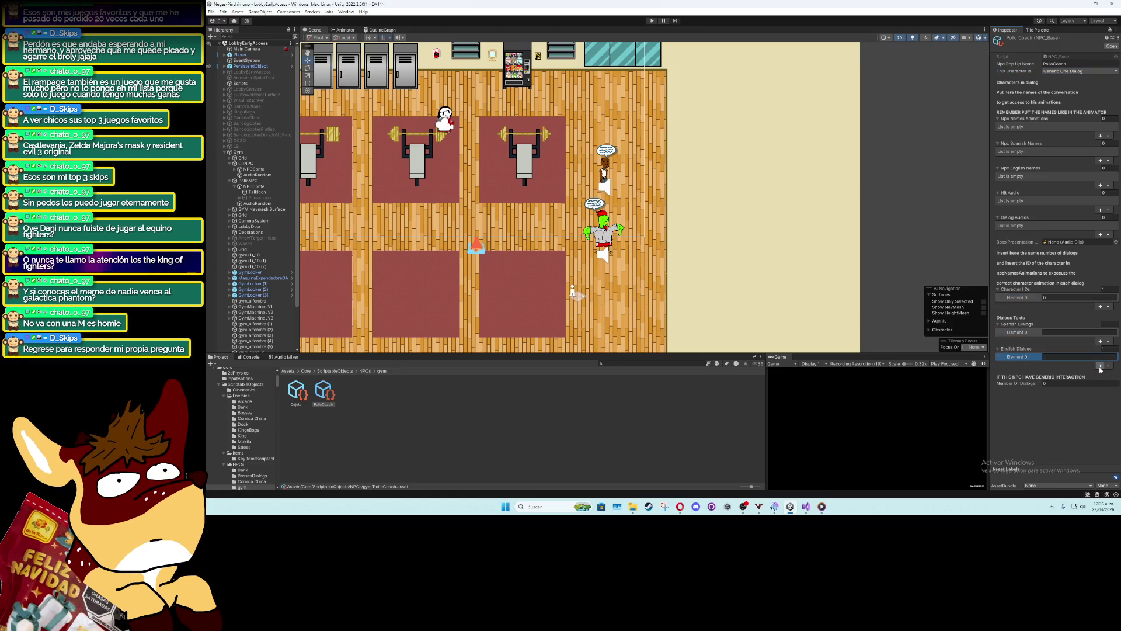
click(1101, 135)
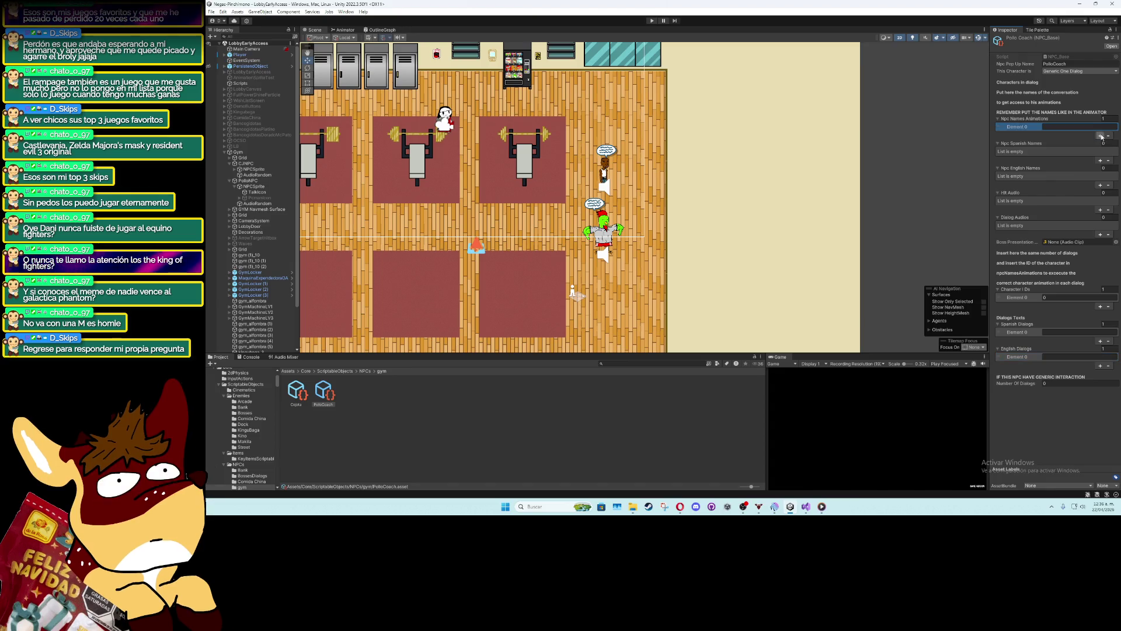
text(PolloCoach)
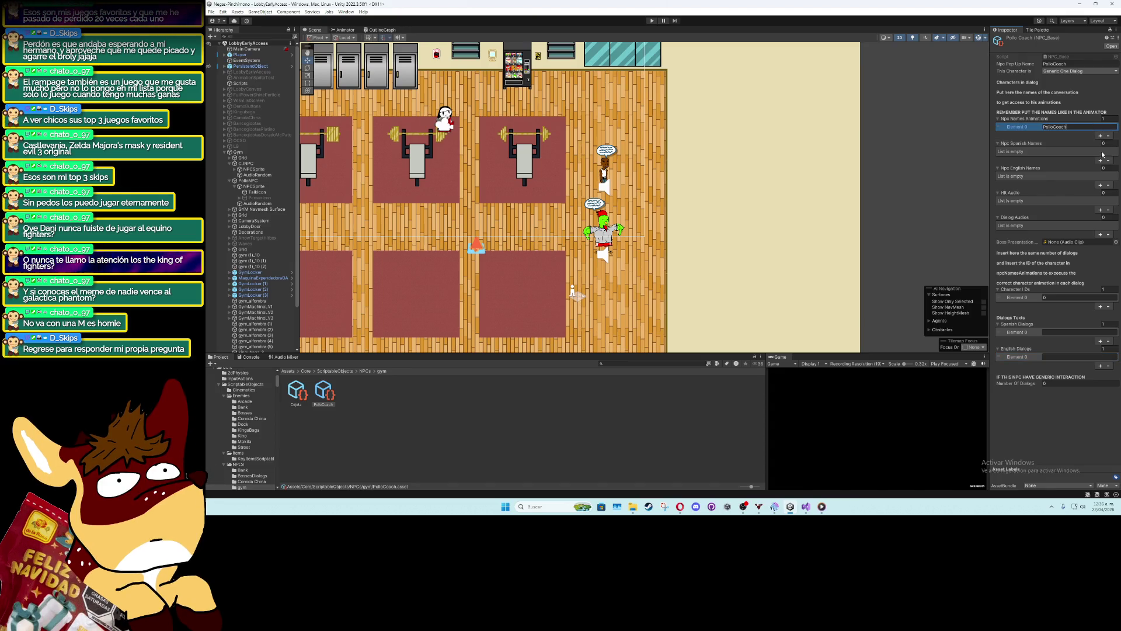
click(1101, 161)
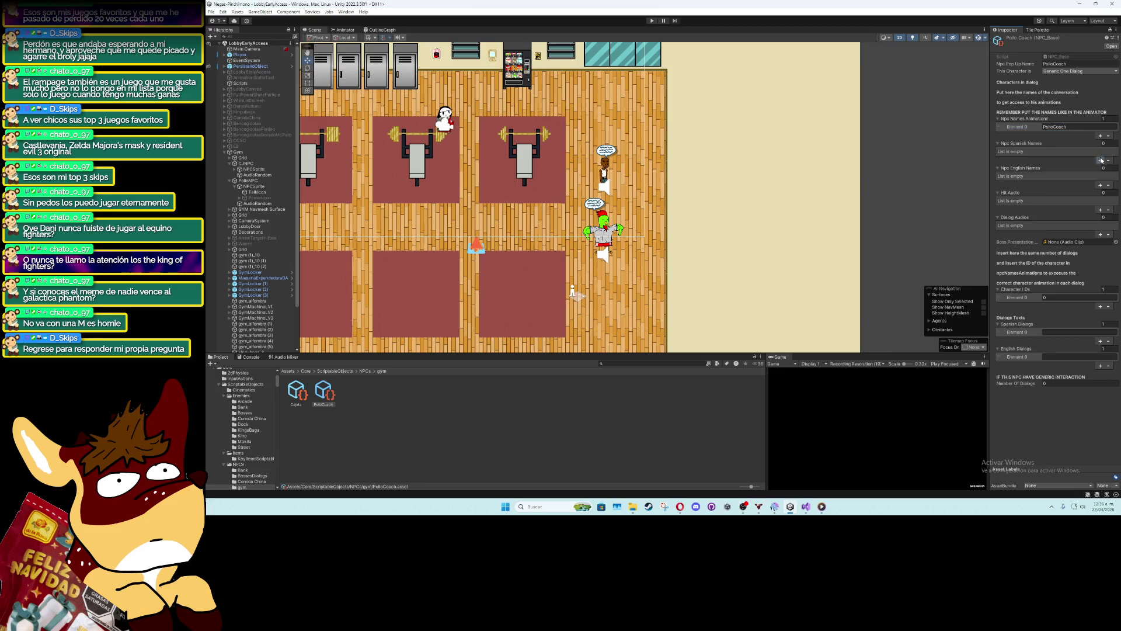
click(1101, 184)
click(1101, 209)
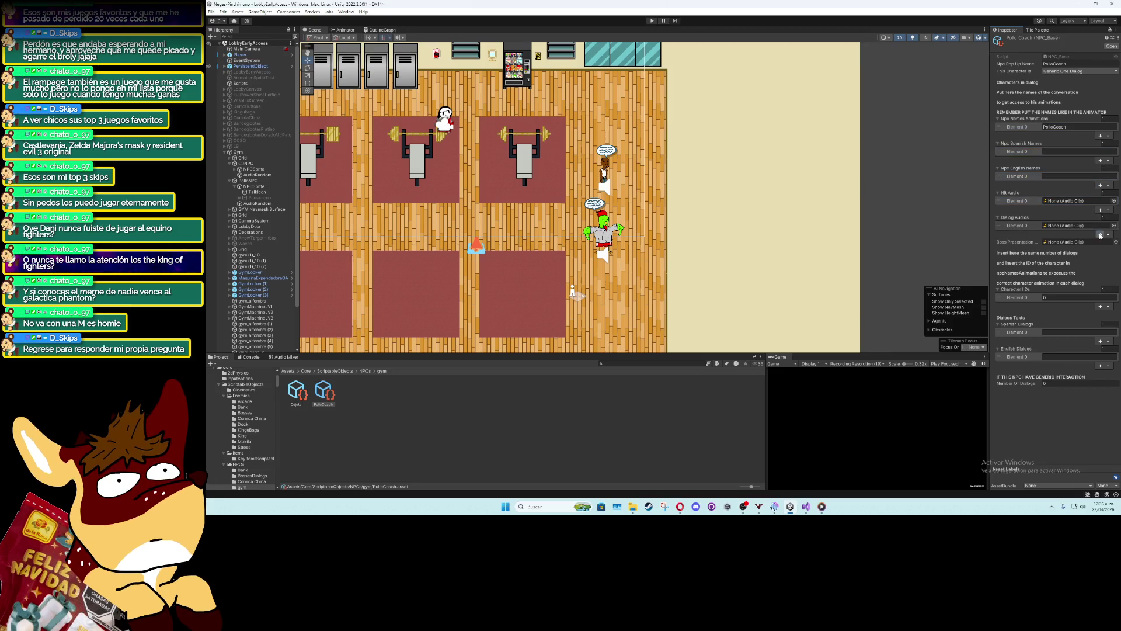
Assign r_pollo as the dialog audio and pollo_hit as the hit audio
click(1114, 227)
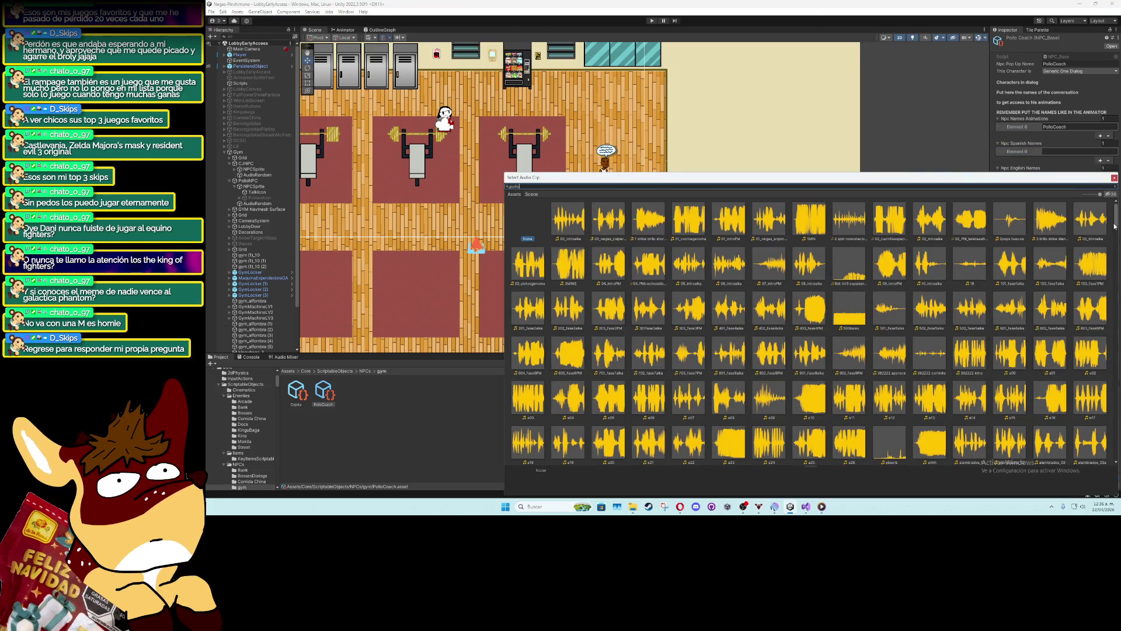
text(pollo)
click(609, 222)
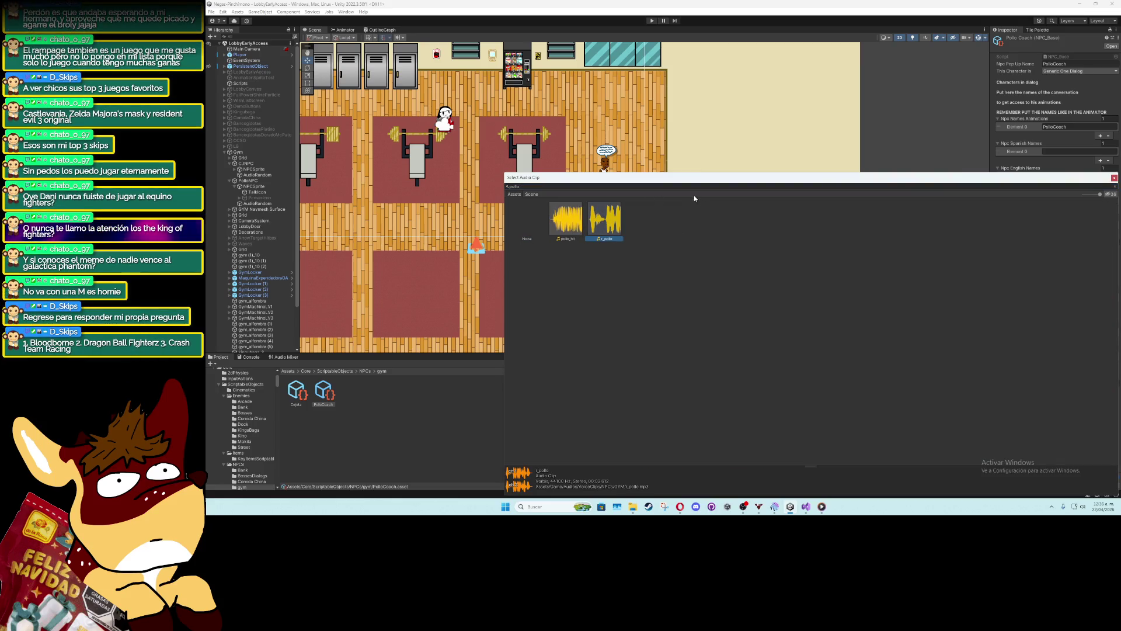
double_click(609, 222)
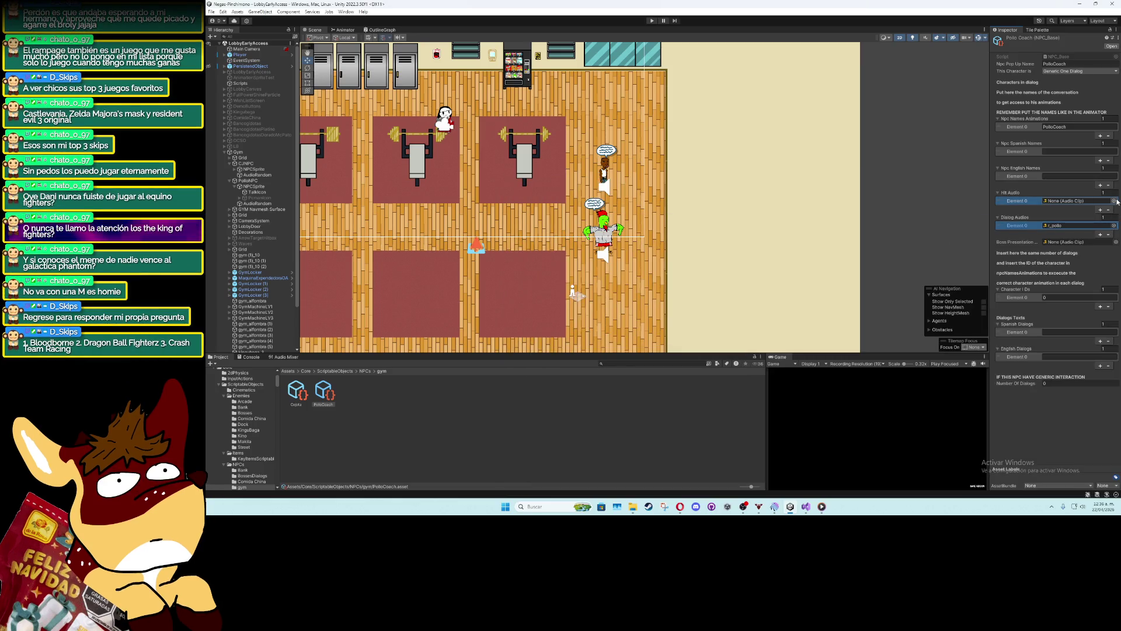
click(1115, 201)
text(lo)
click(568, 219)
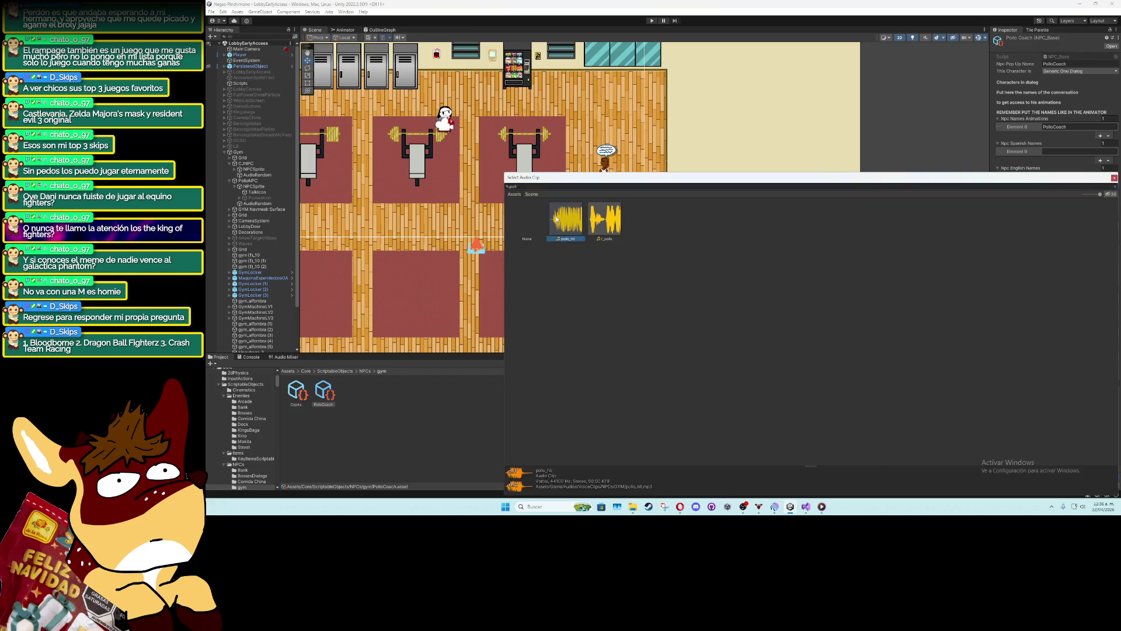
double_click(568, 219)
Begin editing the character ID and first Spanish dialog line, then switch to the Descargas folder
click(1074, 298)
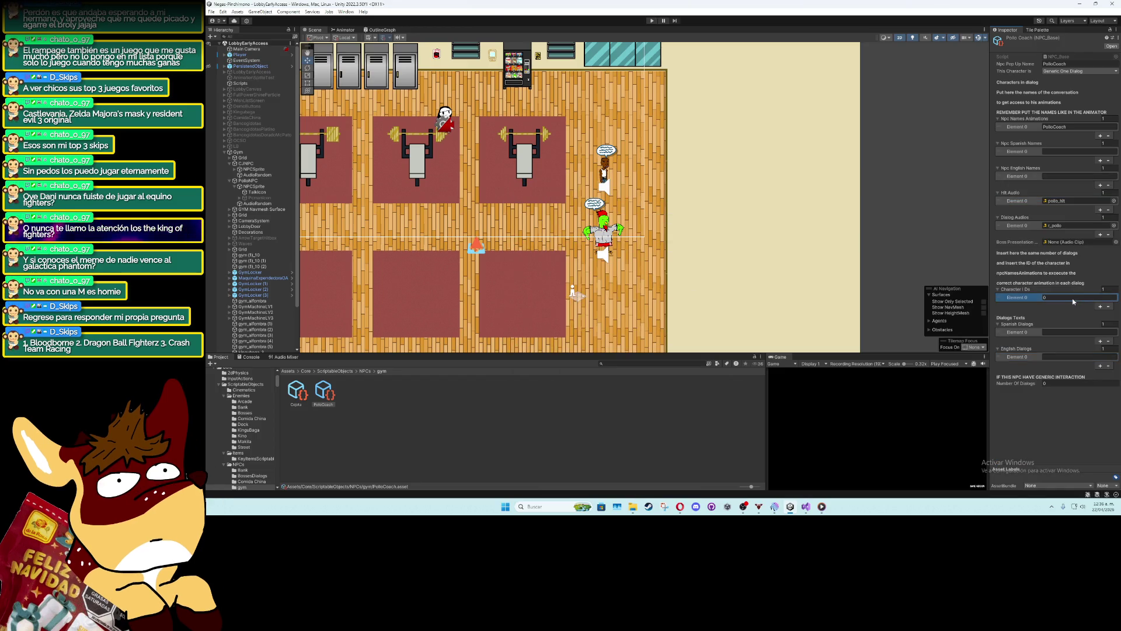
click(1065, 331)
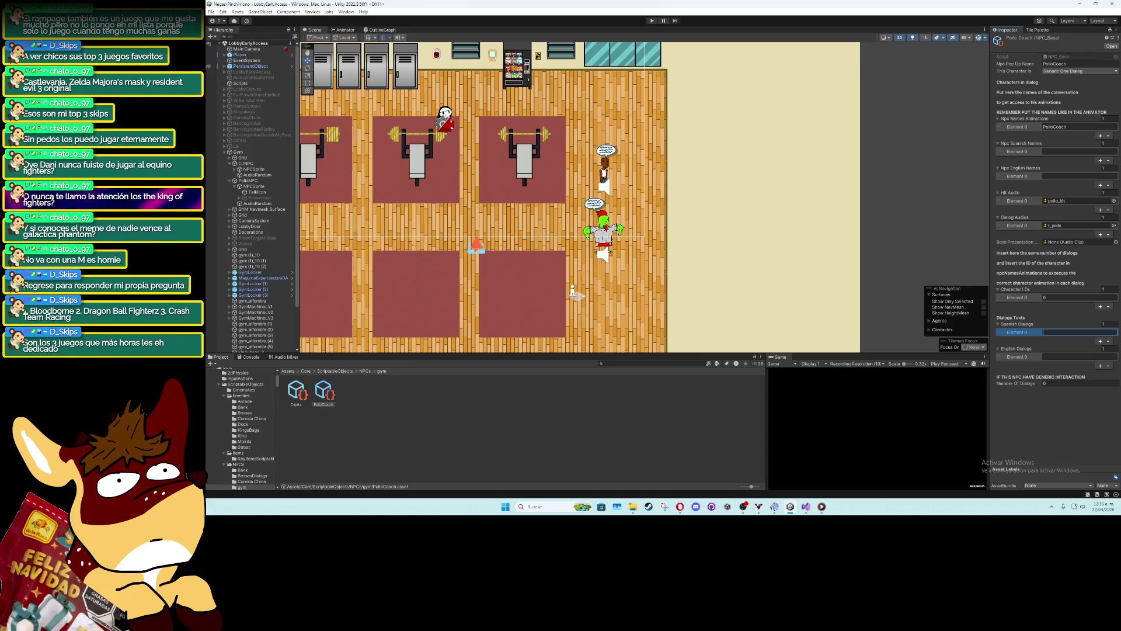
key(alt+Tab)
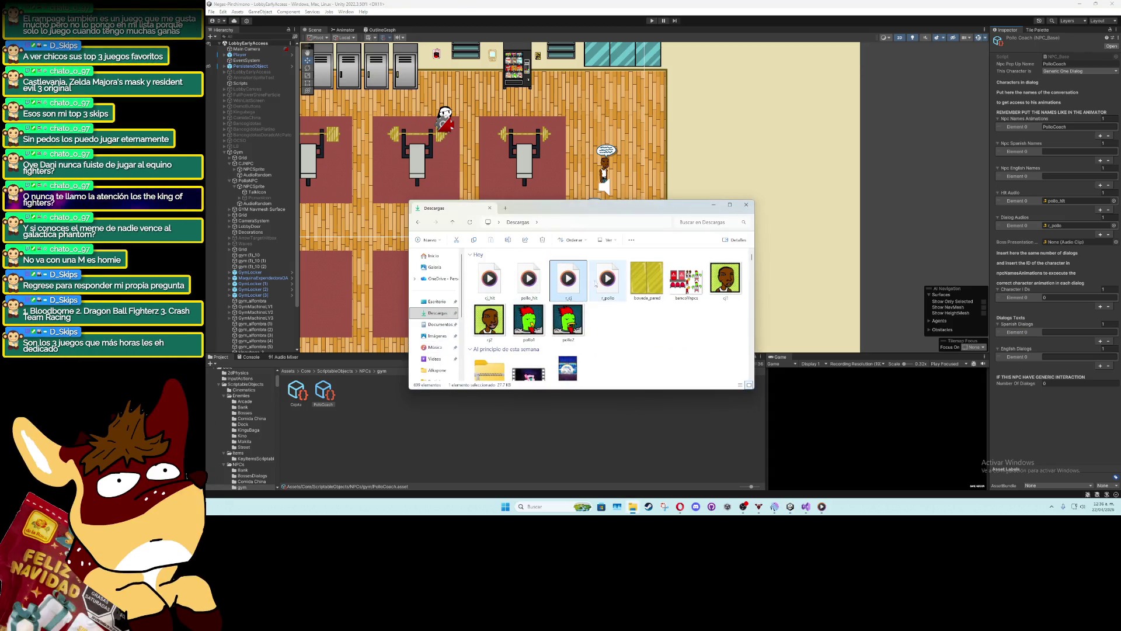
After checking the r_pollo file, enter Spanish line 'TACOS.. LA VERDURA GIGANTE' and English line 'NO LANGUAGE'
click(607, 279)
key(alt+Tab)
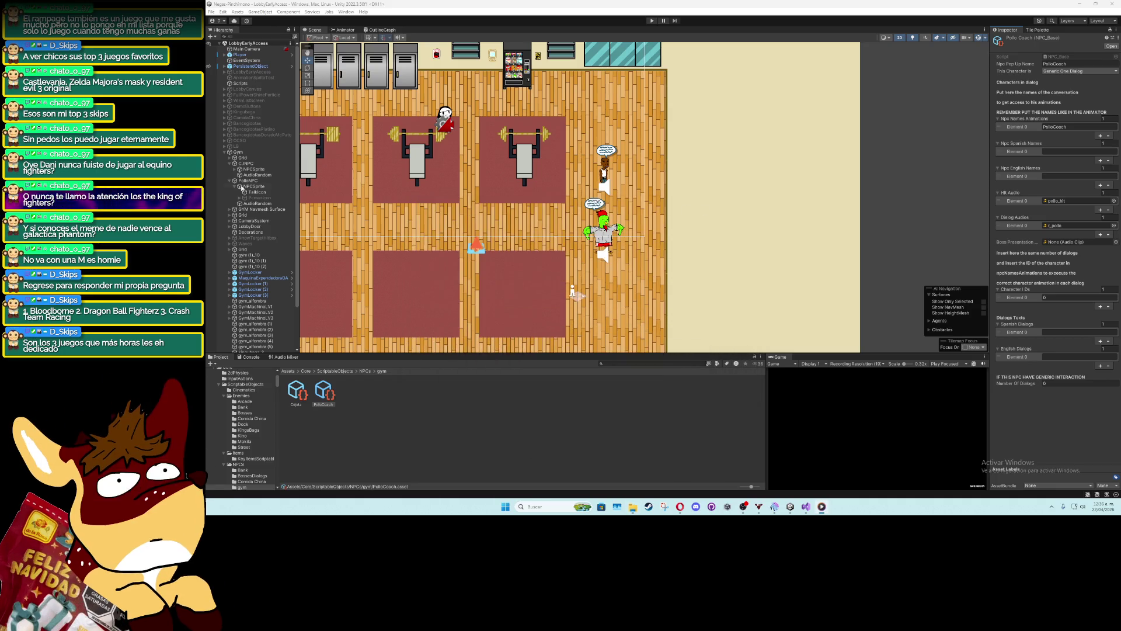
click(1053, 332)
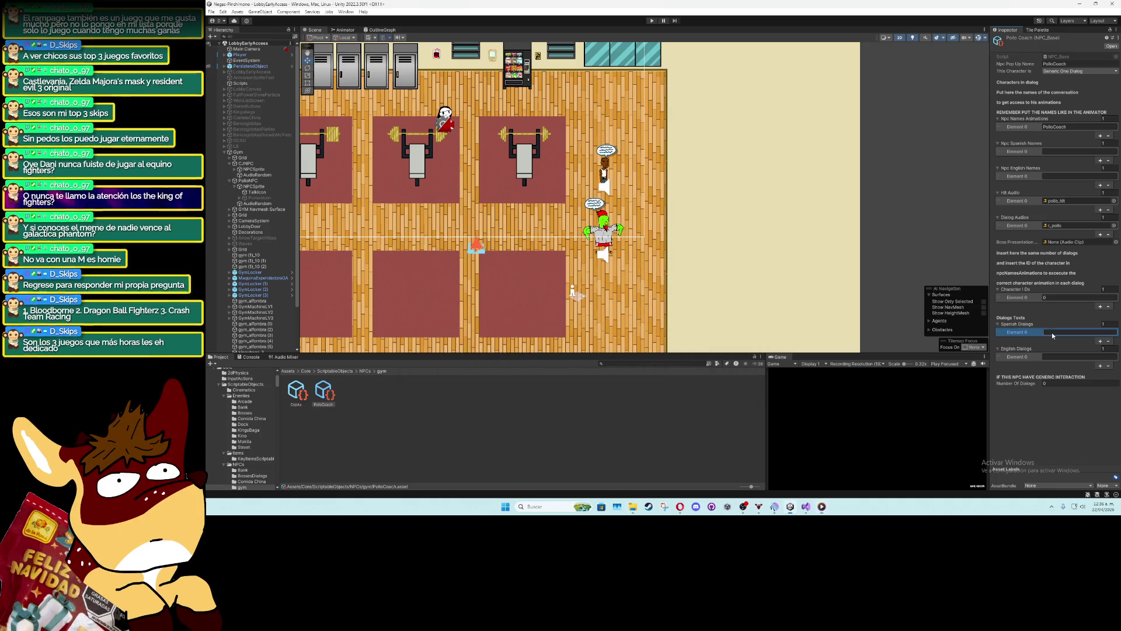
text(TACOS)
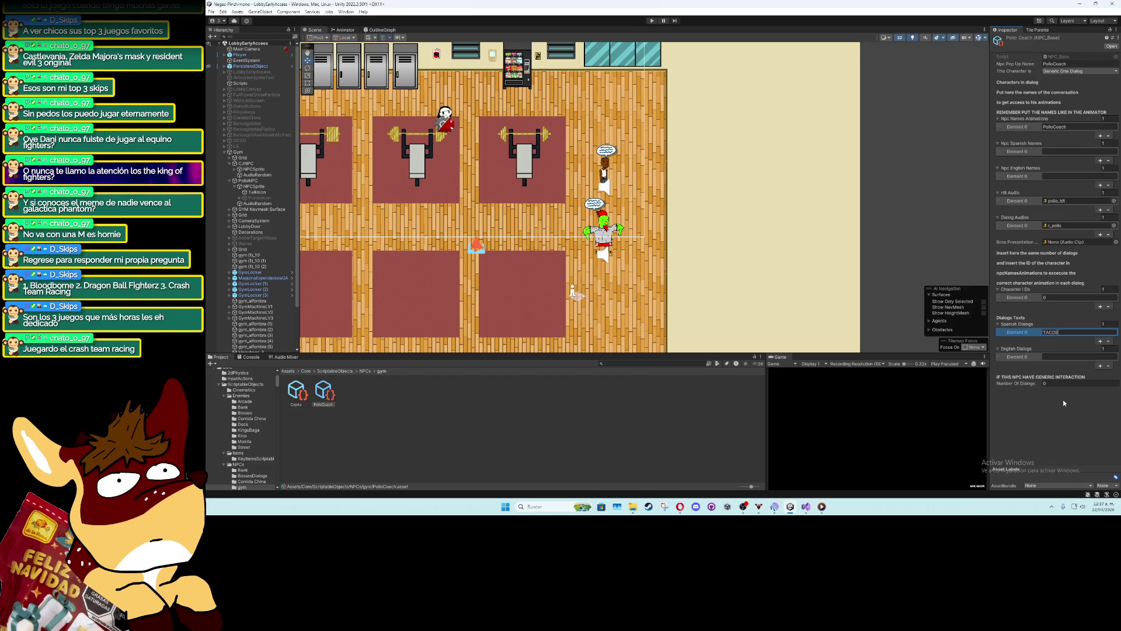
text(.. LA VERD)
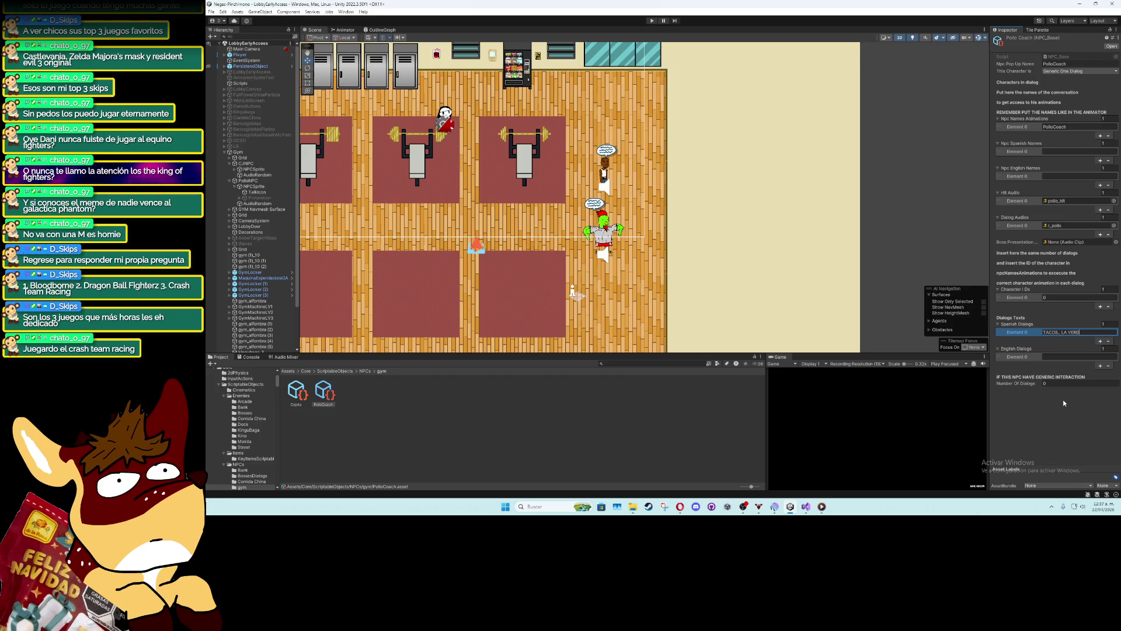
text(URA GIGANTE)
key(Tab)
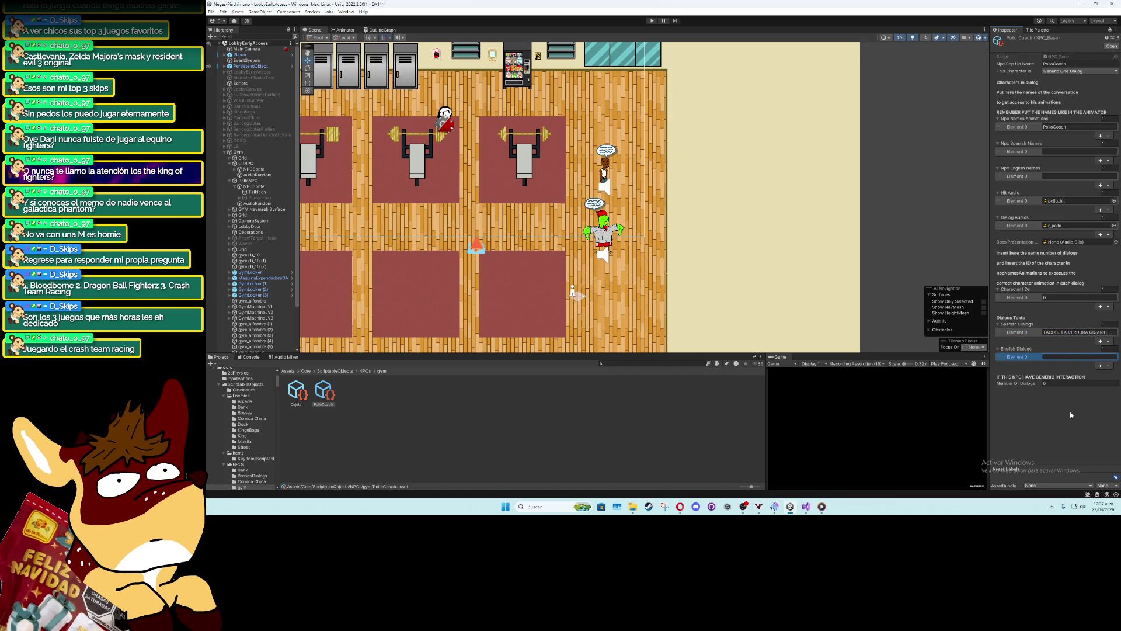
text(NO LANGUAGE)
key(Return)
Set Number Of Dialogs to 1 and add a second character ID, Spanish and English line
click(1080, 383)
text(1)
key(Return)
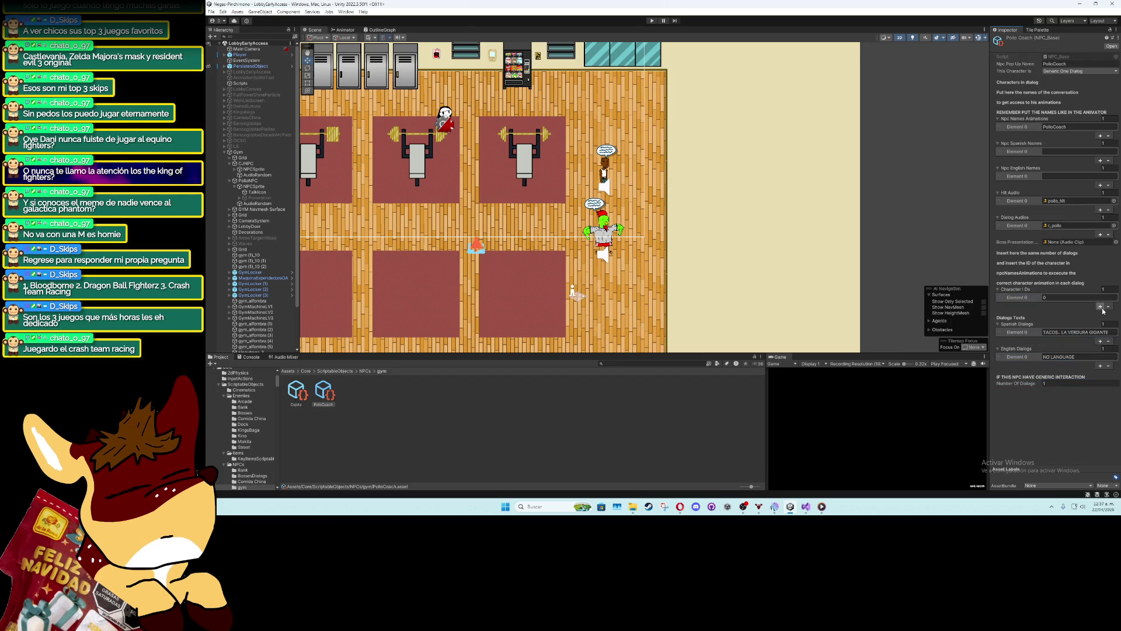
click(1100, 306)
click(1101, 349)
click(1101, 382)
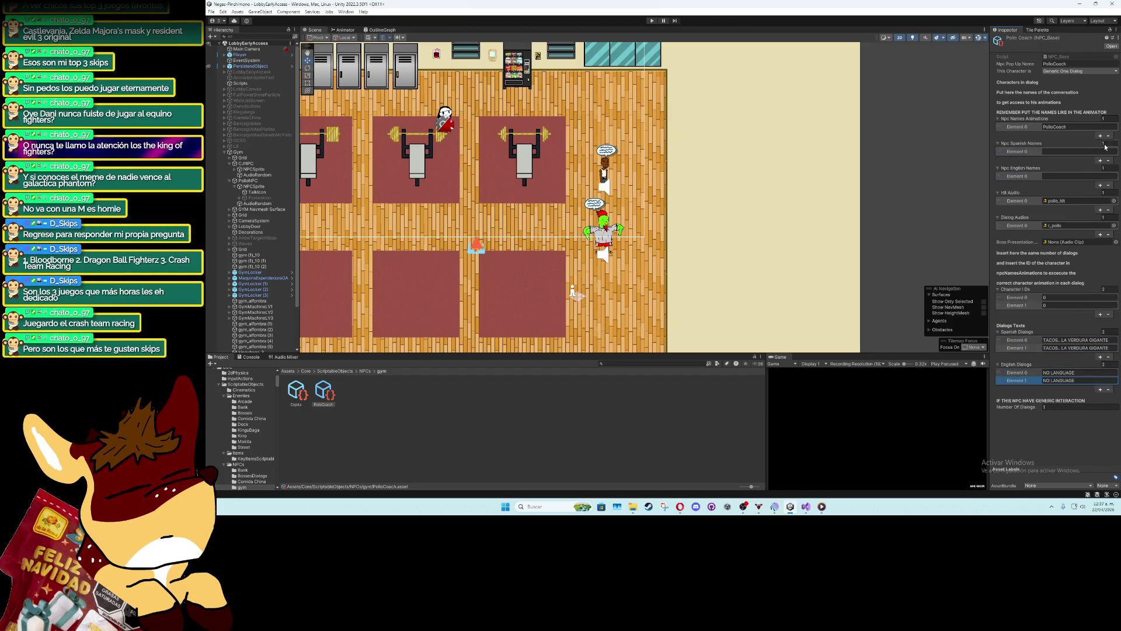
click(1087, 434)
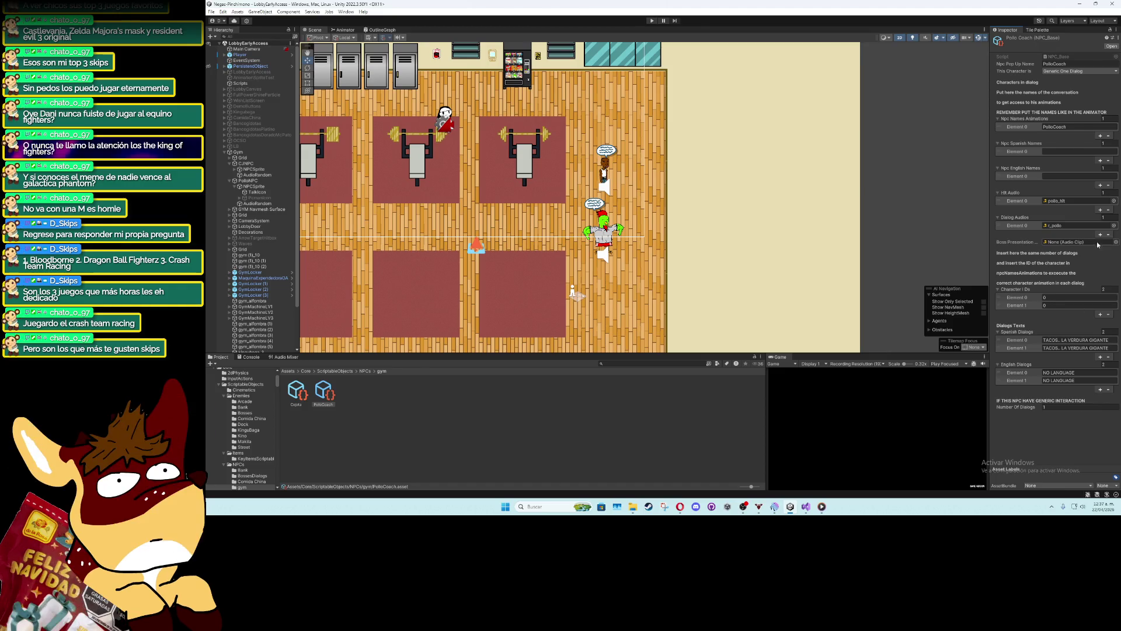
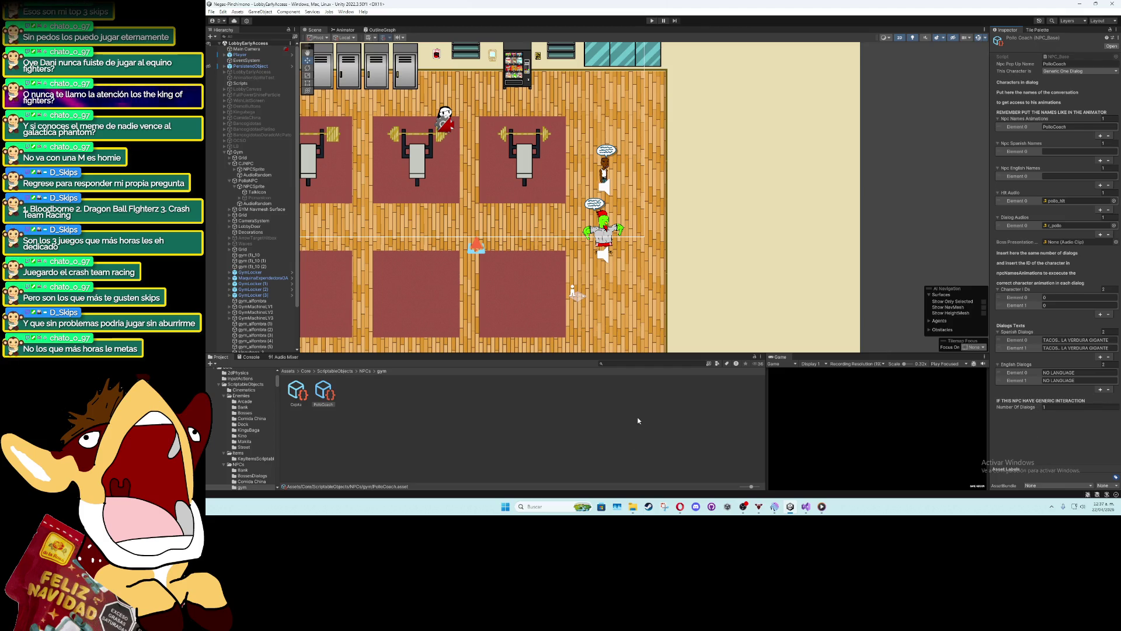
Select CJNPC and assign the Cejota asset as its Scriptable NPC data
click(258, 165)
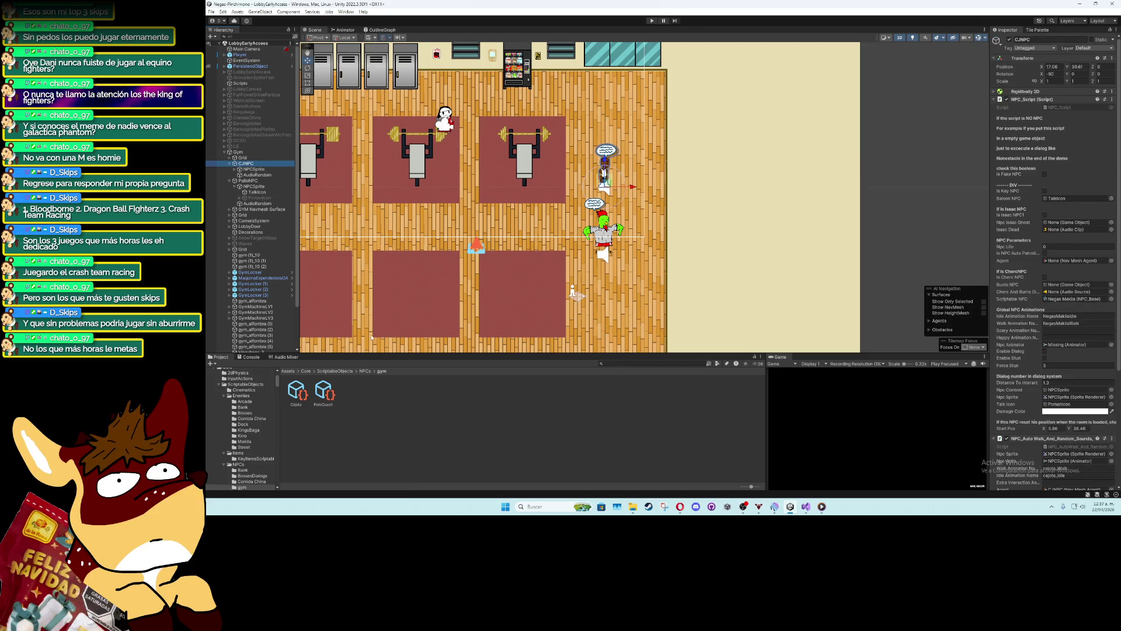
click(297, 390)
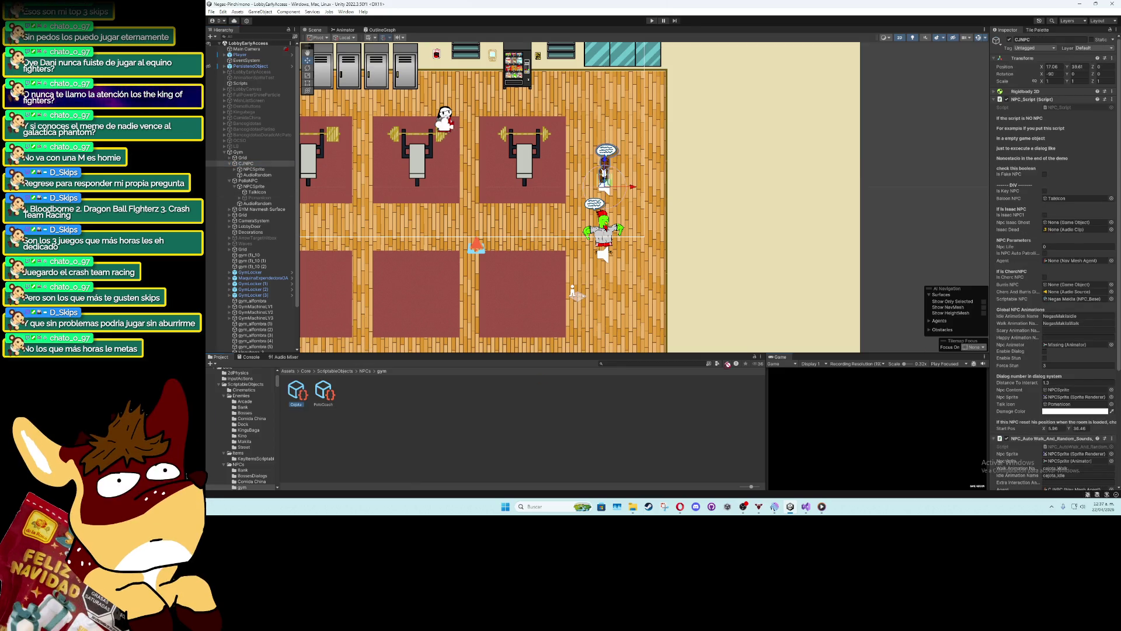
drag(1100, 296, 1092, 299)
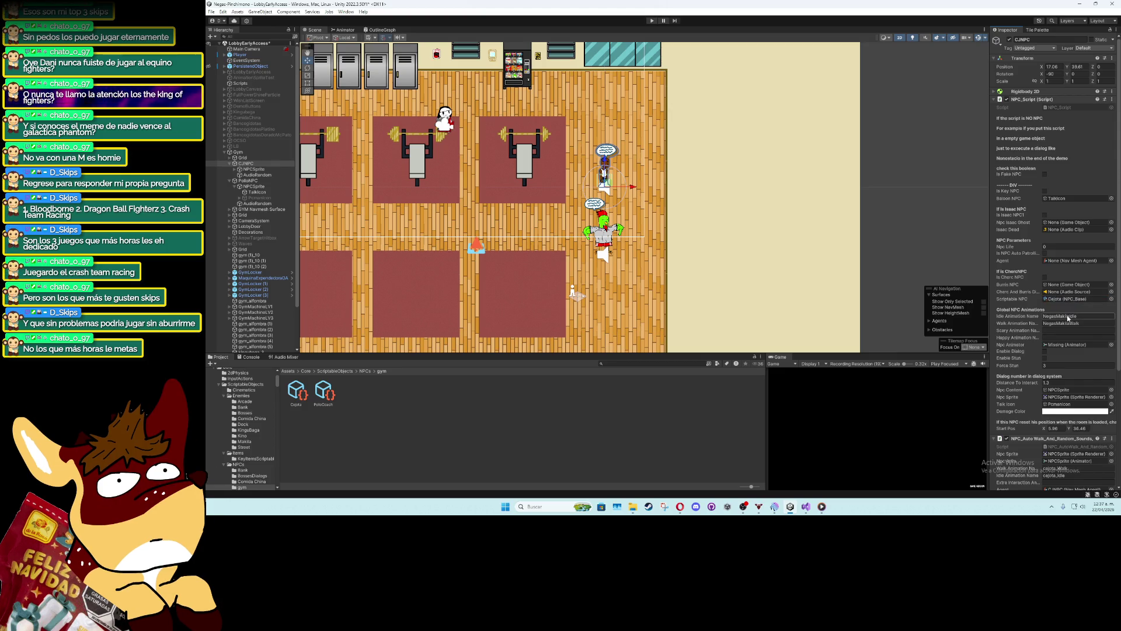
Set Idle Animation Name to cejota_Idle and Walk Animation Name to cejota_Walk
click(1070, 317)
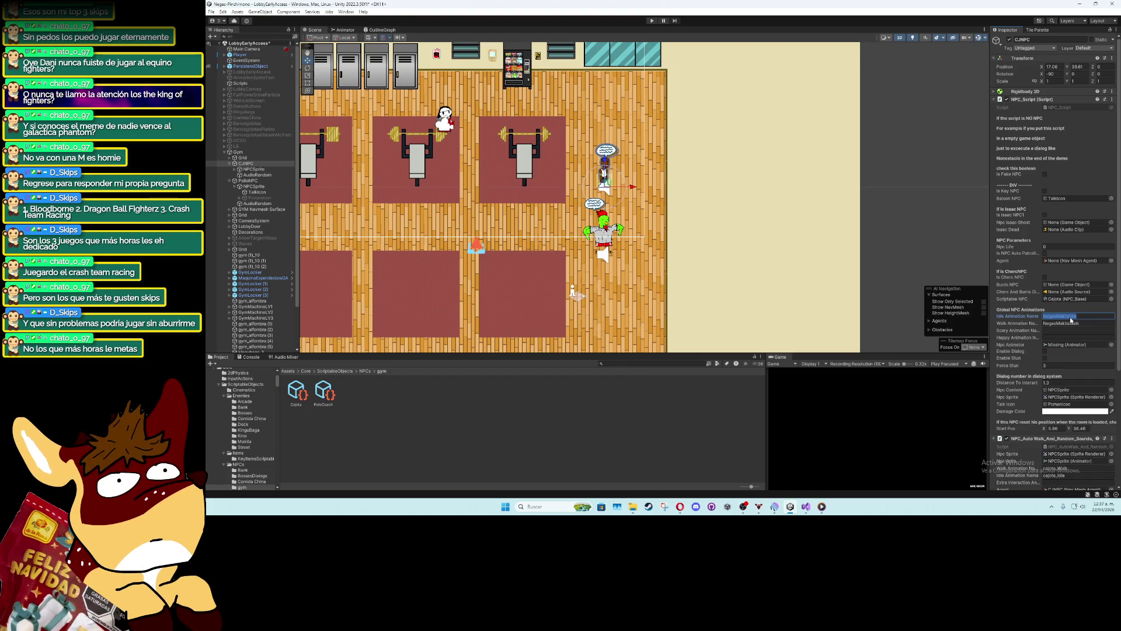
text(Cejot)
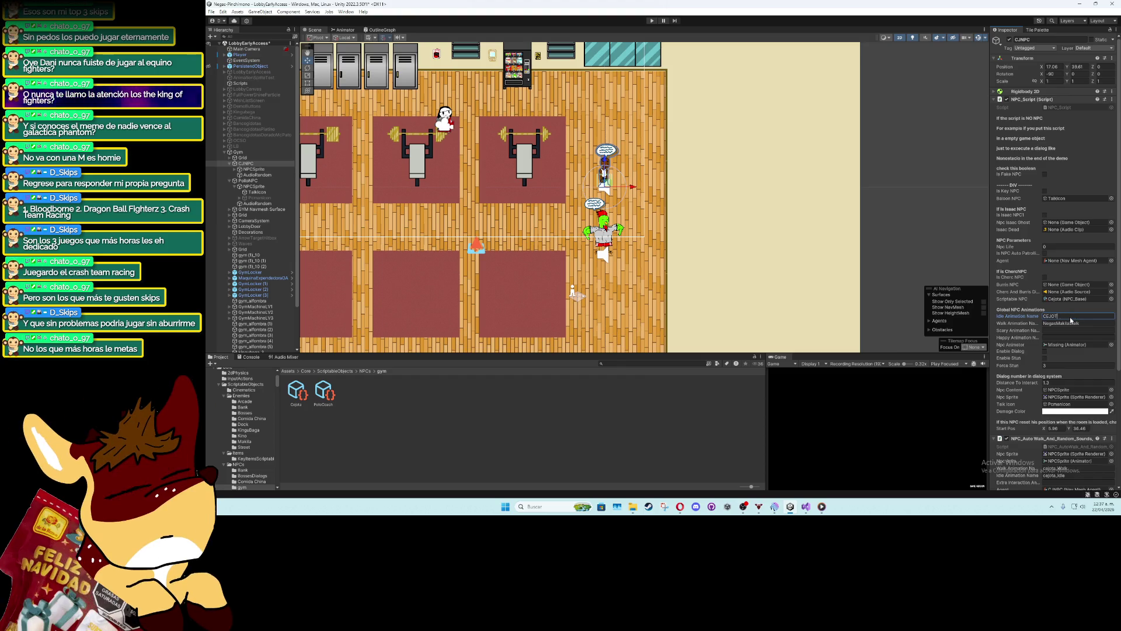
text(a_W)
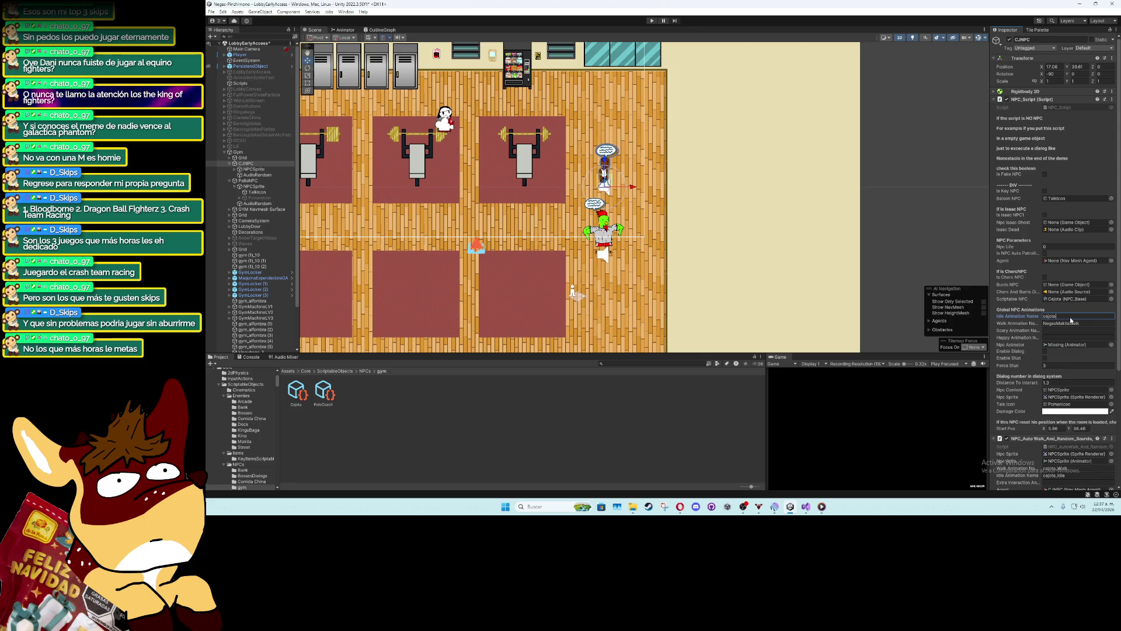
text(alk)
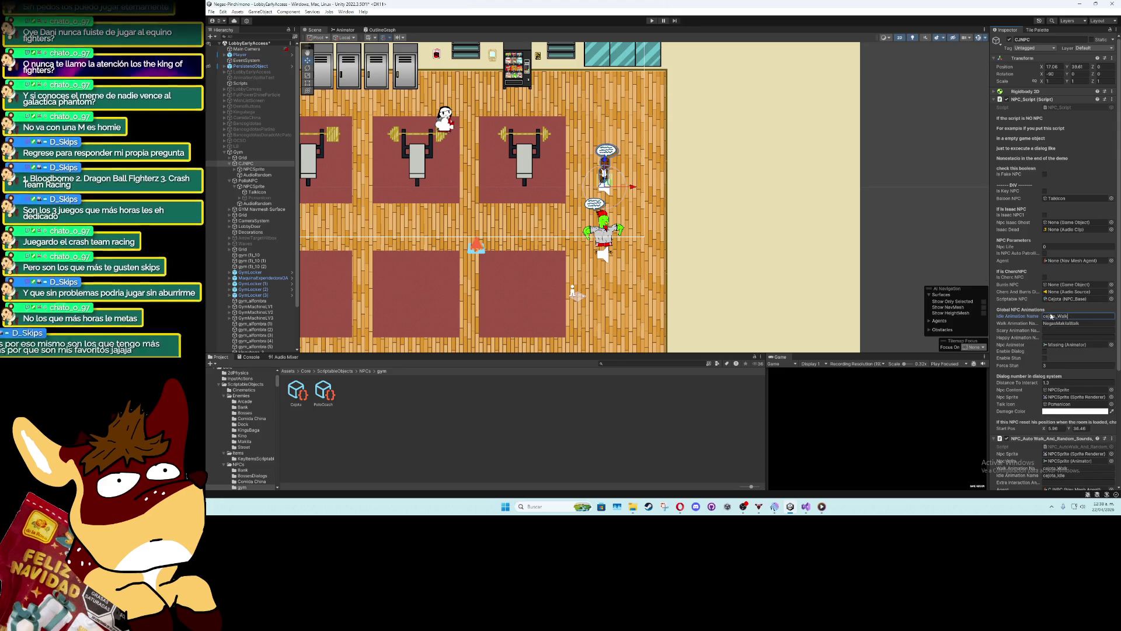
key(BackSpace)
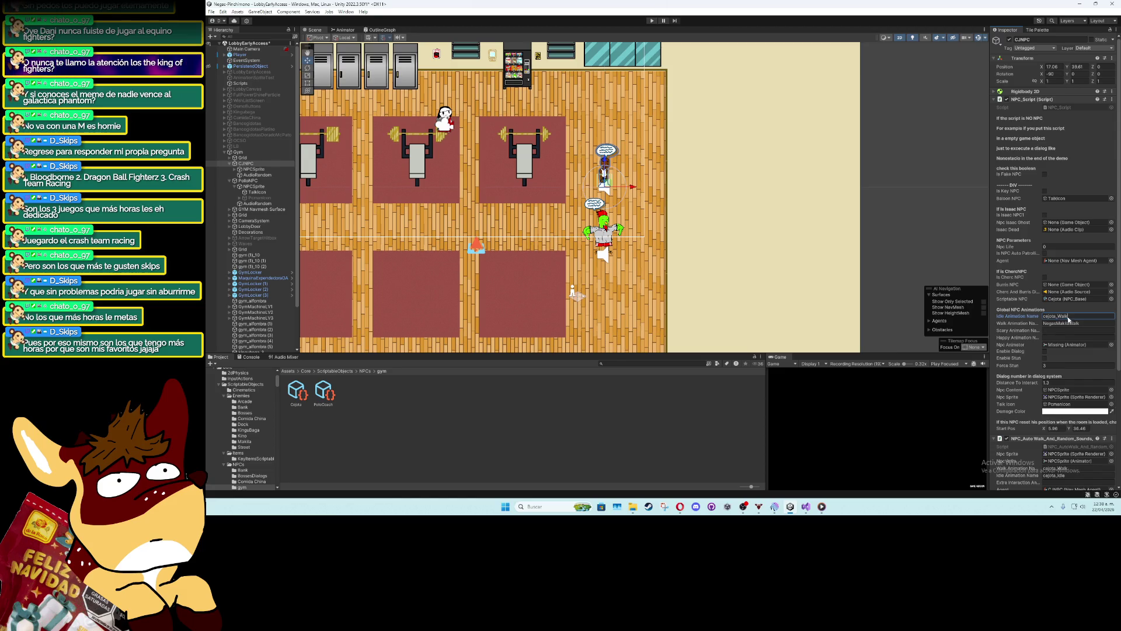
key(BackSpace)
key(BackSpace)
key(BackSpace)
text(Id)
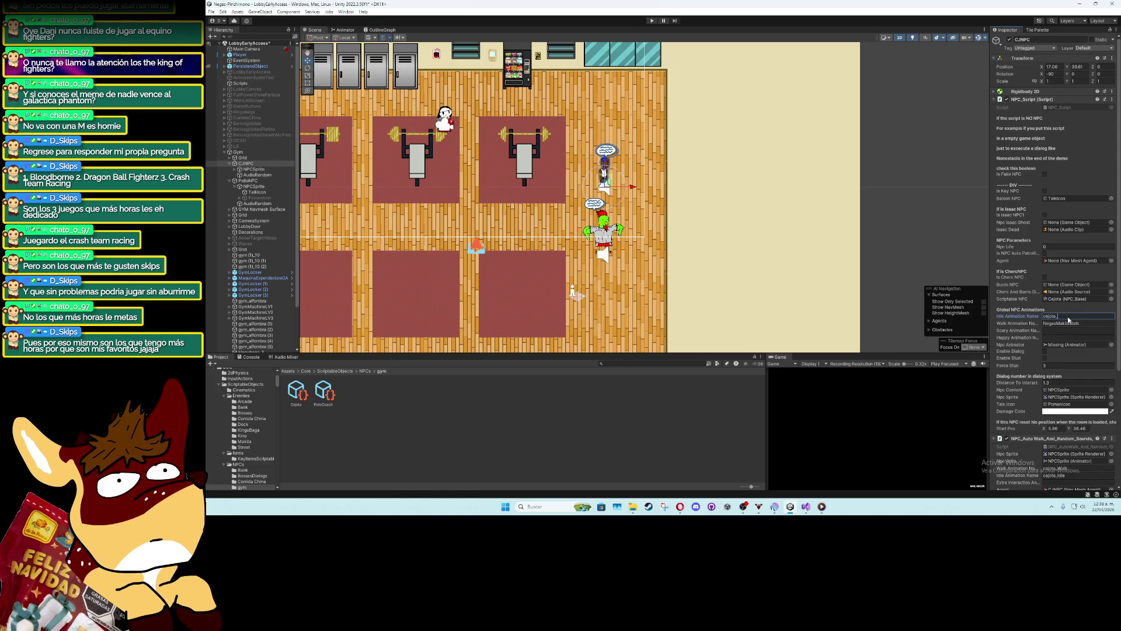
text(le)
click(1079, 324)
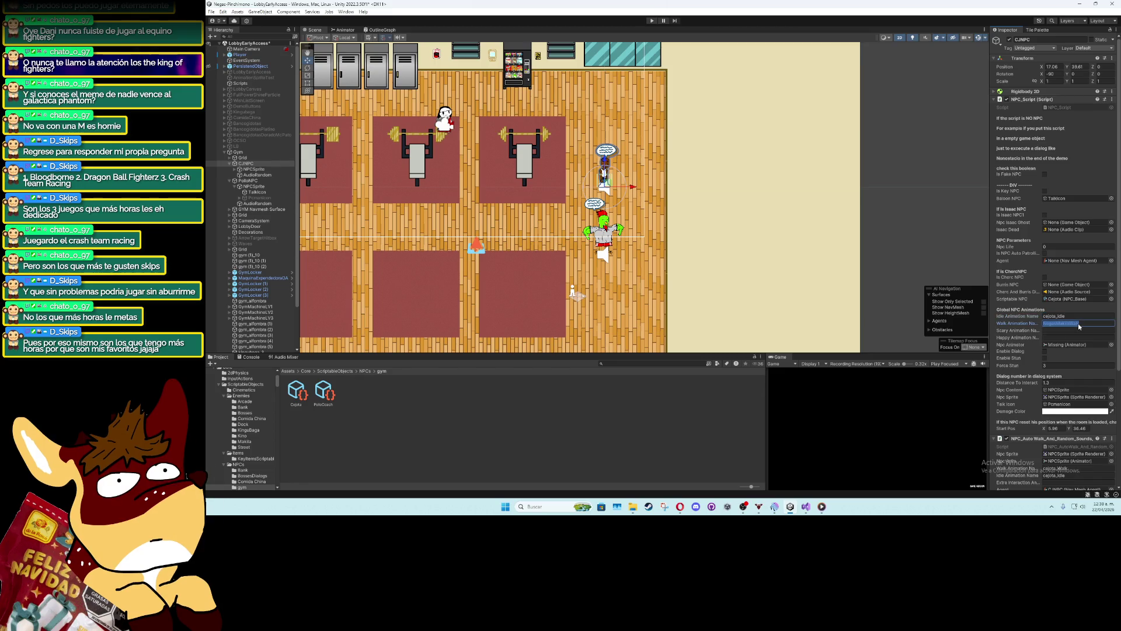
text(cejota_)
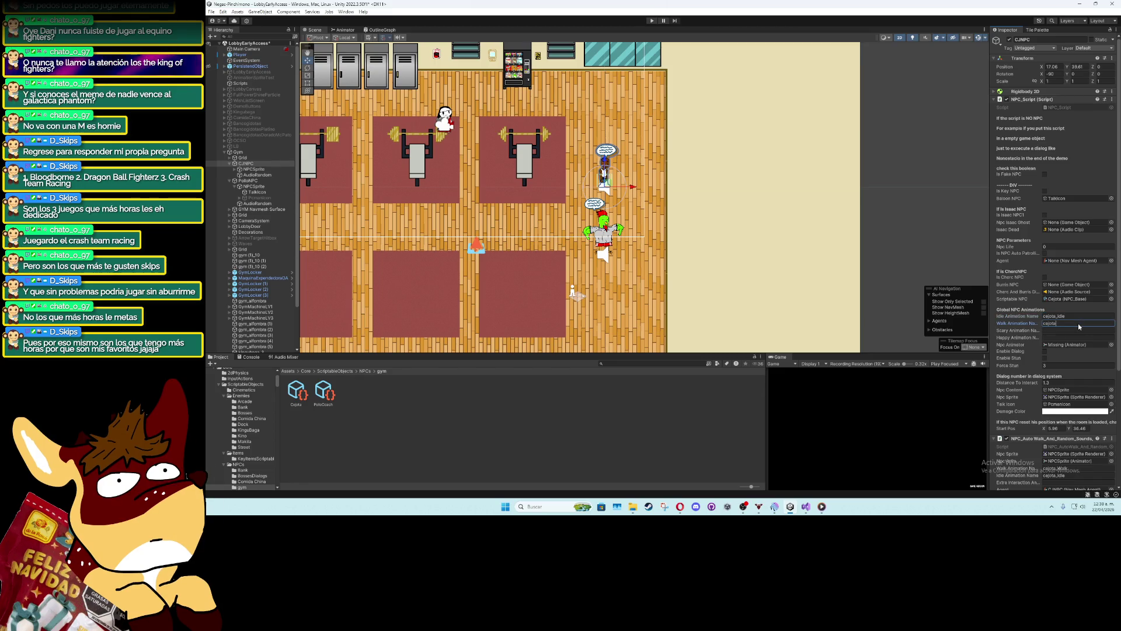
text(Walk)
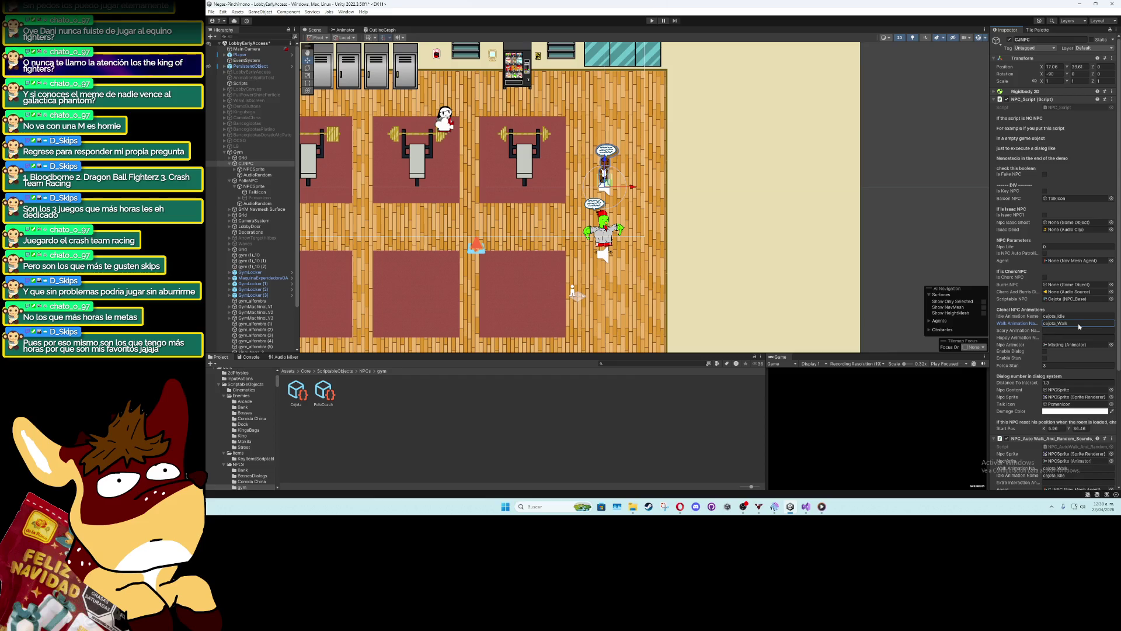
key(Return)
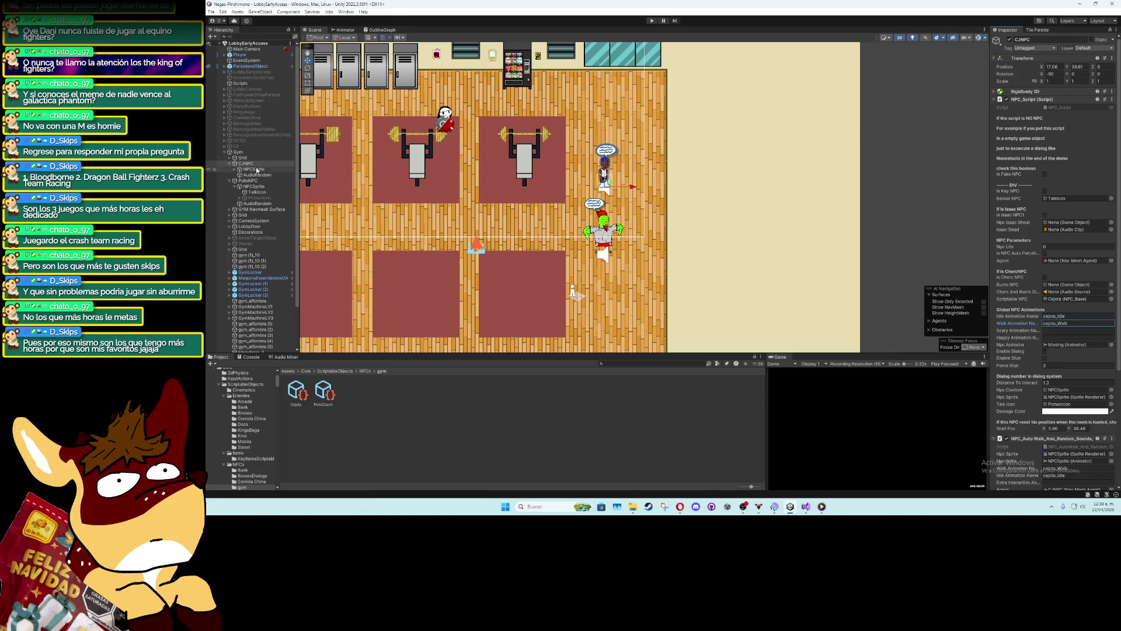
key(Return)
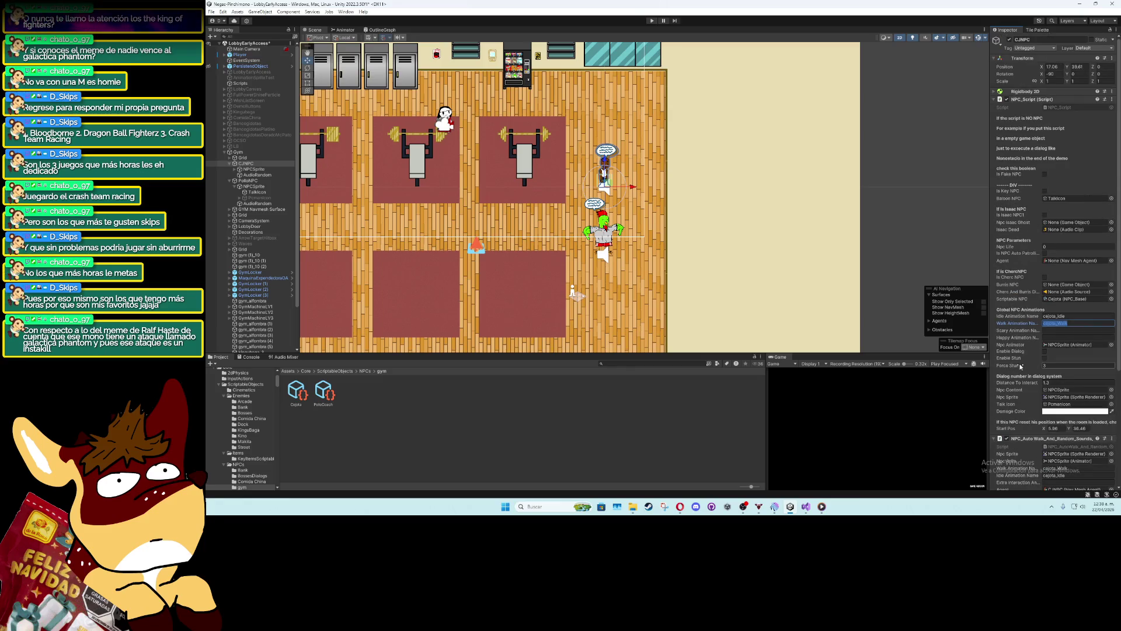
click(1031, 100)
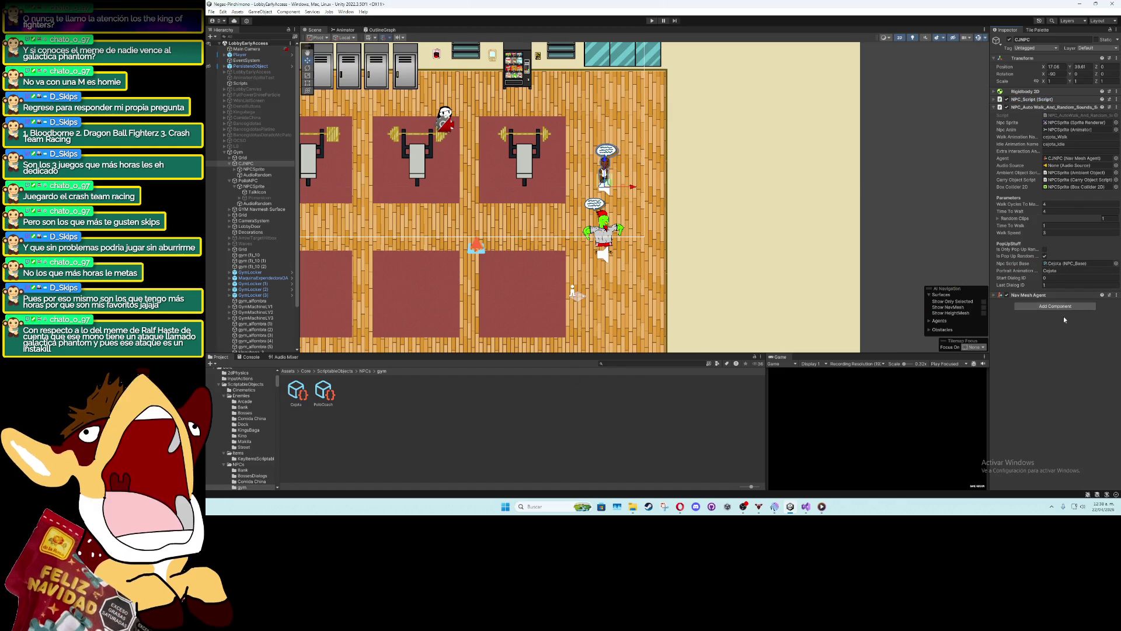
Set CJNPC's Last Dialog ID to 0 and check its Random Clips list
click(1059, 285)
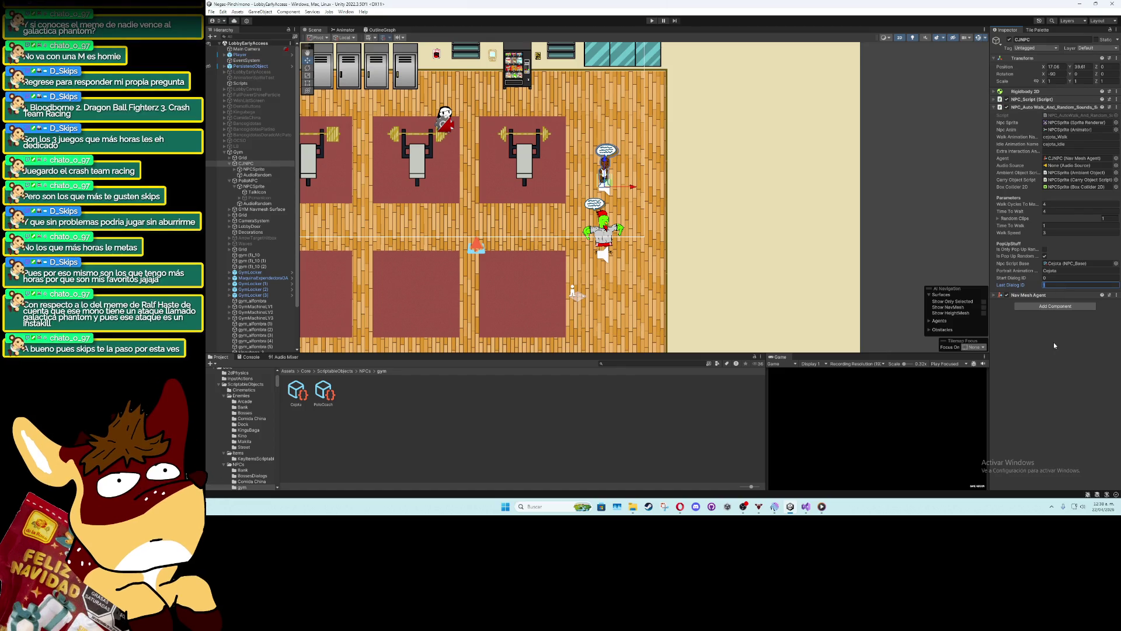
key(Return)
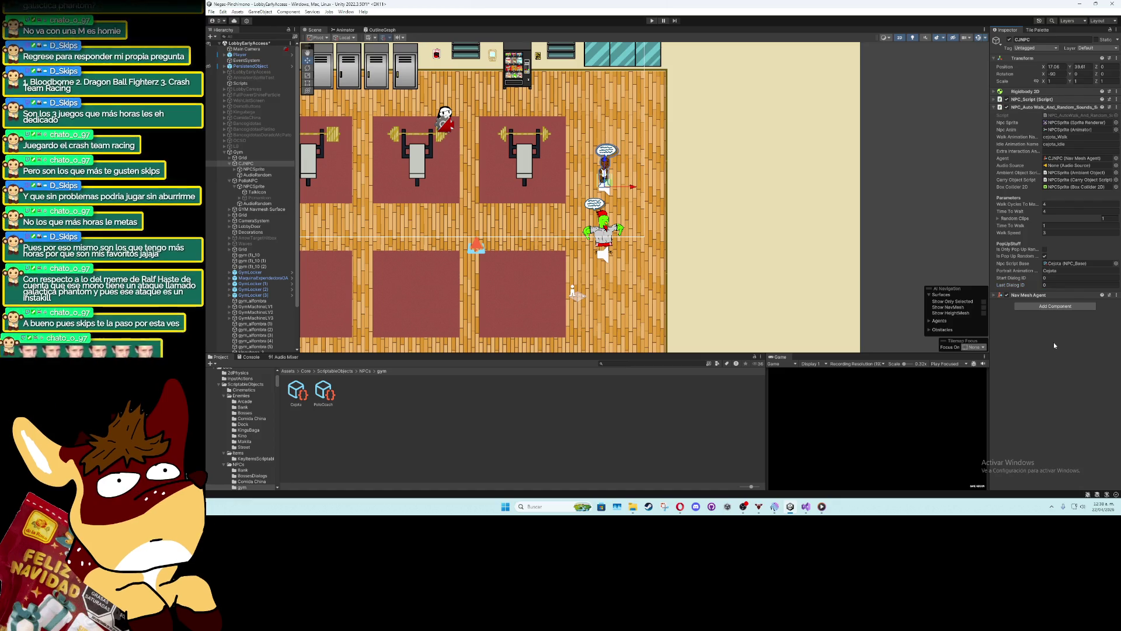
click(1047, 218)
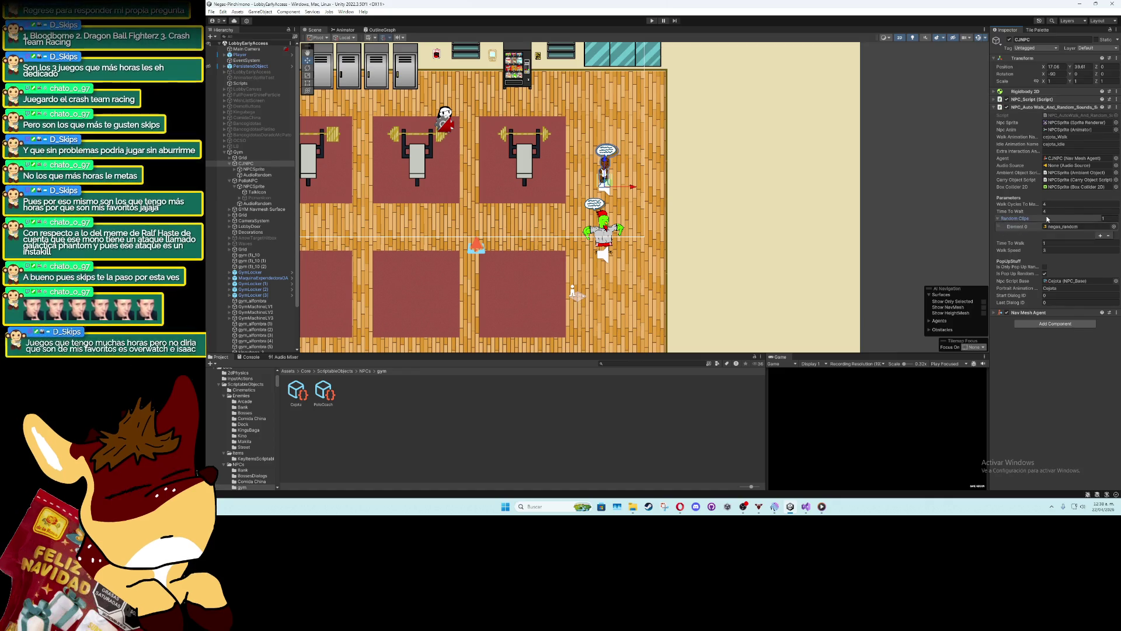
click(1050, 218)
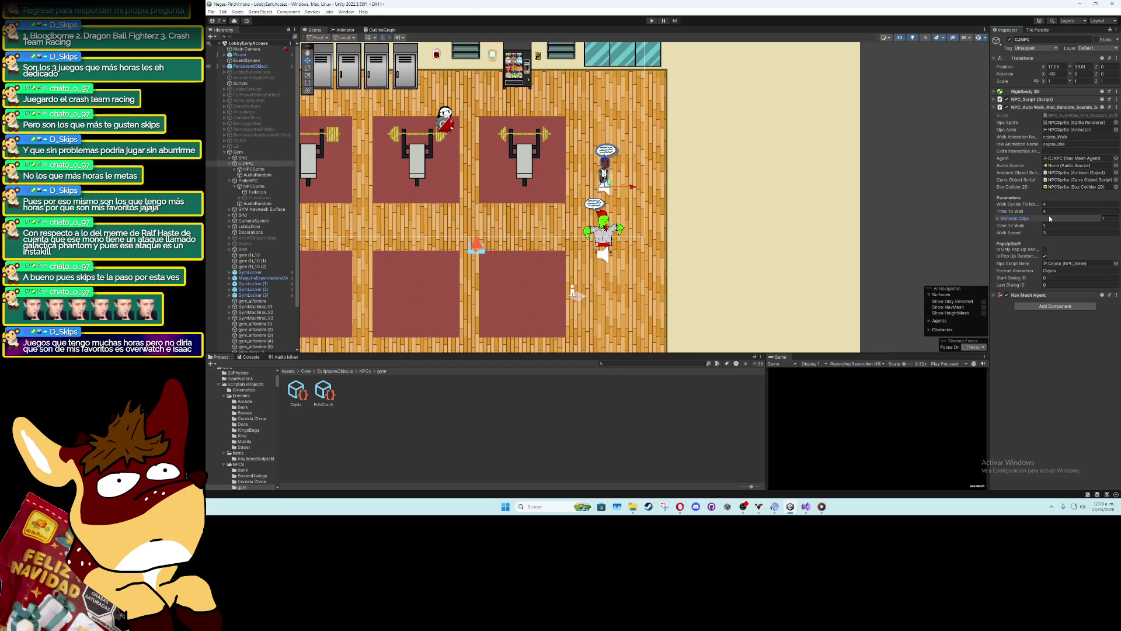
click(1050, 219)
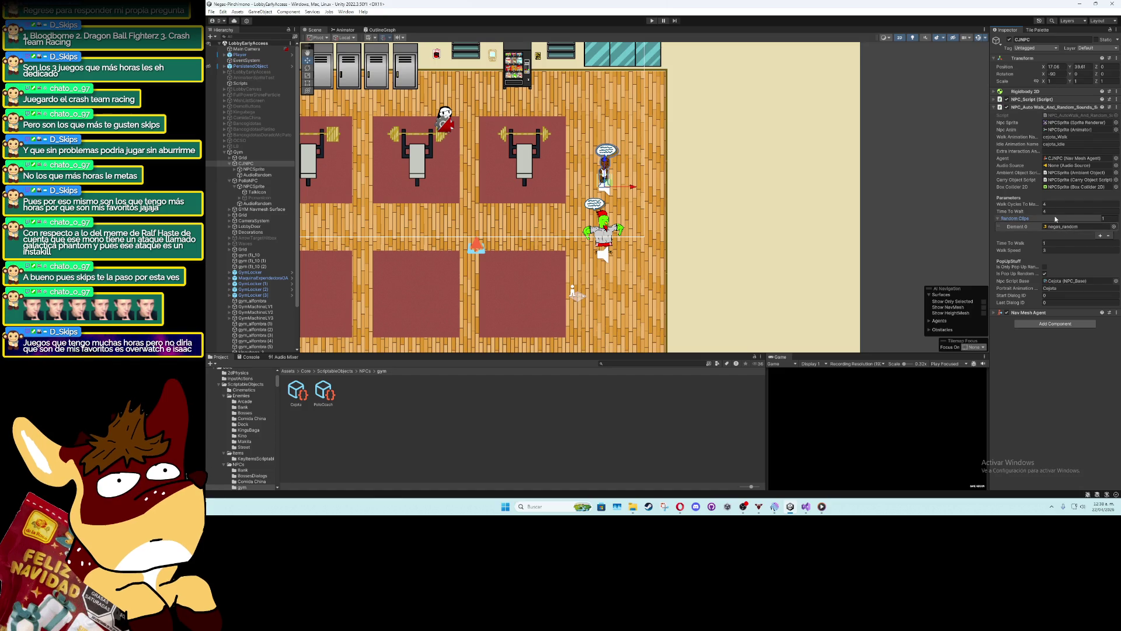
click(1055, 218)
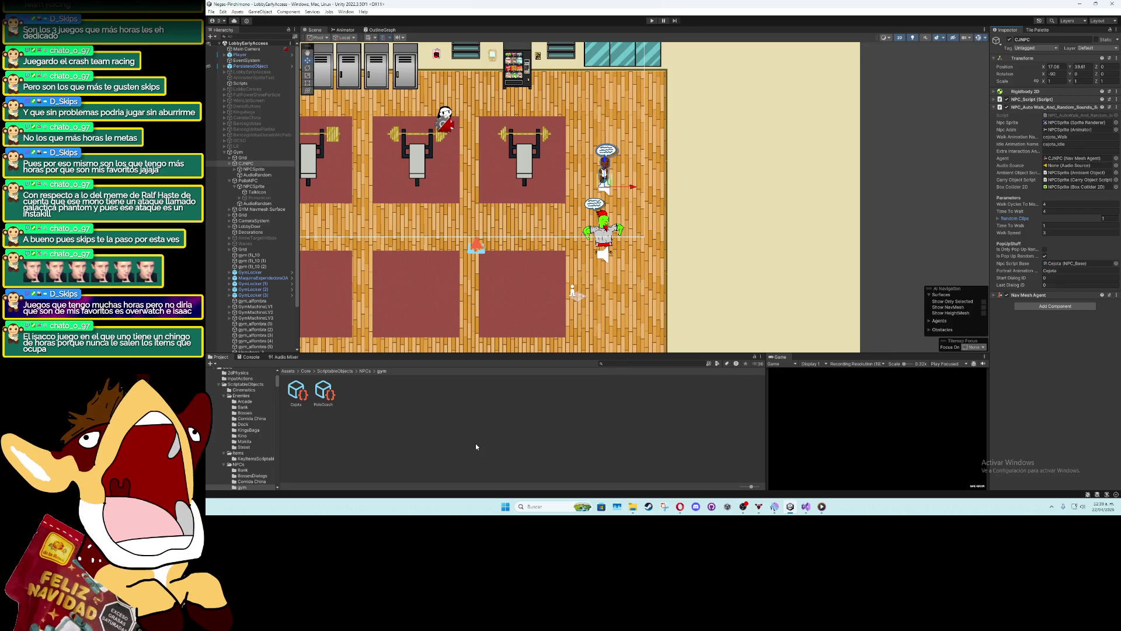
Select the PolloNPC character in the Scene view
click(604, 234)
click(1081, 285)
click(1073, 344)
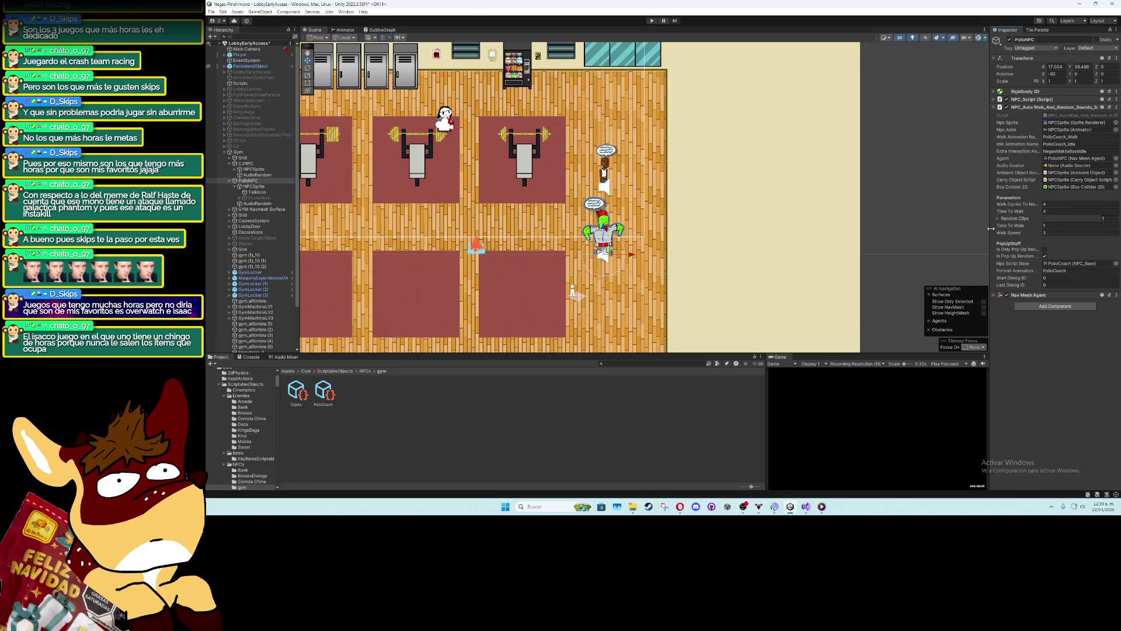
Assign the PolloCoach asset as PolloNPC's Scriptable NPC data, then deselect
click(1040, 107)
click(1031, 100)
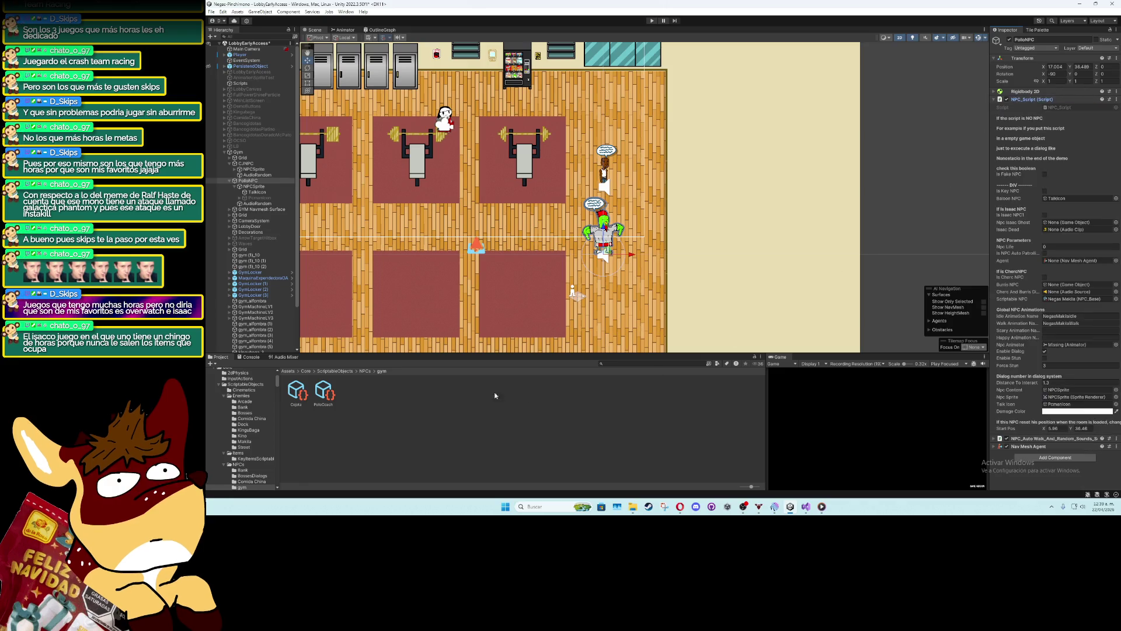
mouse_move(336, 393)
mouse_down()
mouse_move(1052, 315)
mouse_move(1069, 298)
mouse_up()
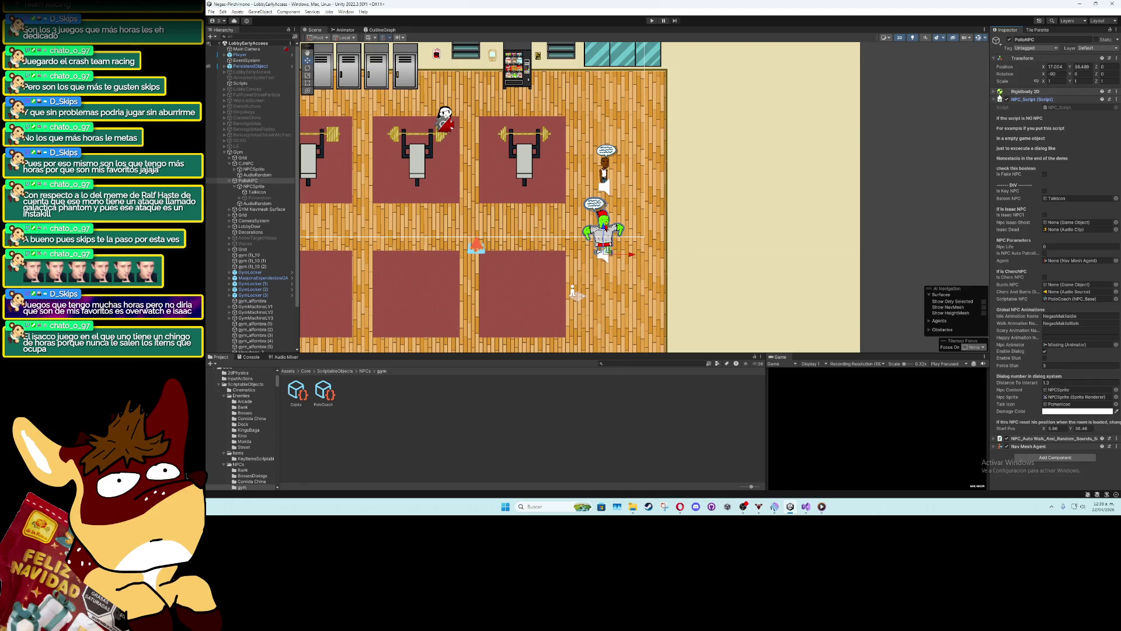
click(998, 100)
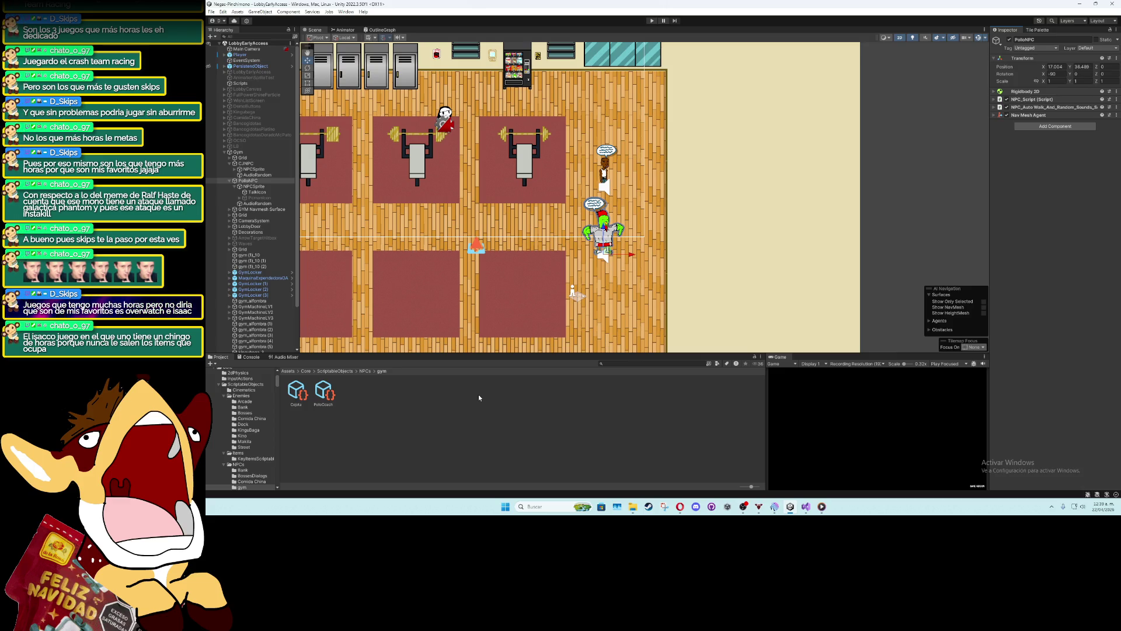
click(479, 397)
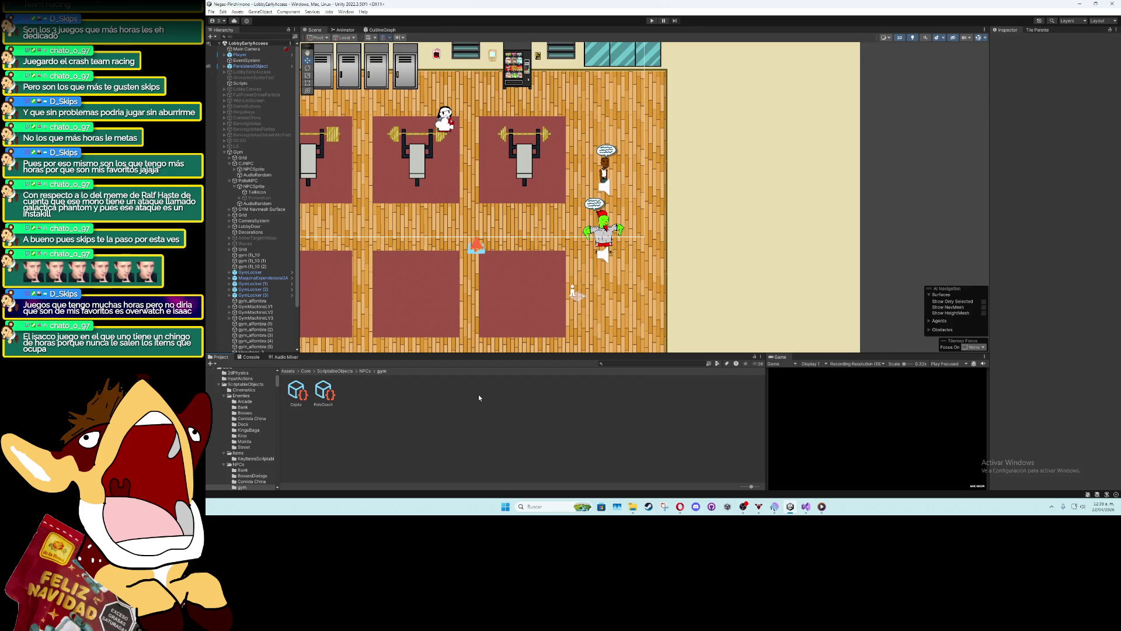
Select PolloNPC again and turn off its dialog option in NPC_Script
mouse_move(452, 212)
mouse_down()
mouse_move(479, 228)
mouse_move(609, 204)
mouse_up()
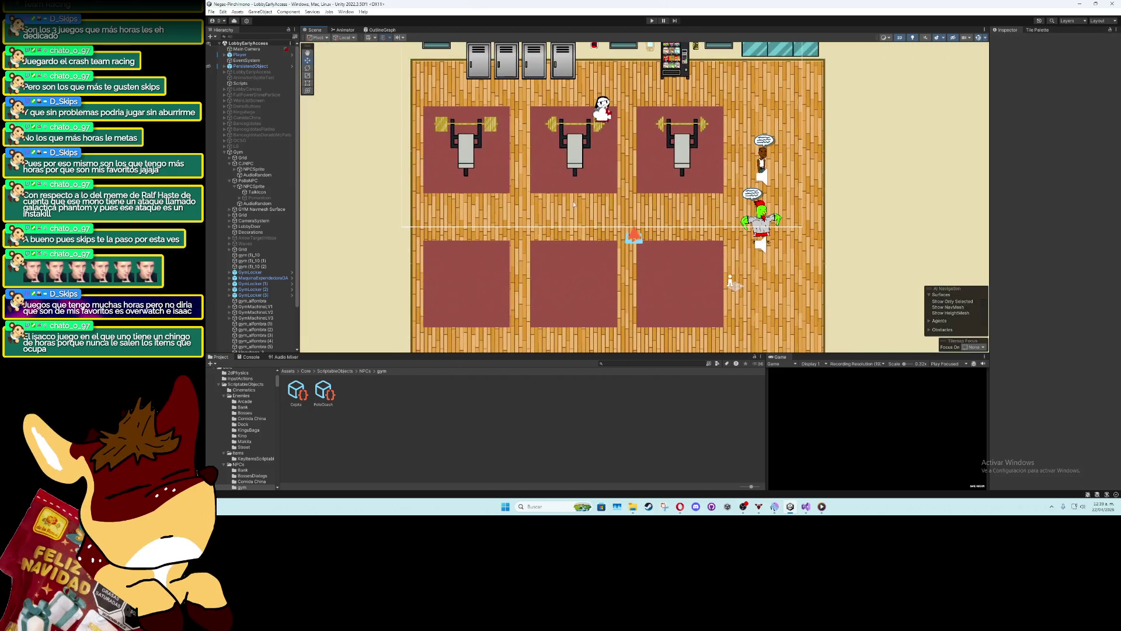
click(266, 182)
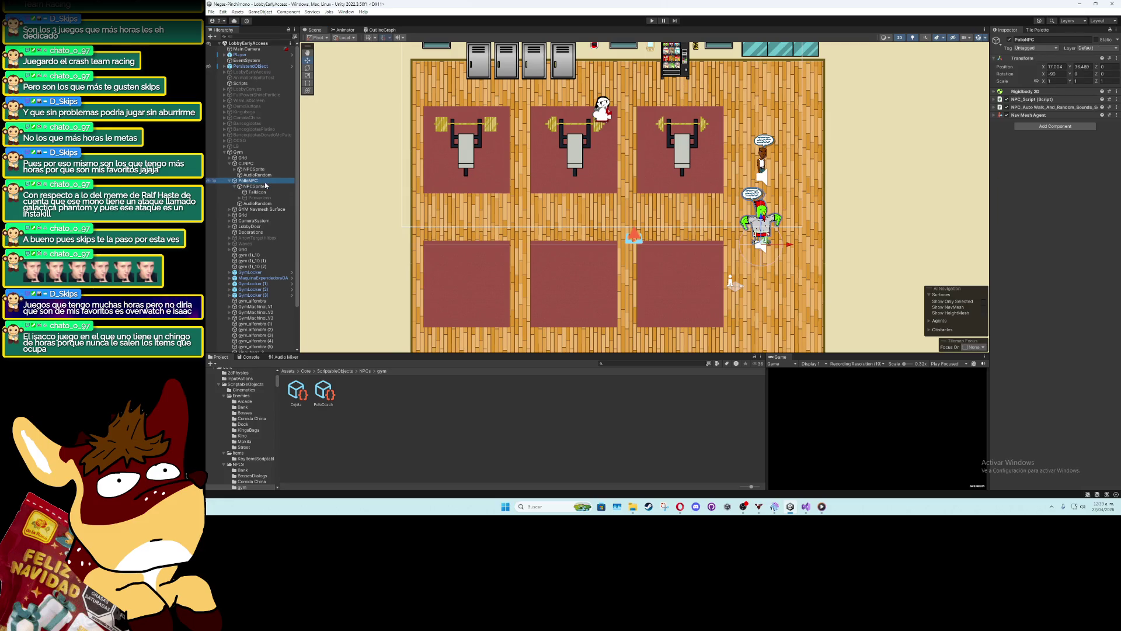
click(994, 100)
click(1045, 351)
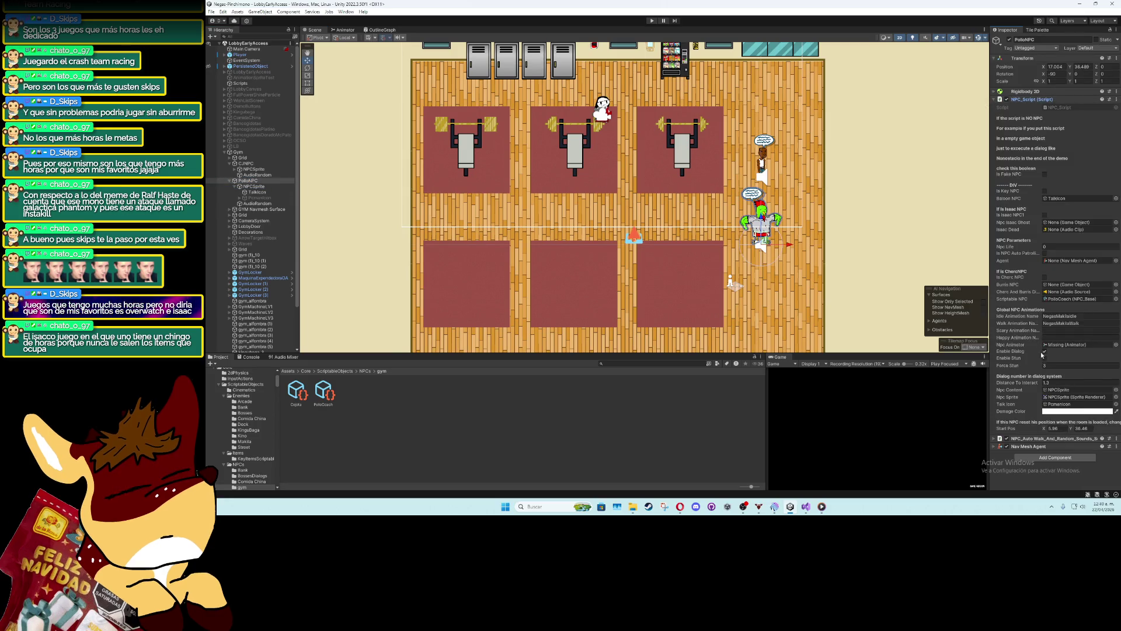
click(995, 99)
Move PolloNPC slightly lower in the gym, beside the weight benches
scroll(647, 248, down, 4)
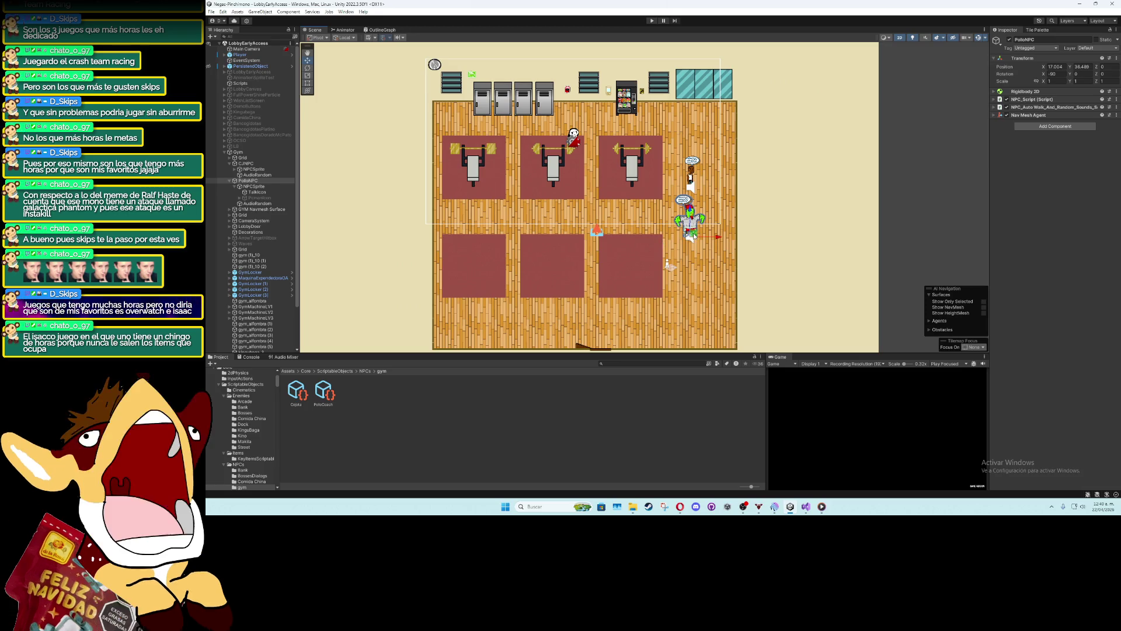
mouse_move(693, 234)
mouse_down()
mouse_move(468, 227)
mouse_move(514, 223)
mouse_move(512, 317)
mouse_move(728, 260)
mouse_move(700, 258)
mouse_up()
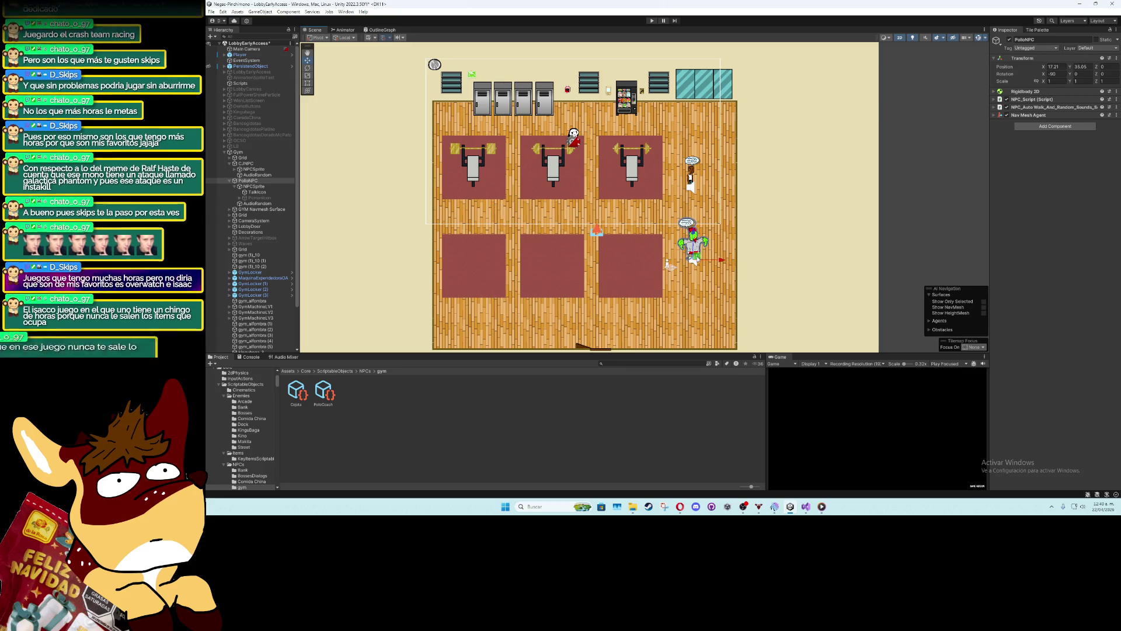
scroll(723, 259, up, 1)
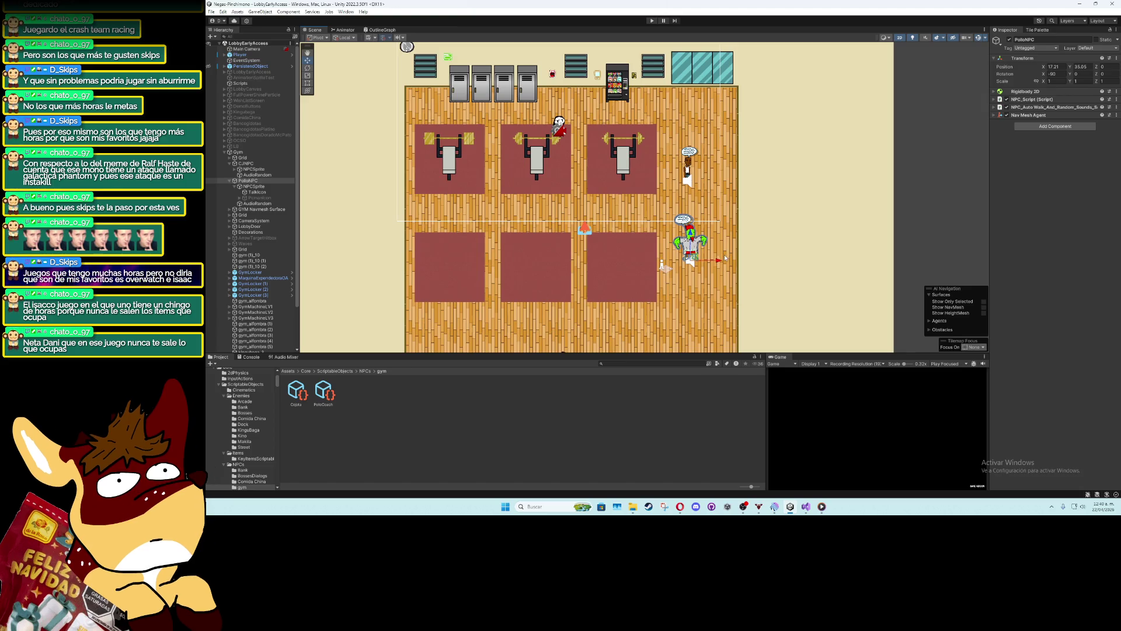
scroll(725, 257, up, 2)
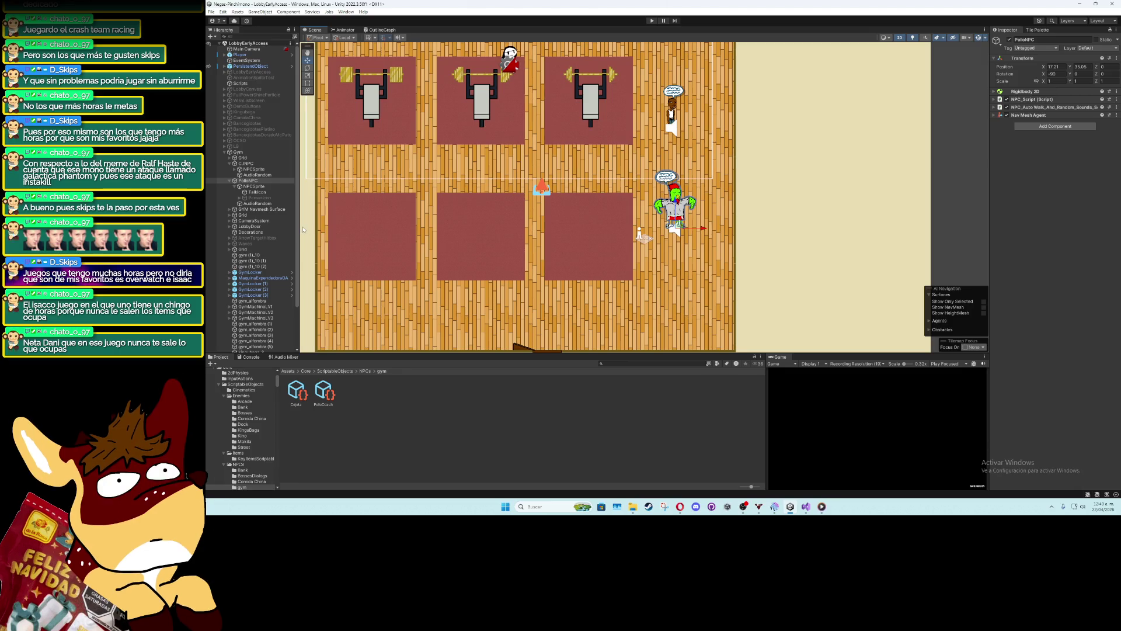
Collapse the NPC hierarchy entries and open the PersistendObject prefab for editing
click(230, 181)
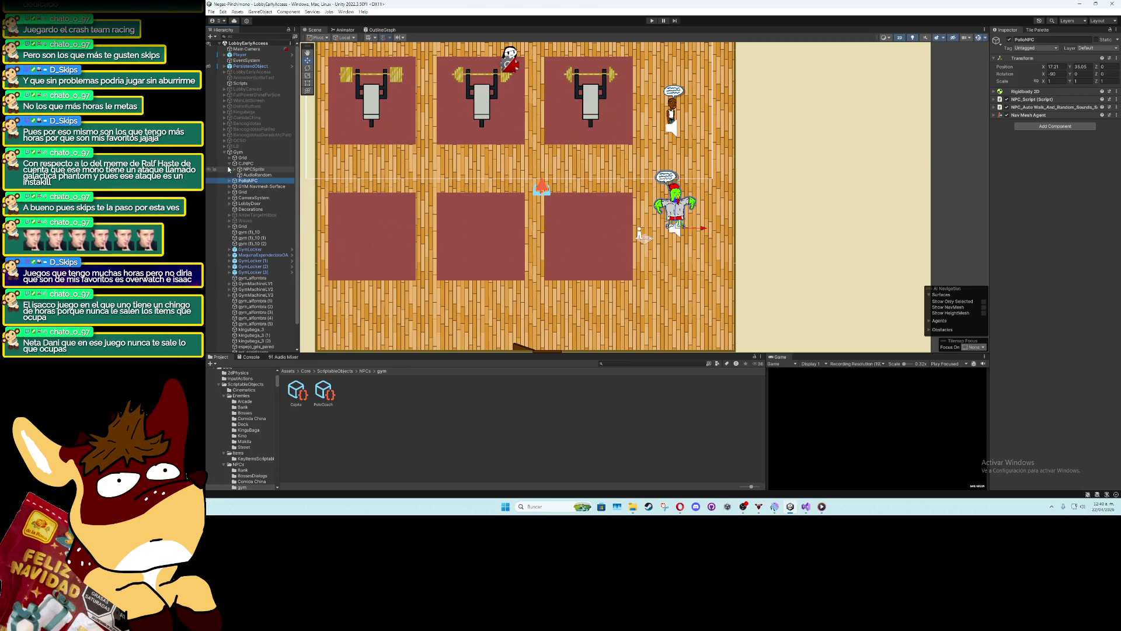
click(229, 165)
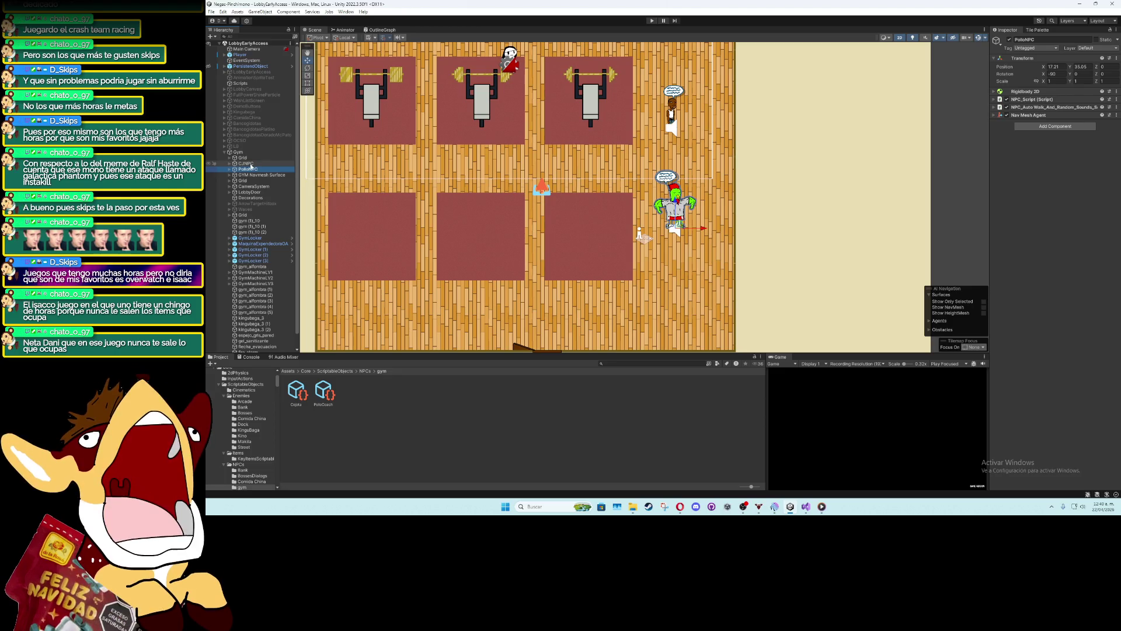
click(251, 158)
scroll(584, 204, down, 3)
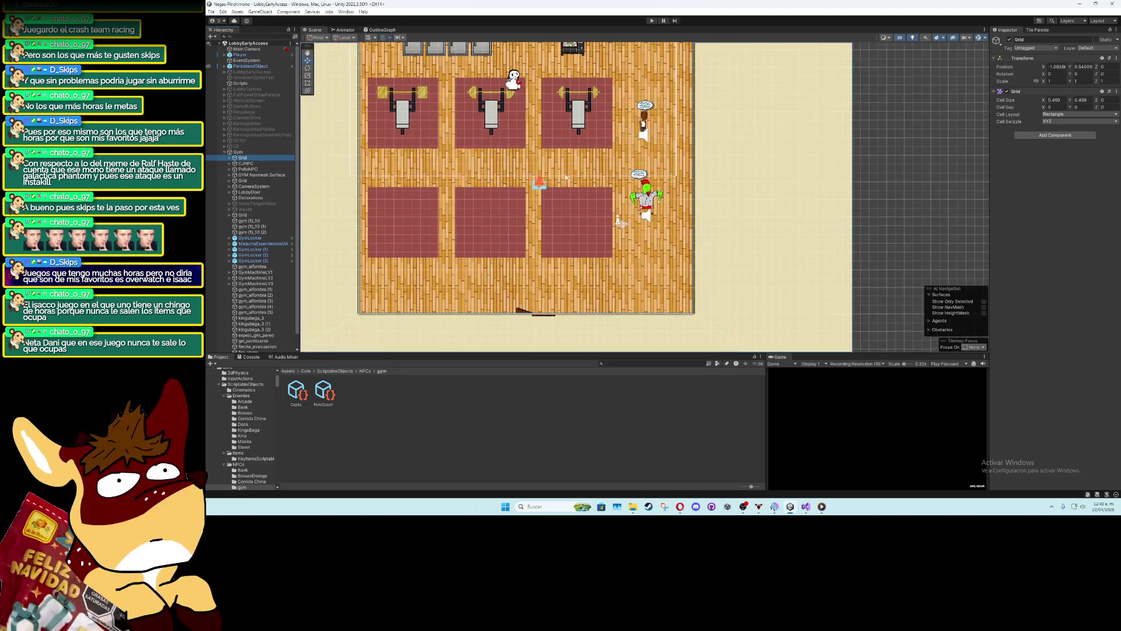
click(921, 200)
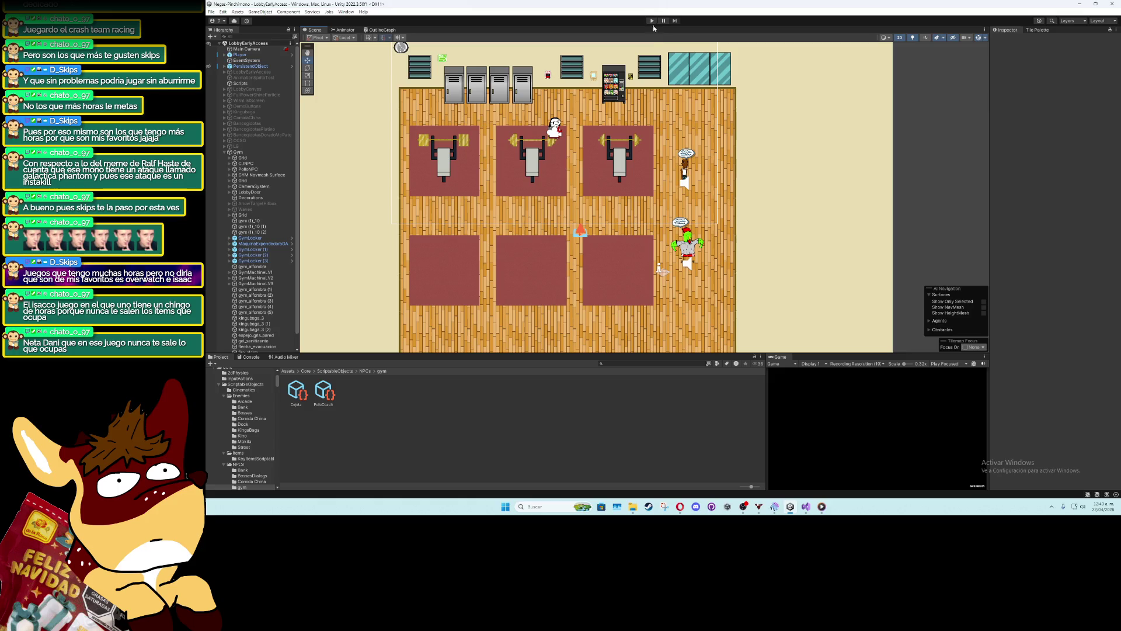
click(251, 66)
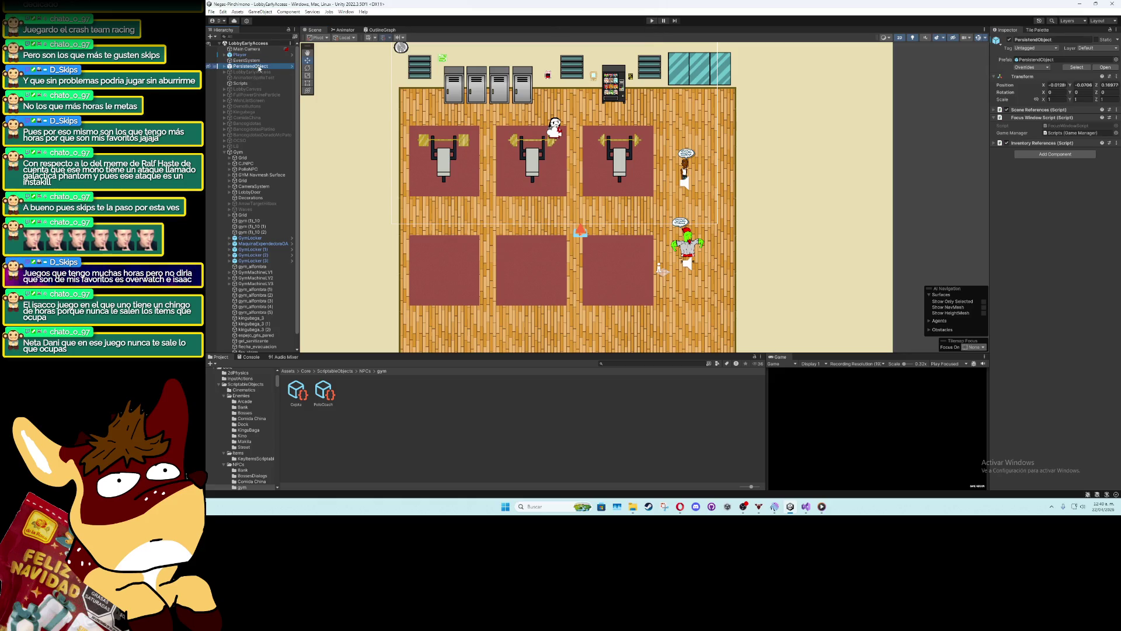
click(1072, 72)
double_click(350, 390)
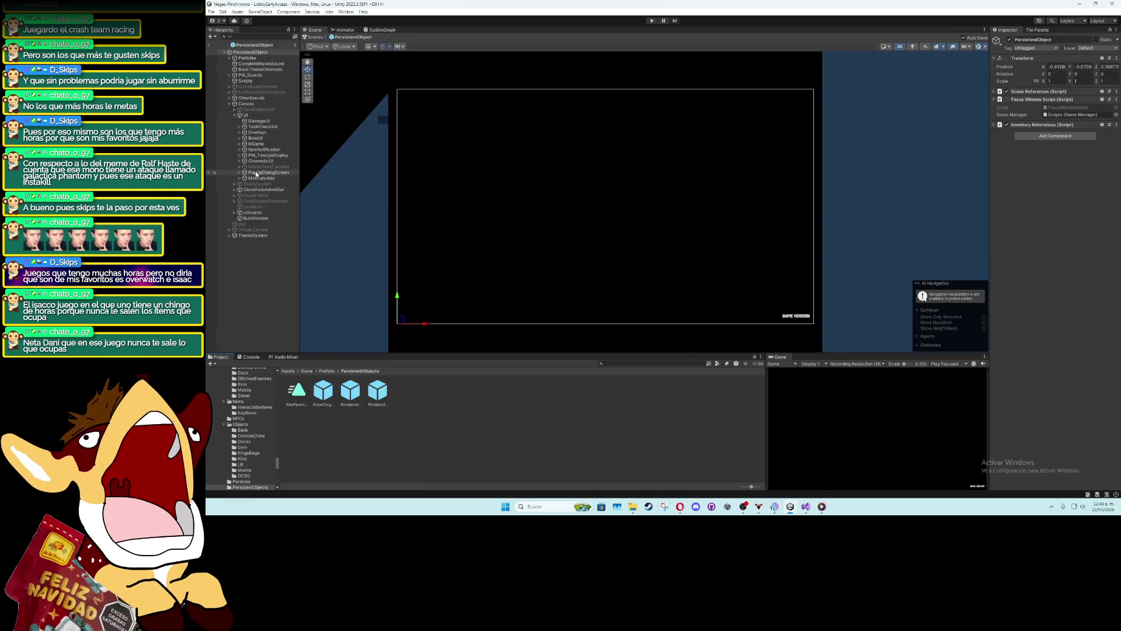
Select the Popup object and start a new clip in the Animation window
click(242, 173)
click(251, 179)
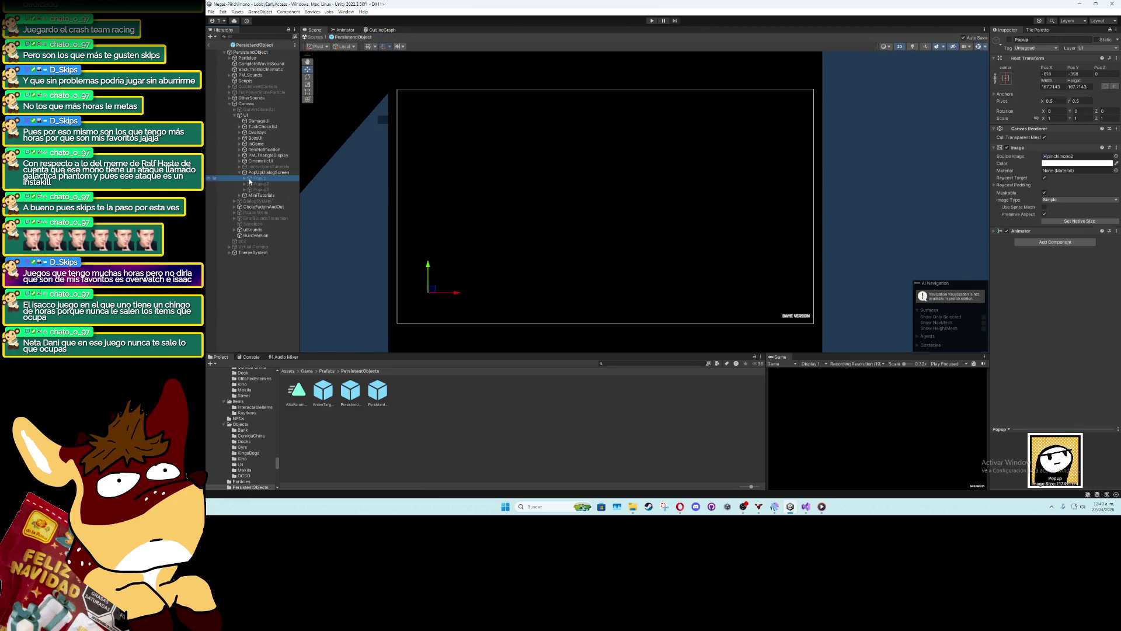
click(345, 12)
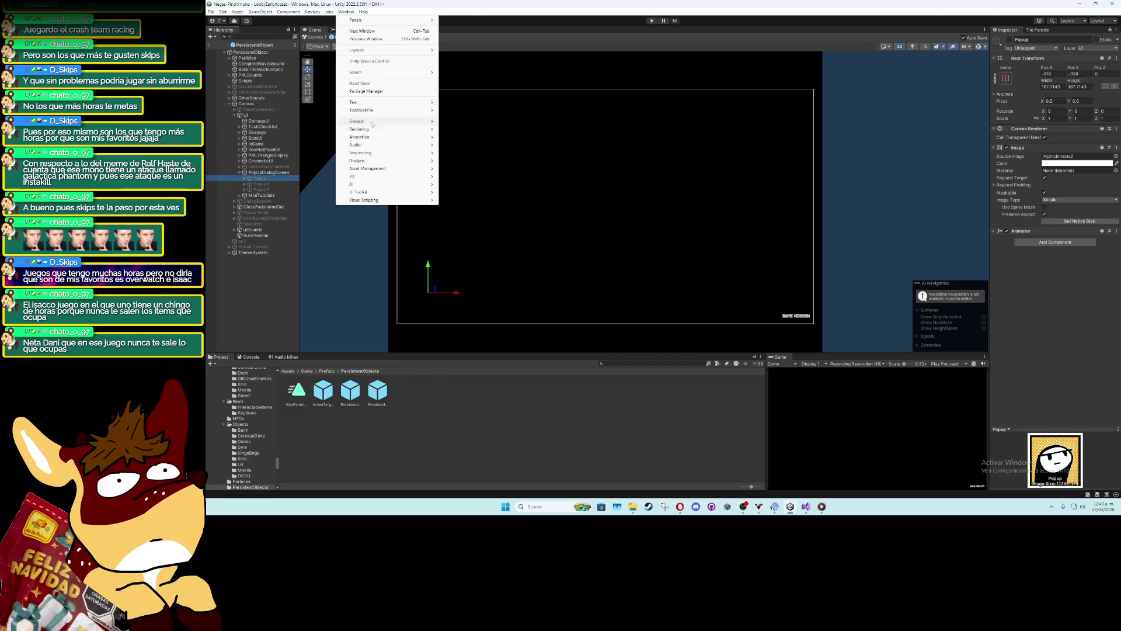
mouse_move(386, 141)
click(460, 137)
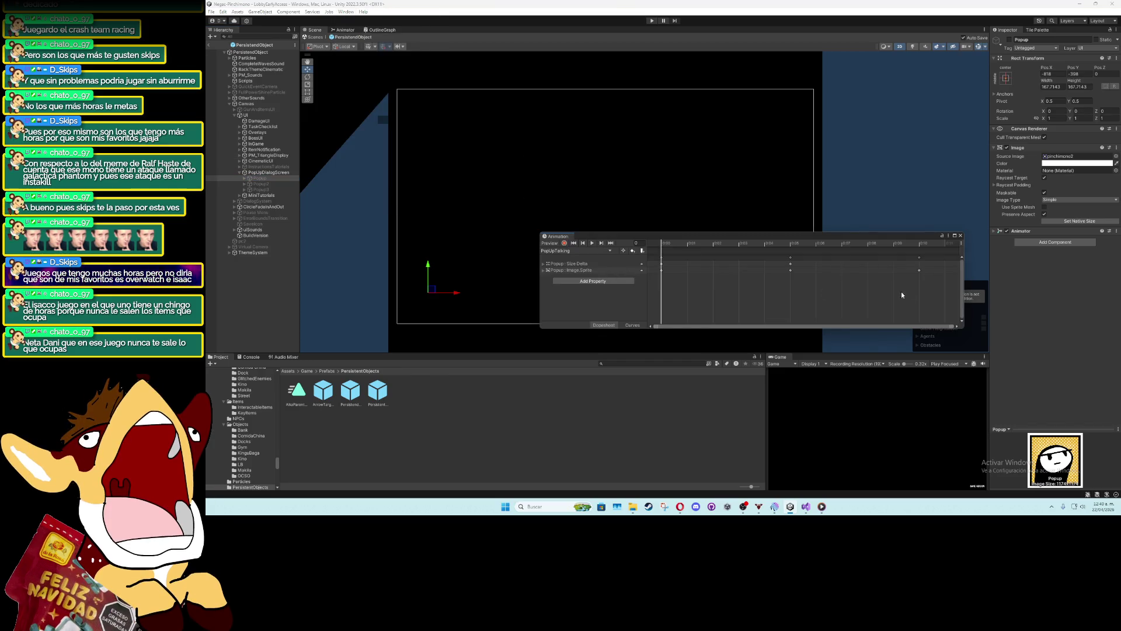
click(576, 251)
scroll(567, 510, down, 10)
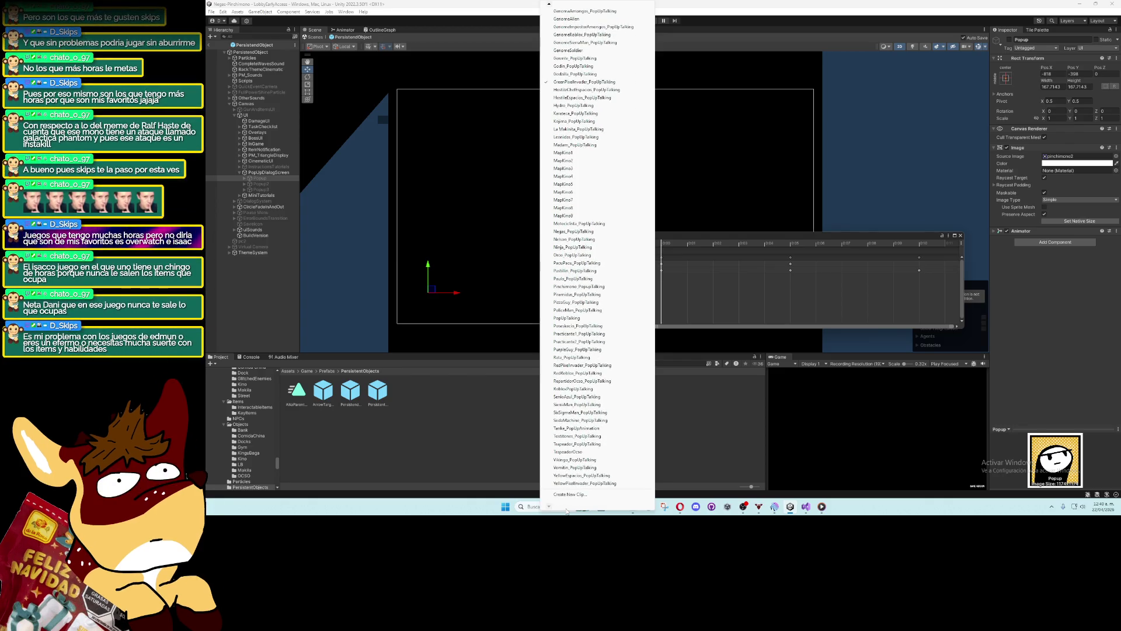
click(575, 500)
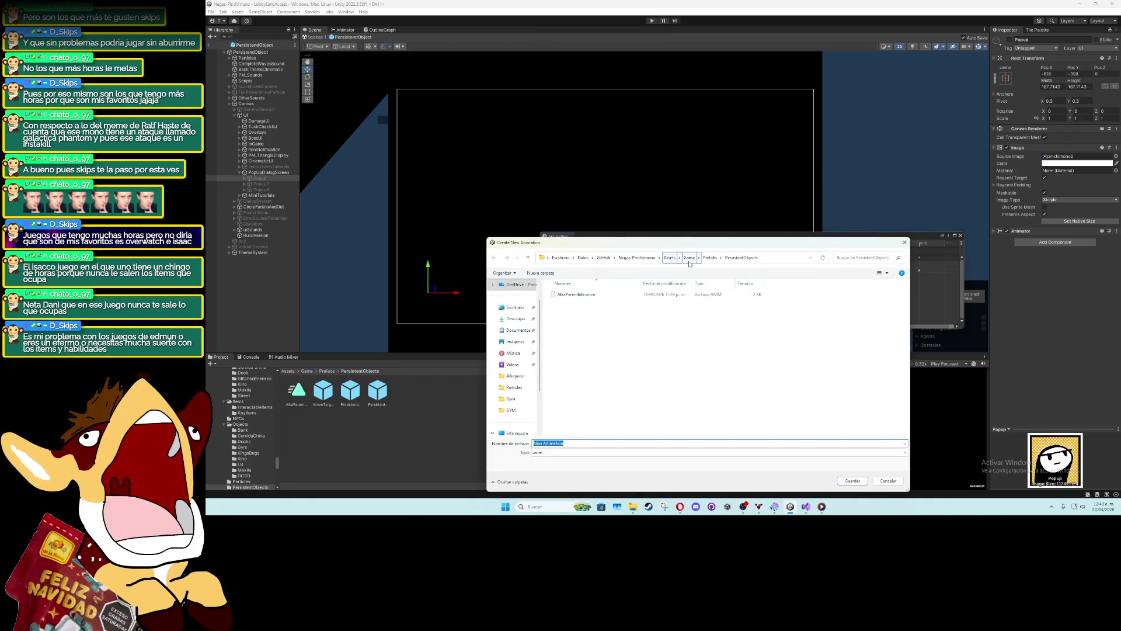
Browse to the PopUp animations folder and create a GYM folder inside it
click(702, 258)
click(710, 268)
click(566, 295)
double_click(565, 294)
double_click(567, 384)
double_click(566, 416)
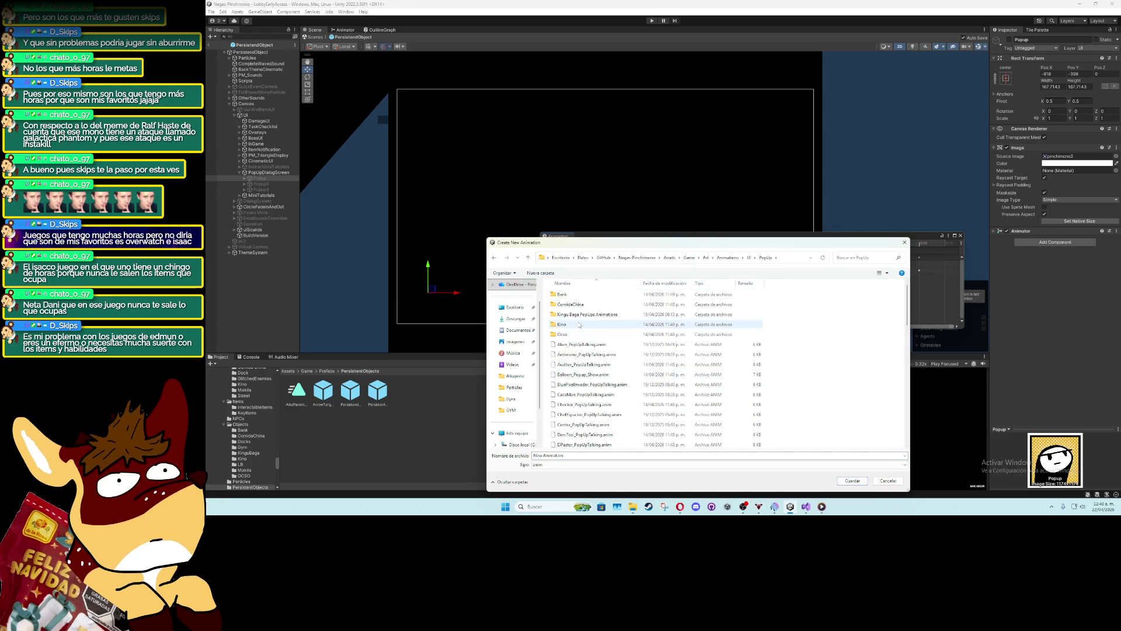
right_click(806, 356)
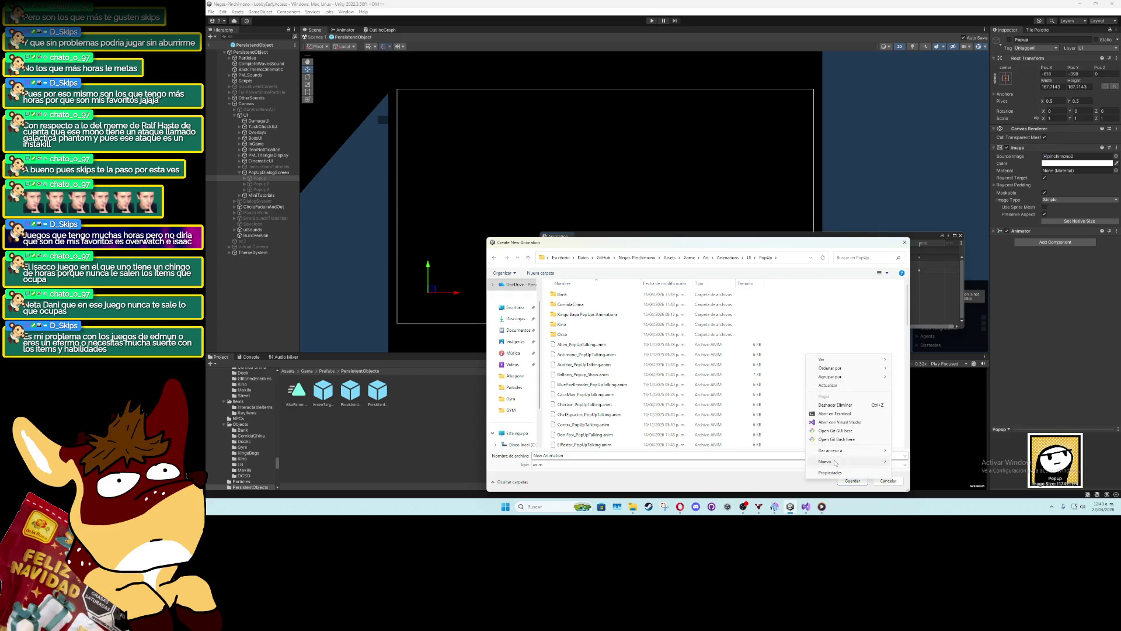
mouse_move(841, 461)
click(929, 407)
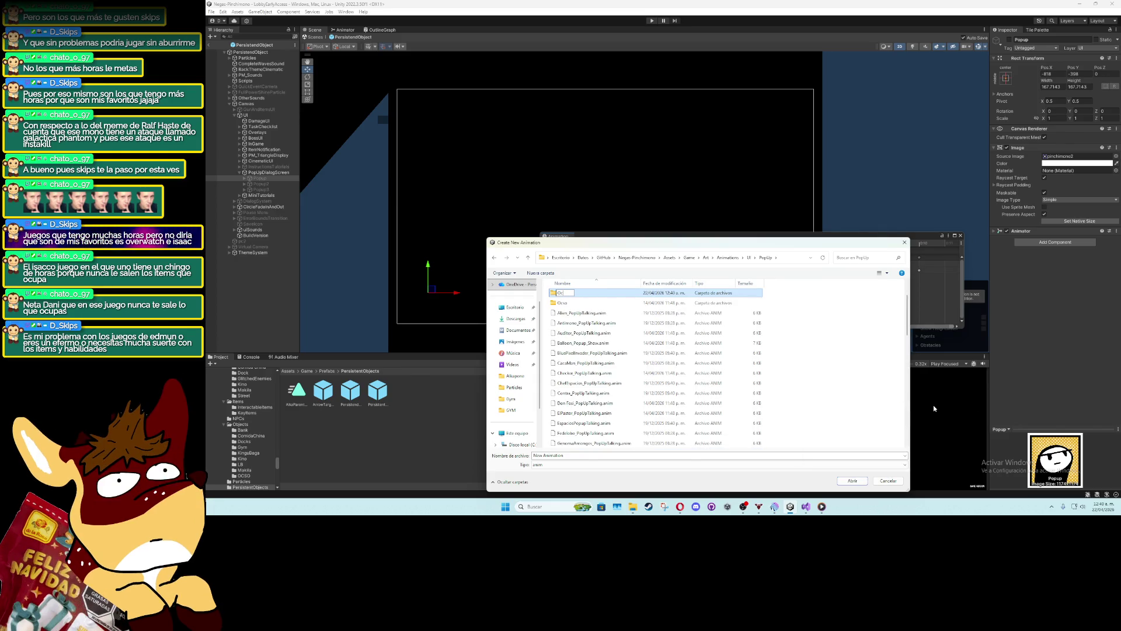
text(YM)
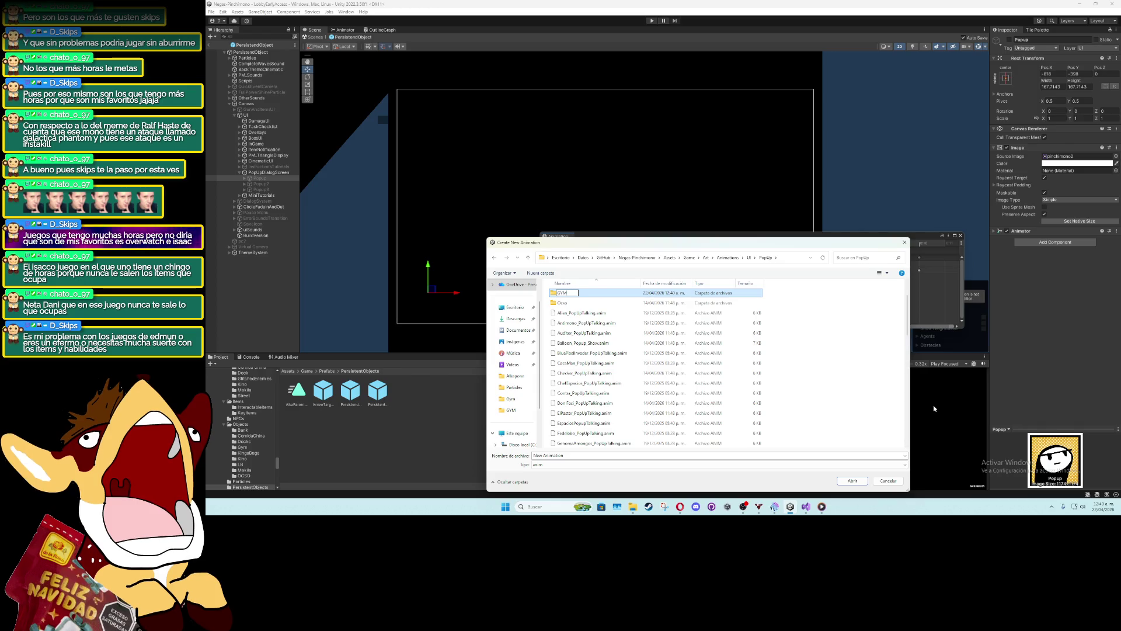
key(Return)
key(Return)
Save the new clip as Cejota_PopUp_Talking in the GYM folder
triple_click(666, 458)
text(ce)
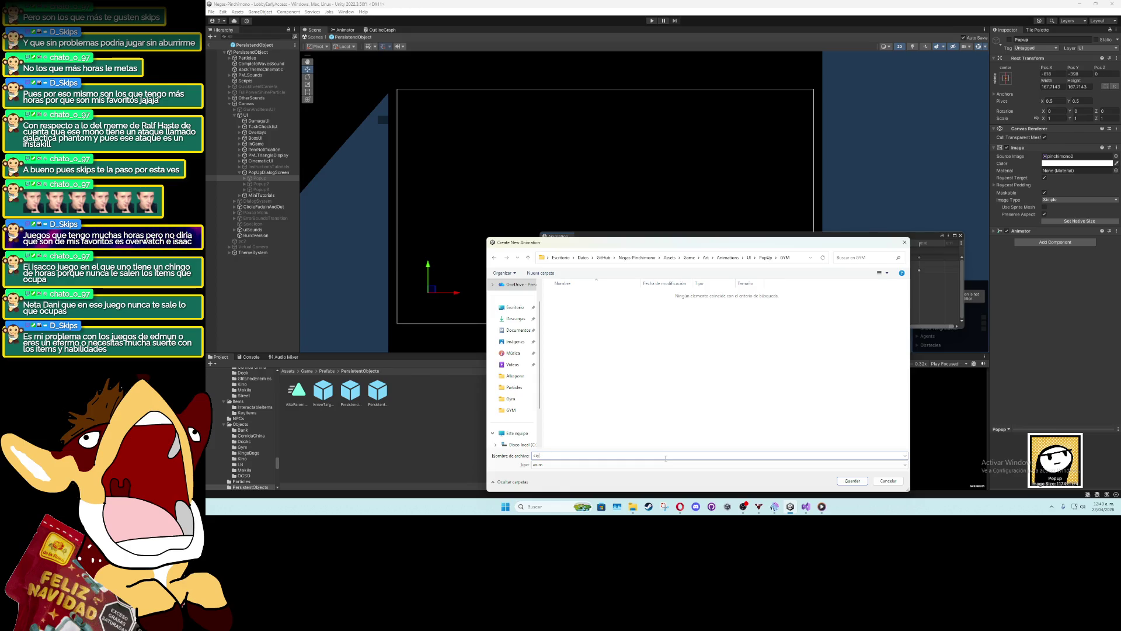
key(BackSpace)
key(BackSpace)
text(Cejota_PopUp_Talking)
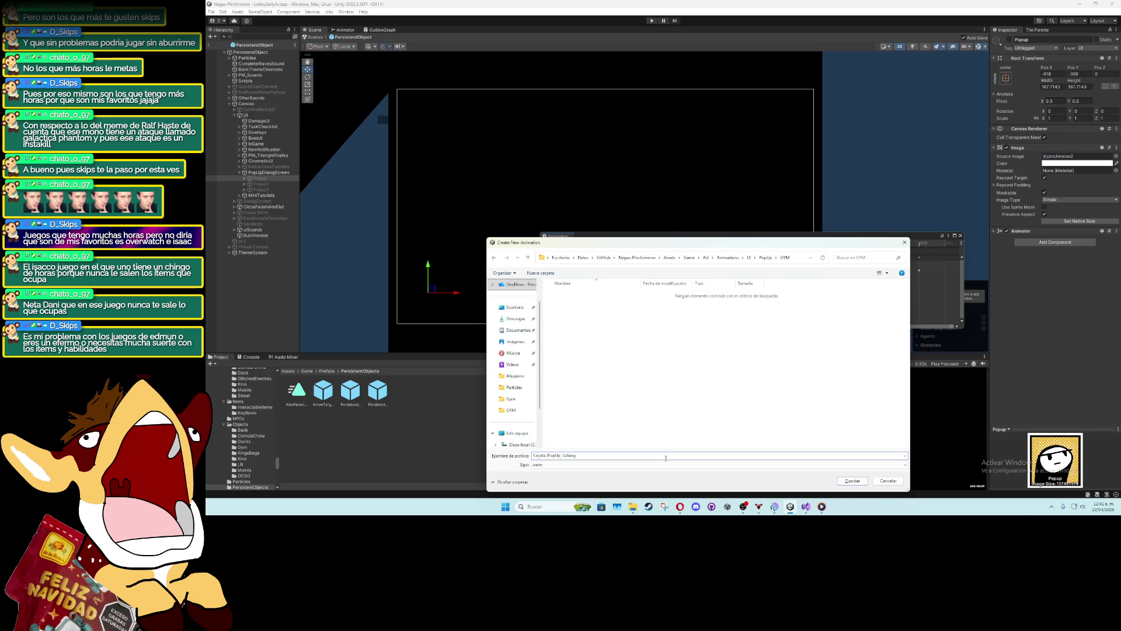
key(Return)
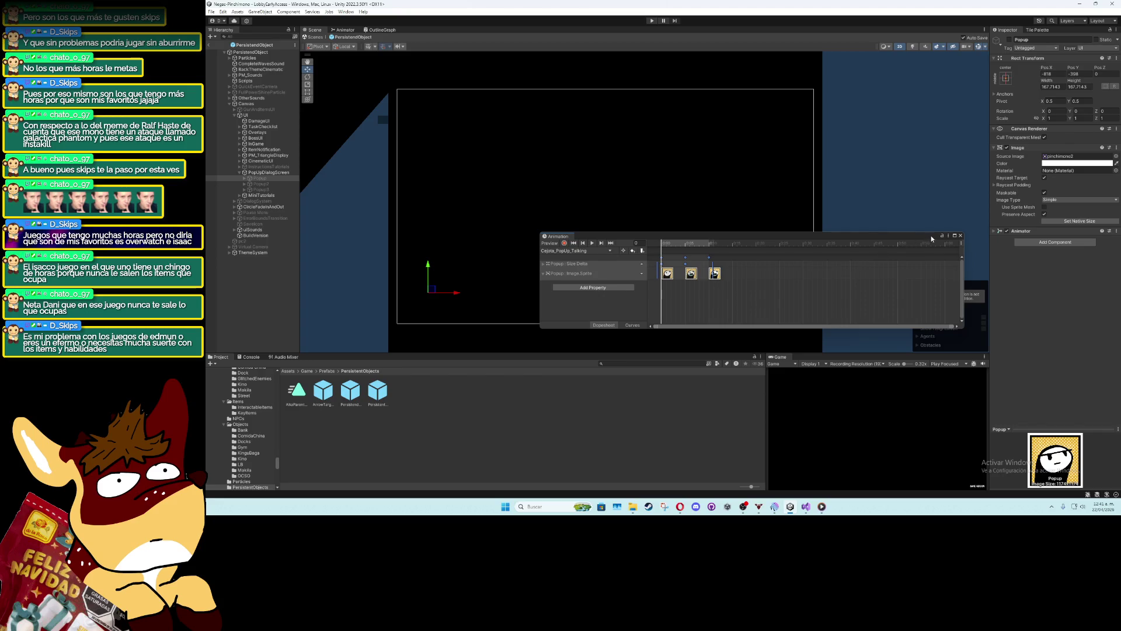
Browse the Project panel to Art/Sprites/Levels/GYM
click(307, 372)
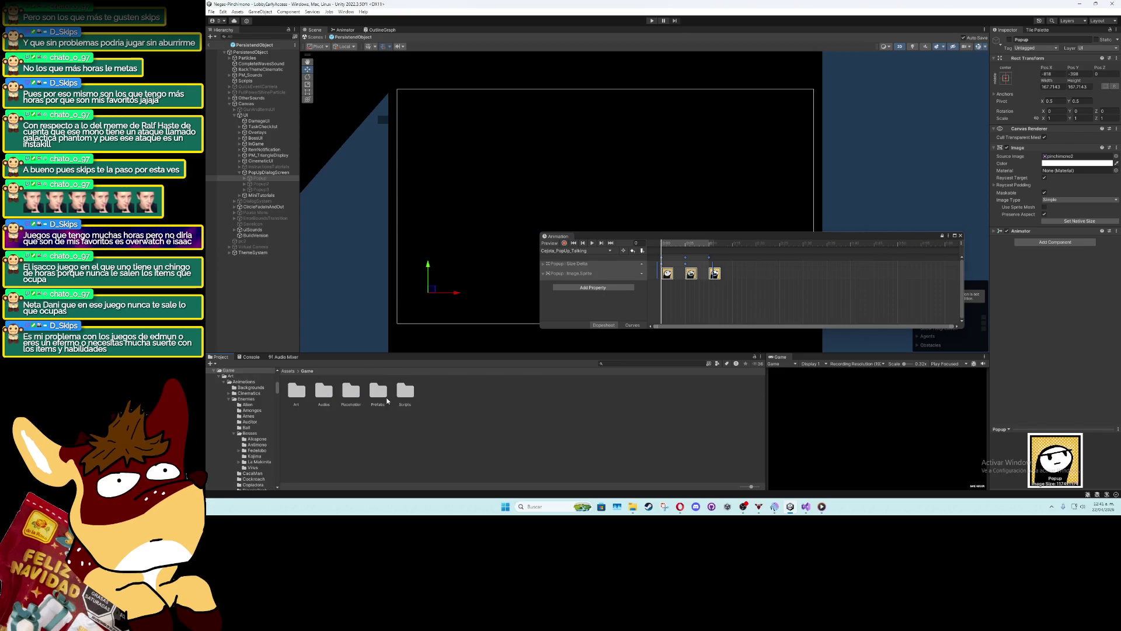
double_click(296, 391)
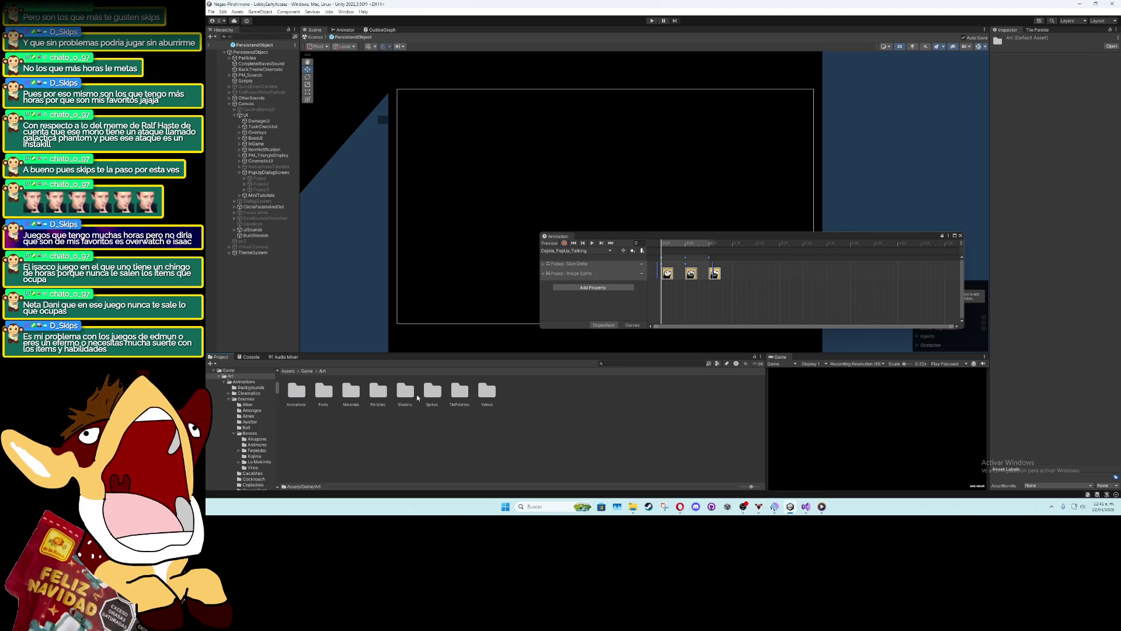
double_click(433, 391)
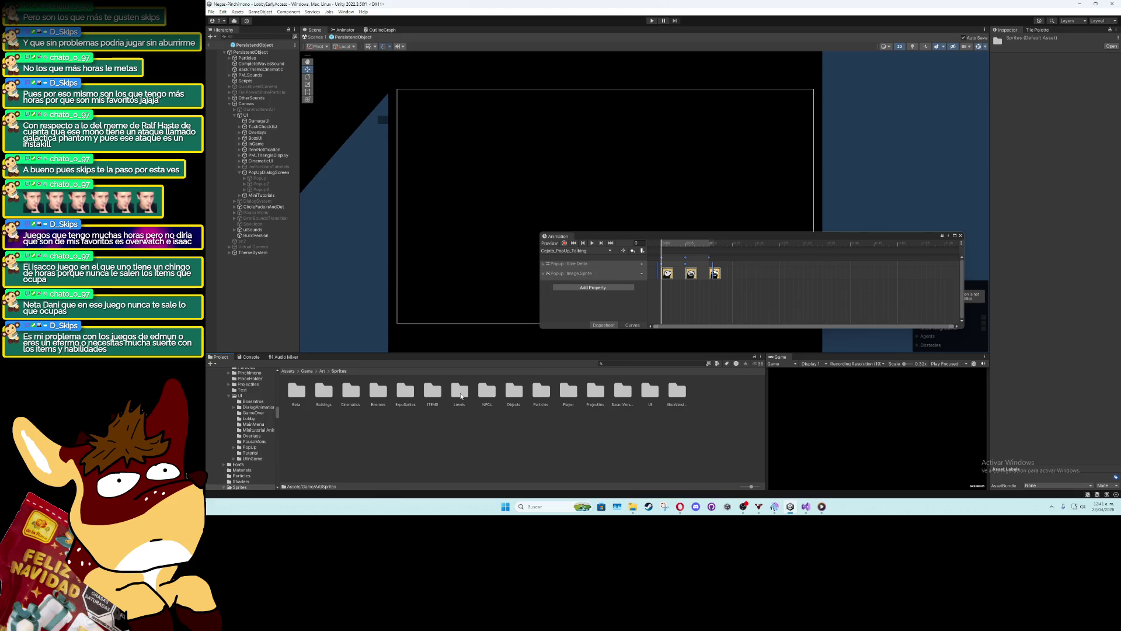
click(461, 397)
double_click(461, 397)
double_click(432, 391)
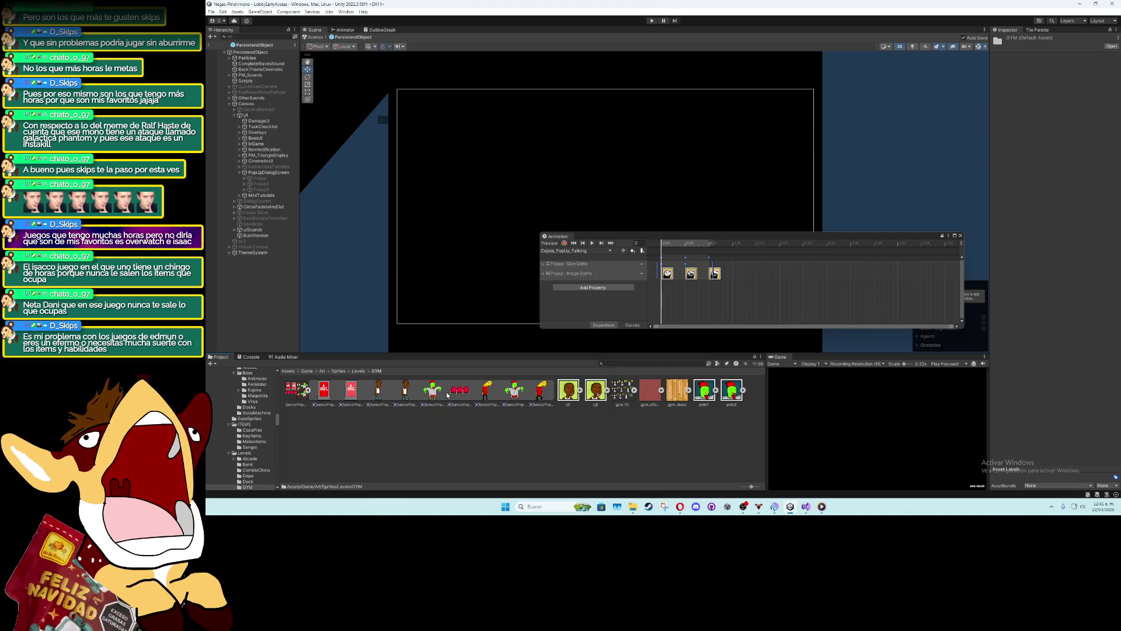
click(308, 391)
Replace the Cejota_PopUp_Talking keyframes with the cj sprites and begin another new clip
drag(324, 391, 662, 276)
click(619, 310)
drag(351, 390, 714, 273)
click(610, 250)
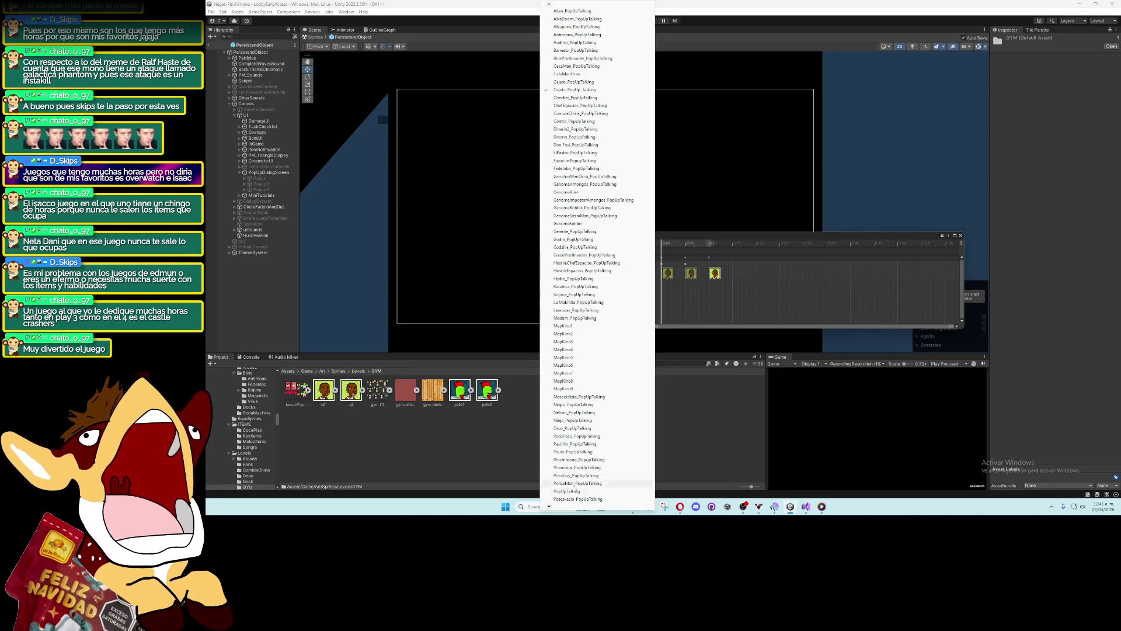
mouse_move(575, 507)
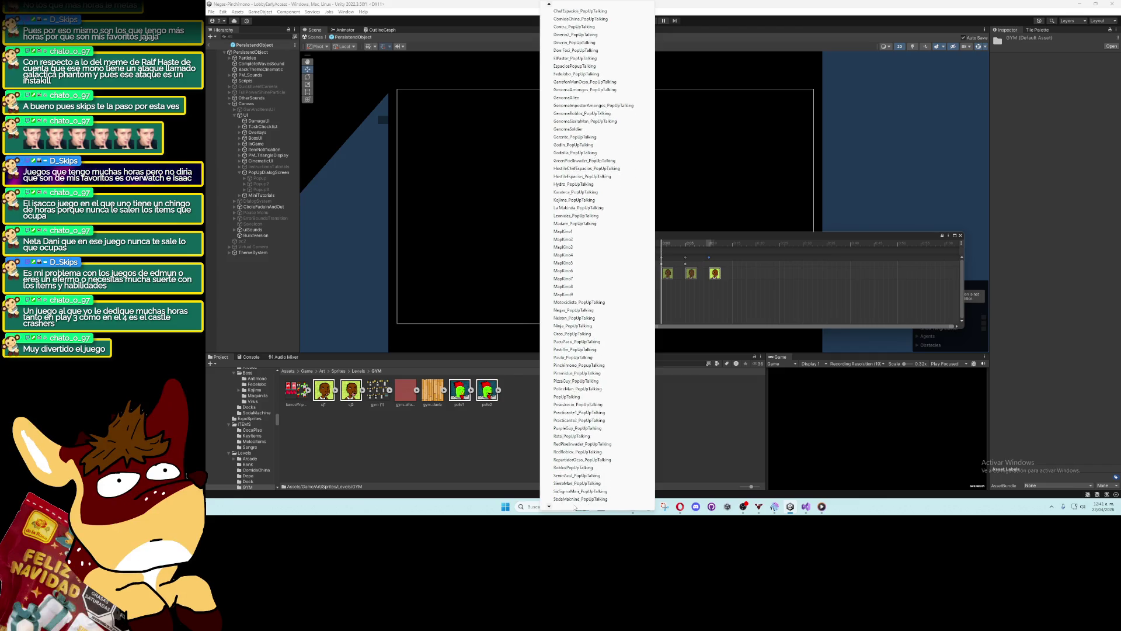
click(573, 501)
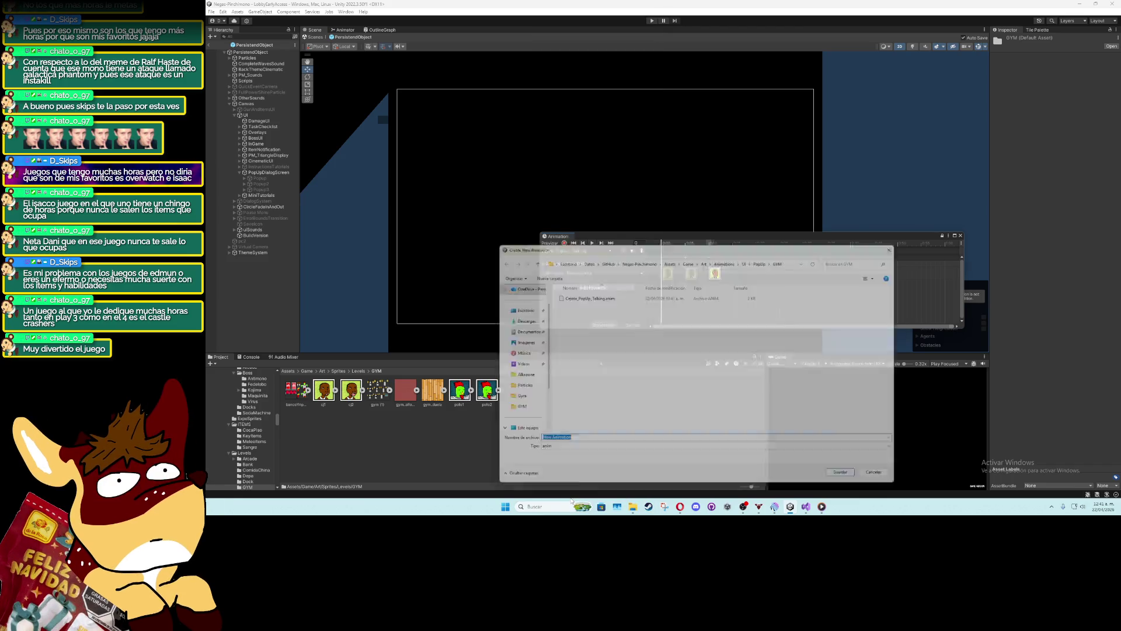
Save the PolloCoach clip, key pollo1 and pollo2 onto its sprite frames, and exit prefab mode
text(PolloCoach)
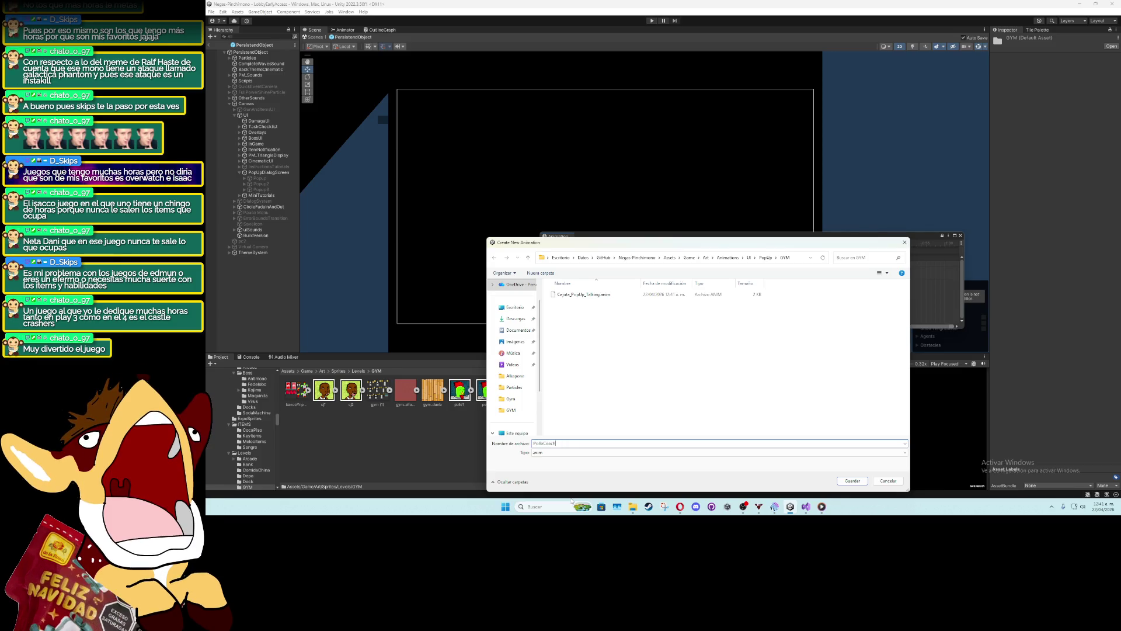
key(Return)
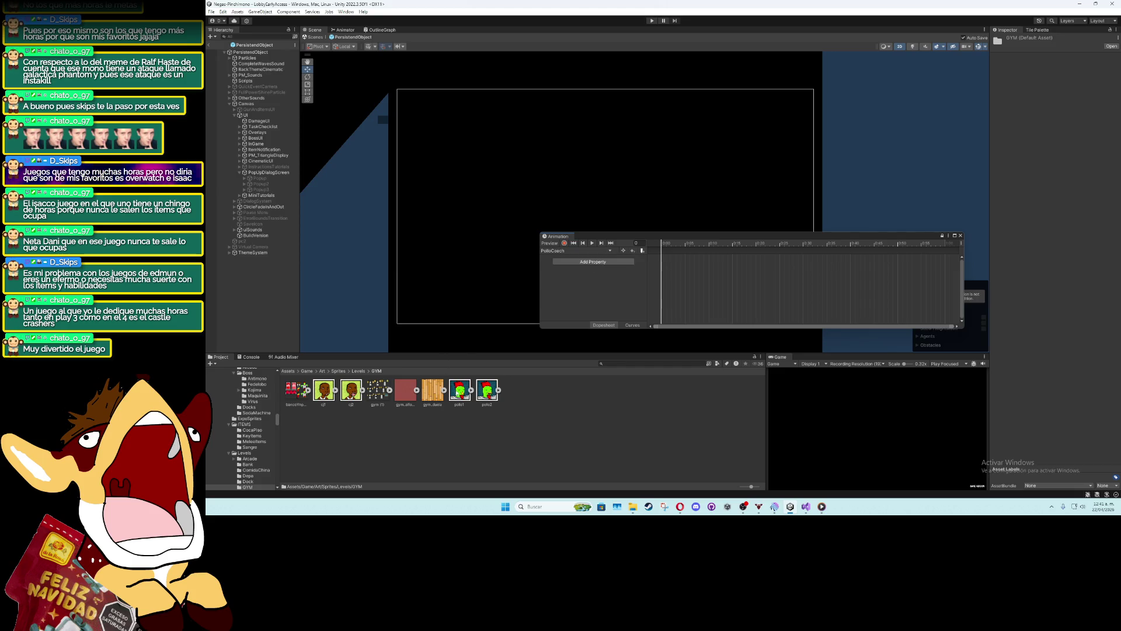
mouse_move(460, 390)
mouse_down()
mouse_move(678, 274)
mouse_move(667, 275)
mouse_move(658, 283)
mouse_move(691, 277)
mouse_up()
mouse_move(498, 390)
mouse_down()
mouse_move(708, 313)
mouse_move(713, 277)
mouse_up()
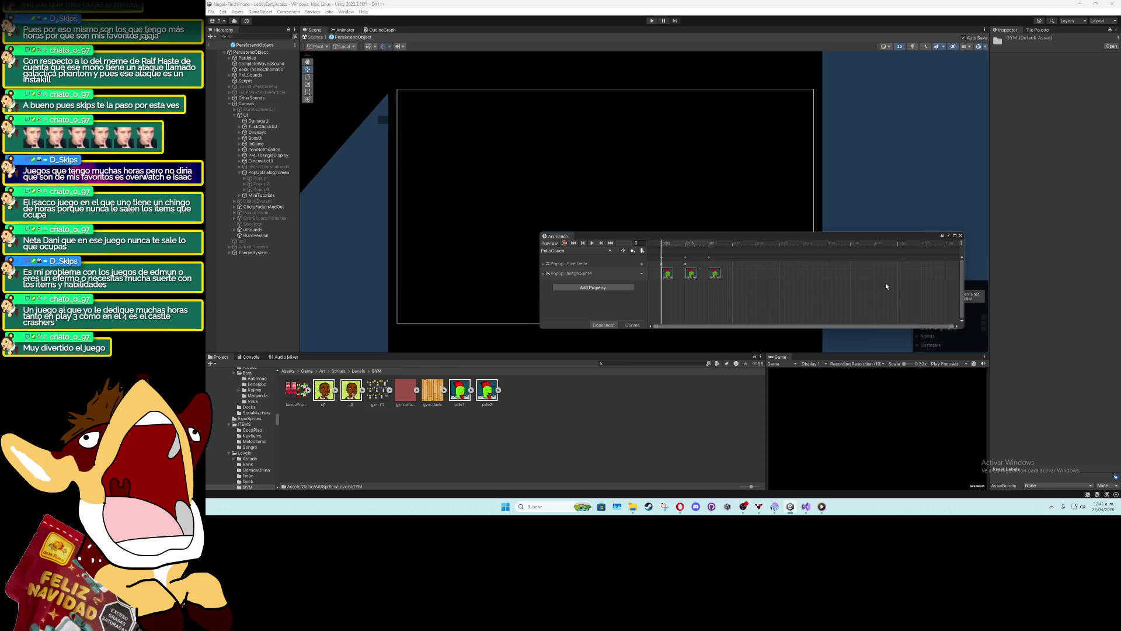
click(916, 234)
click(209, 45)
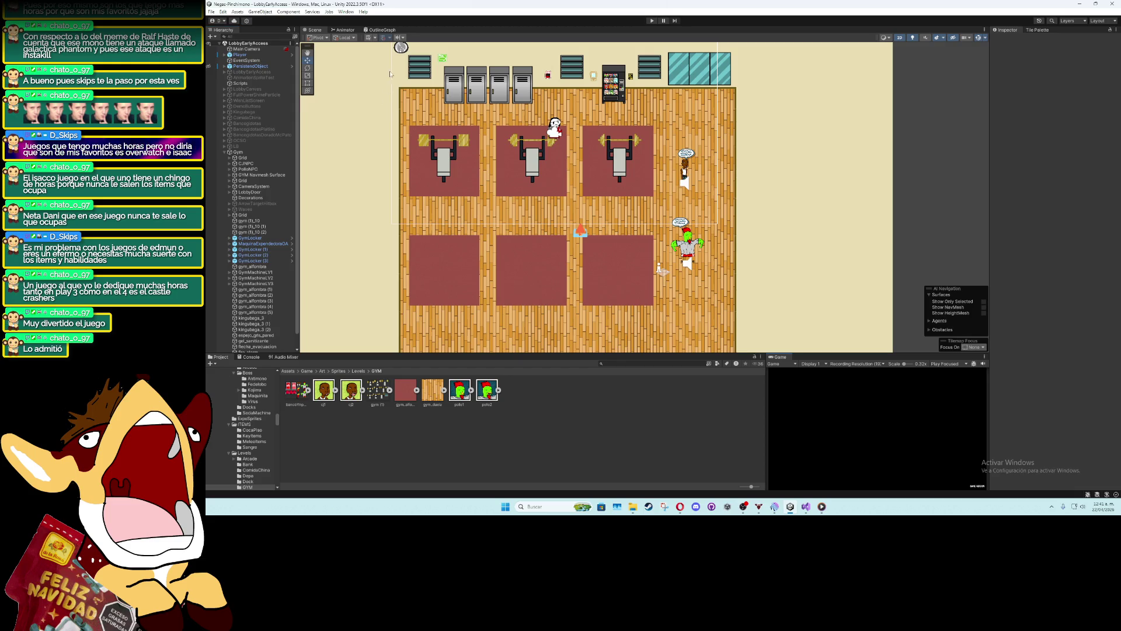
Inspect PolloNPC's components, deselect, and bring up the Animator's Base Layer graph
click(344, 29)
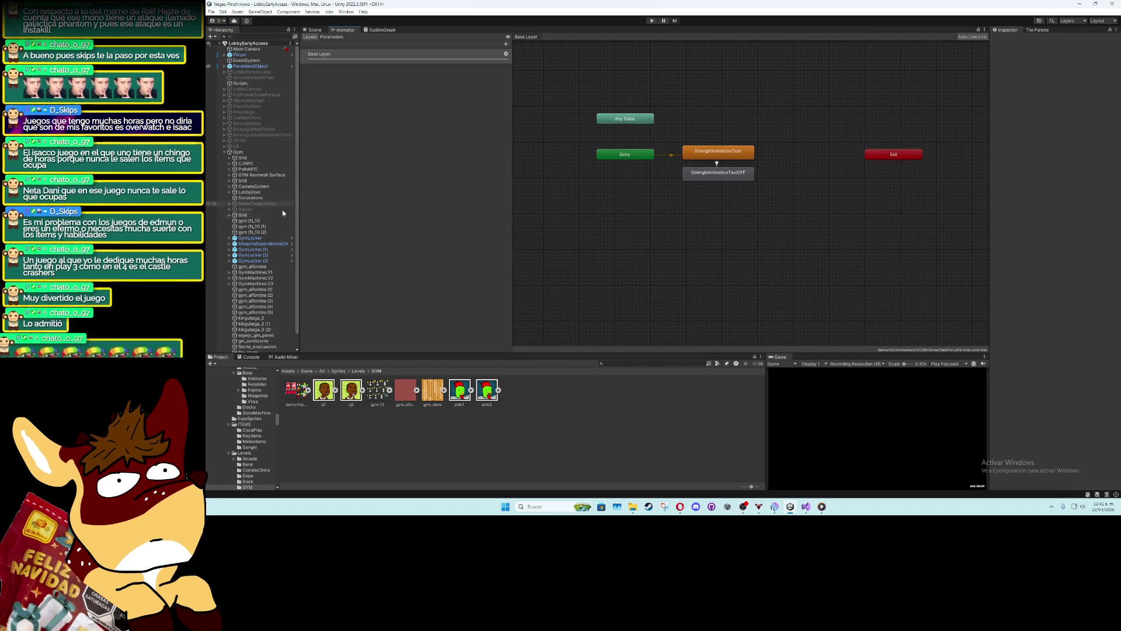
click(265, 175)
click(250, 169)
click(247, 164)
click(250, 169)
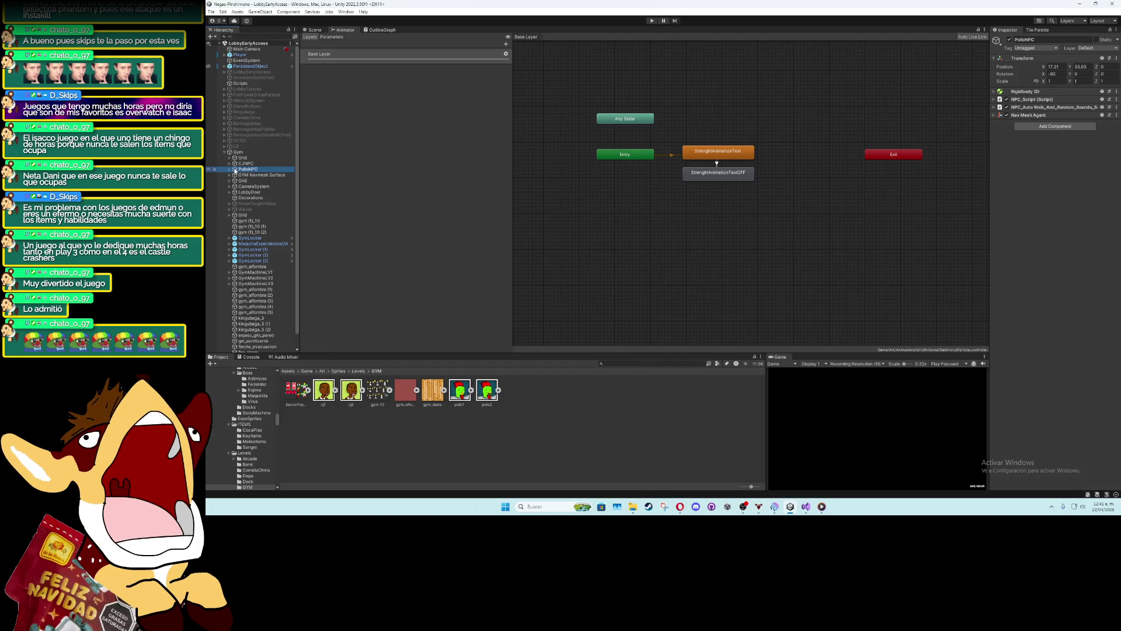
click(315, 30)
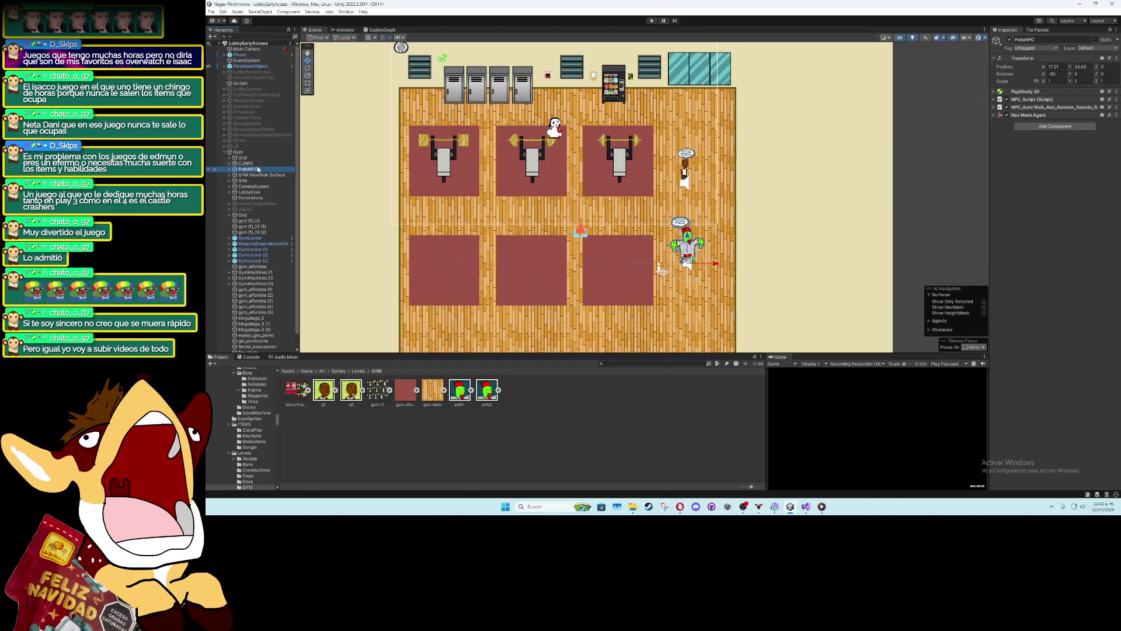
click(560, 399)
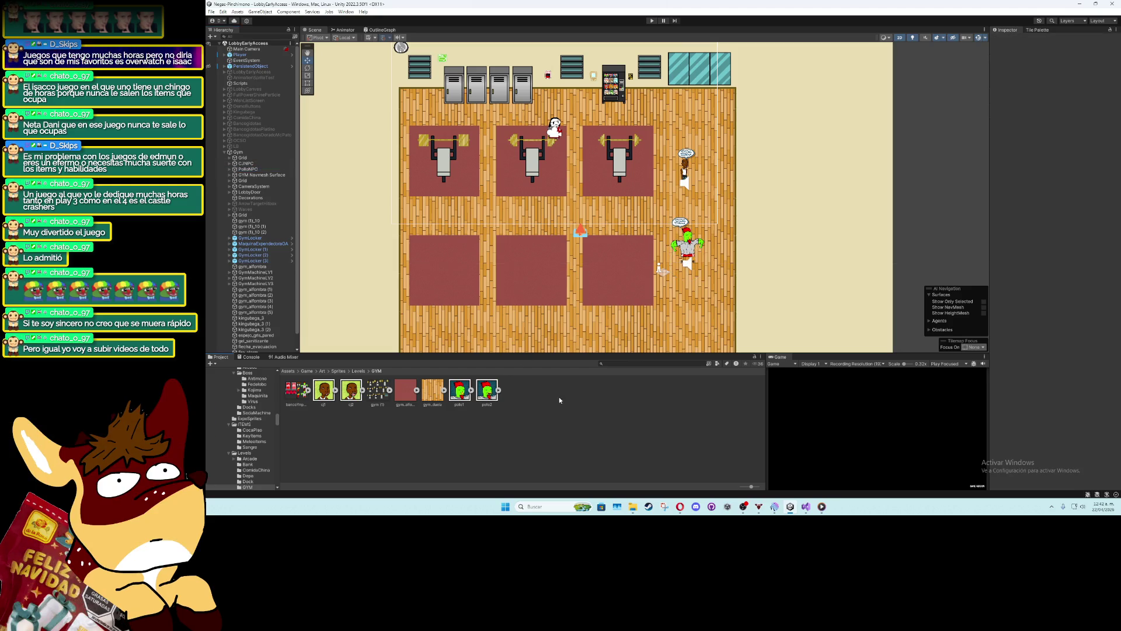
click(356, 30)
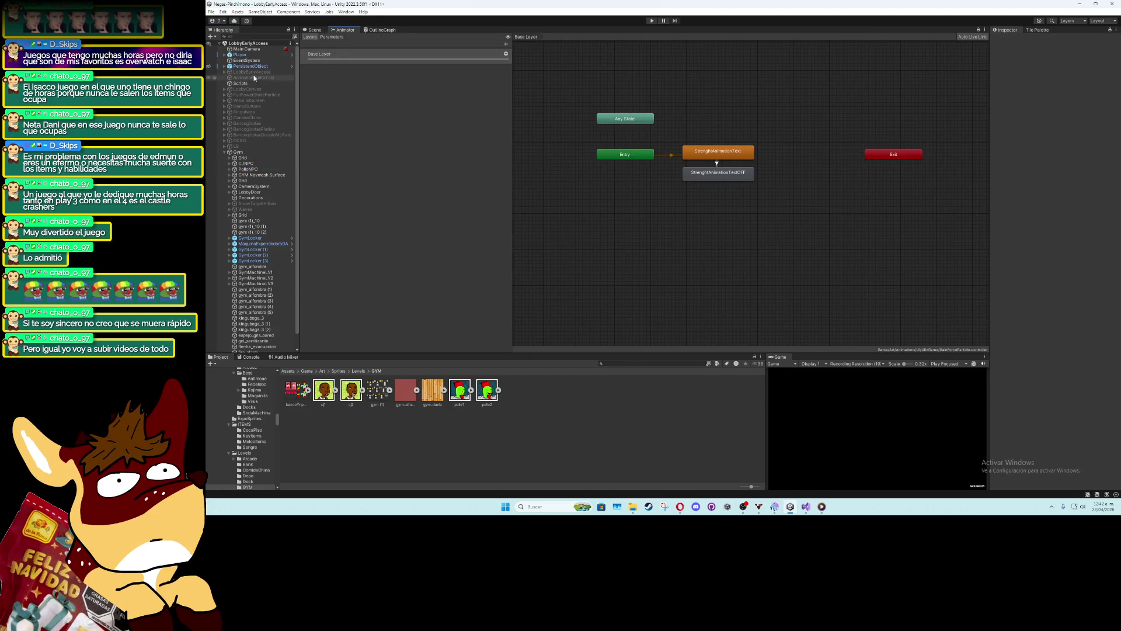
Expand PersistentObject > Canvas > UI > PopUpDialogScreen and select Popup
click(225, 66)
click(229, 118)
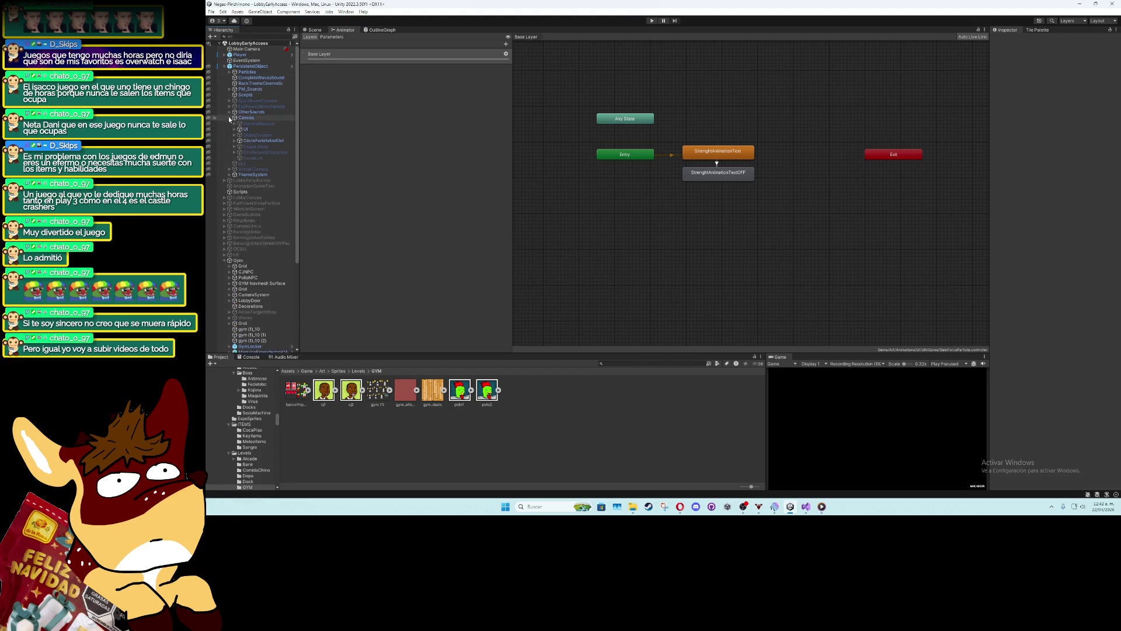
click(234, 129)
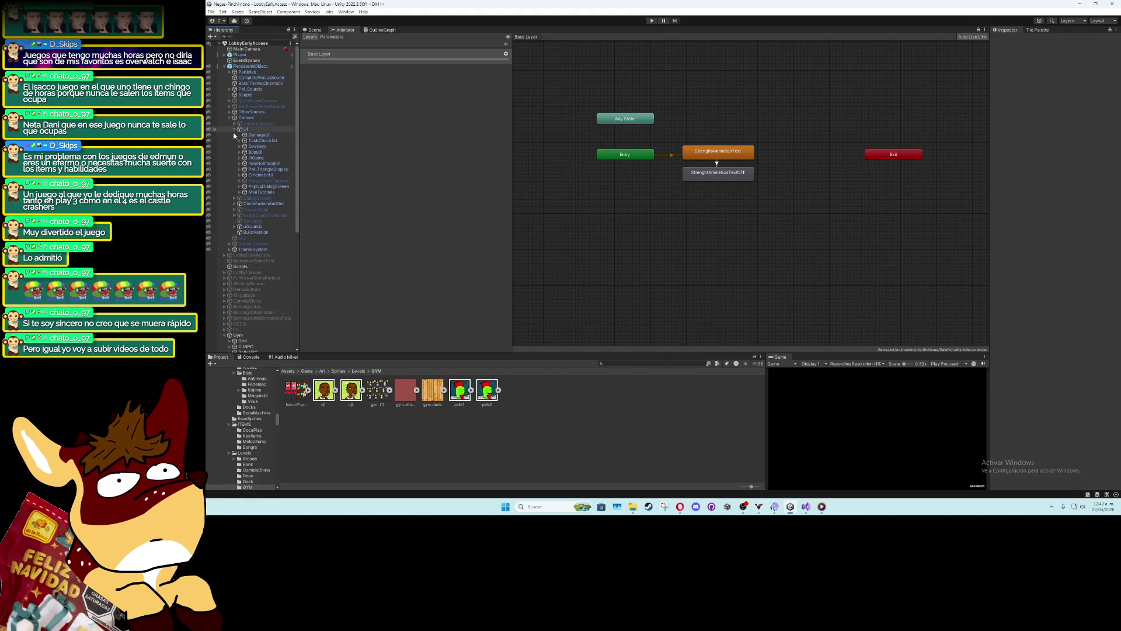
click(240, 187)
click(267, 193)
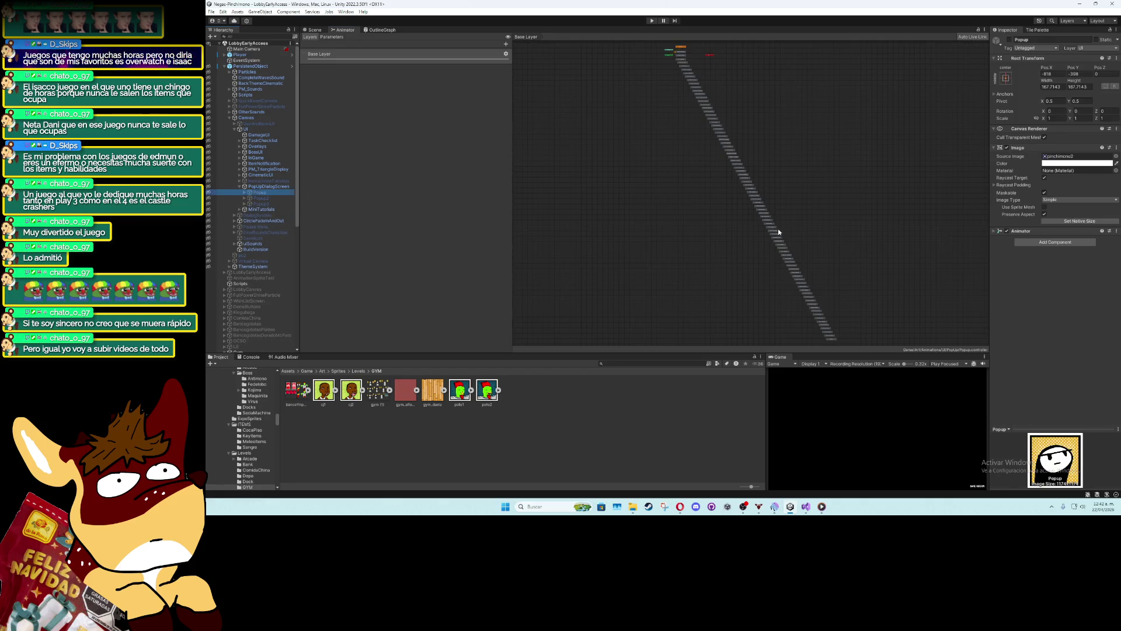
scroll(818, 263, up, 10)
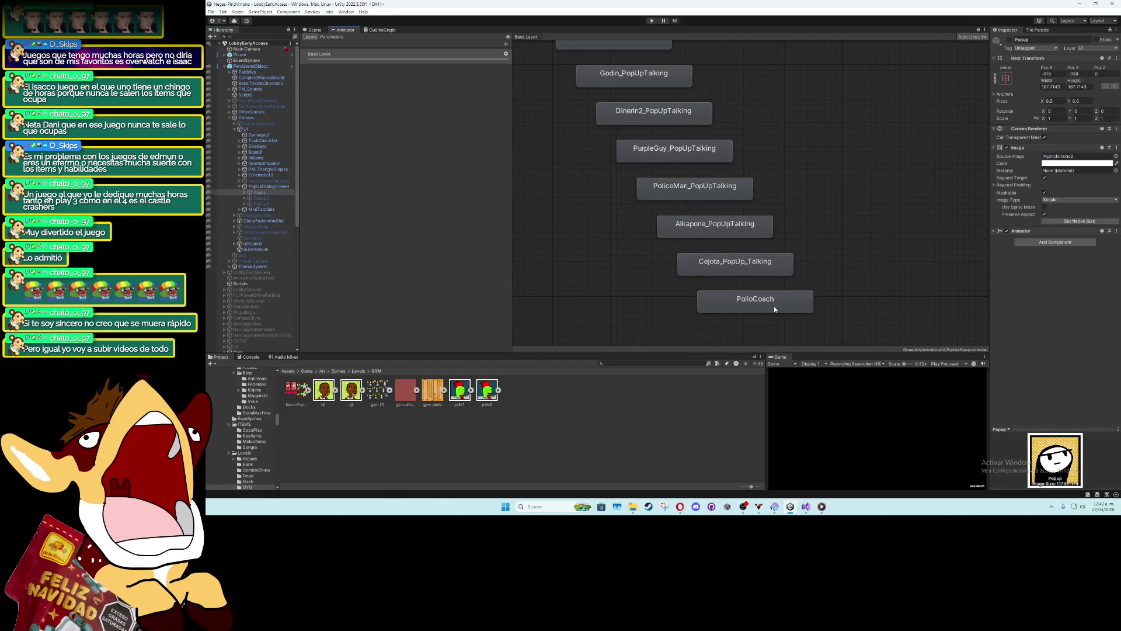
Rename the PolloCoach state to PolloCoach_PopUpTalking
click(755, 302)
click(1045, 40)
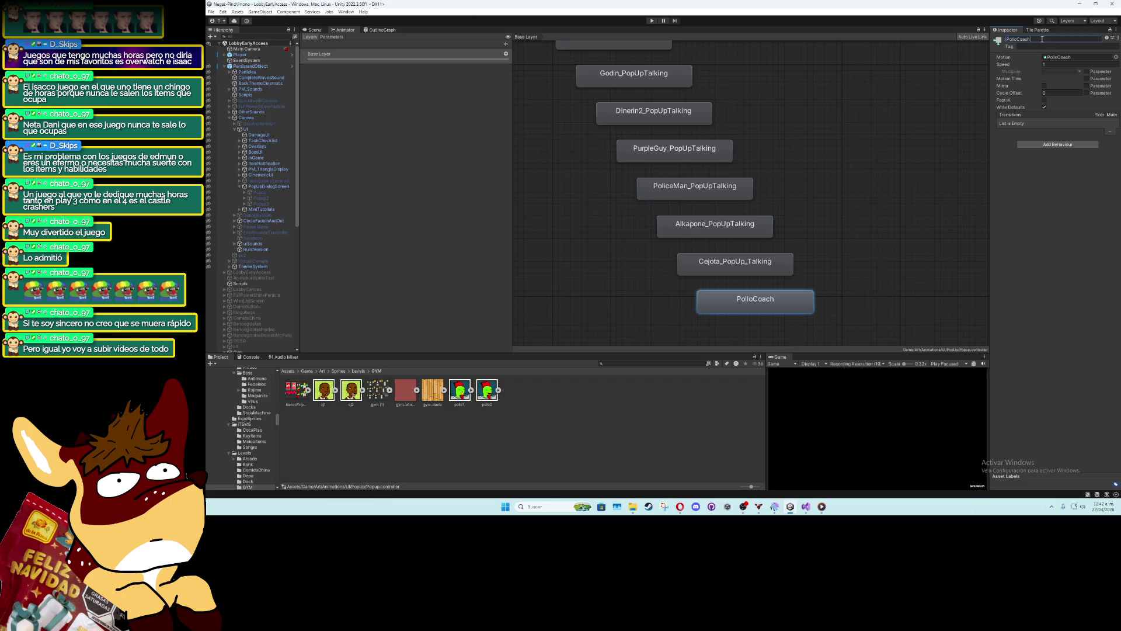
text(_PopUp)
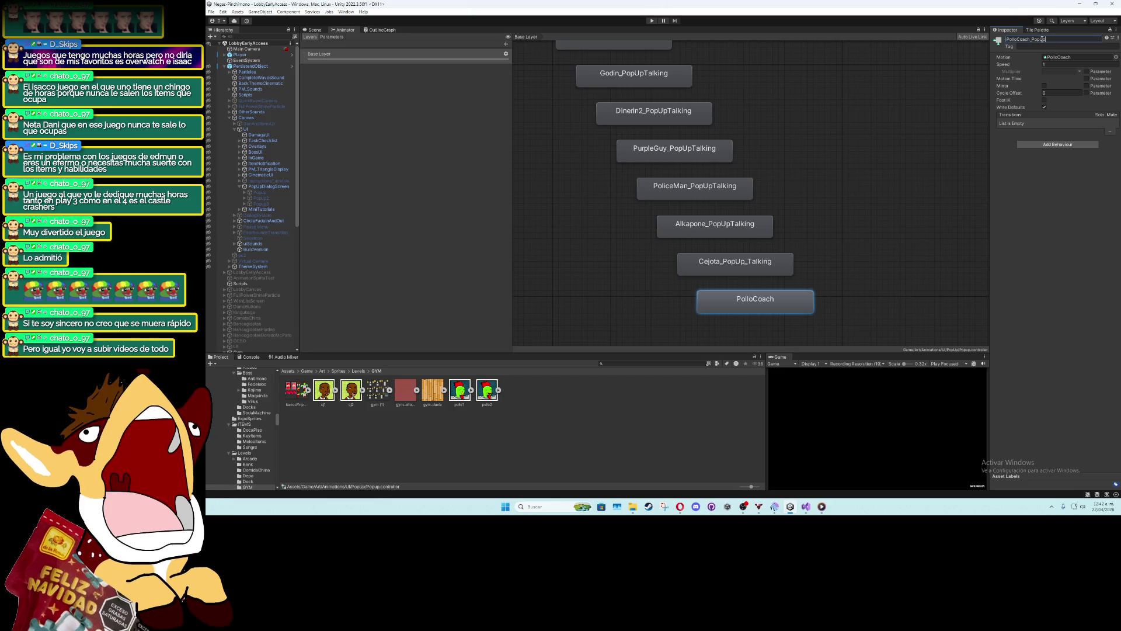
text(Talking)
key(Return)
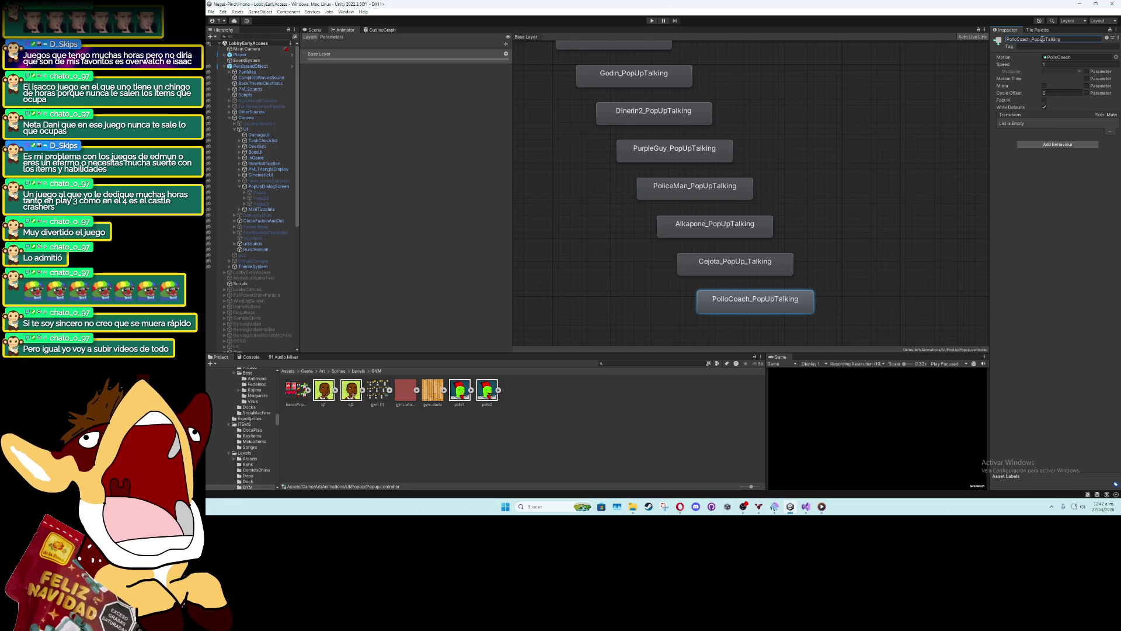
Rename the Cejota state to Cejota_PopUpTalking and return to the Scene view
click(764, 264)
click(1038, 40)
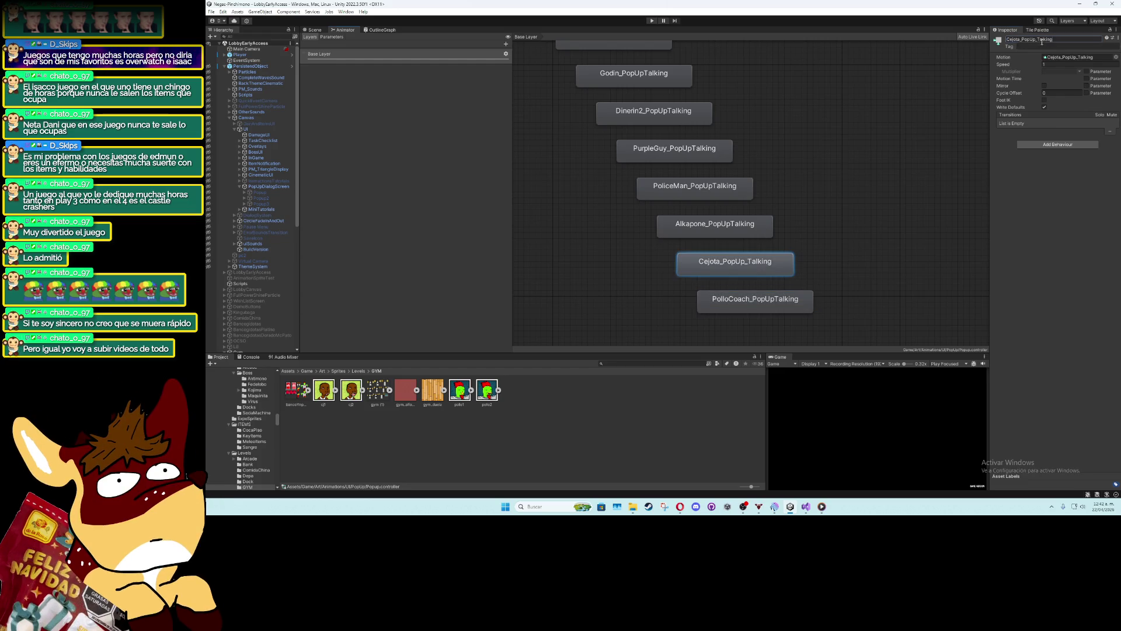
key(BackSpace)
key(Return)
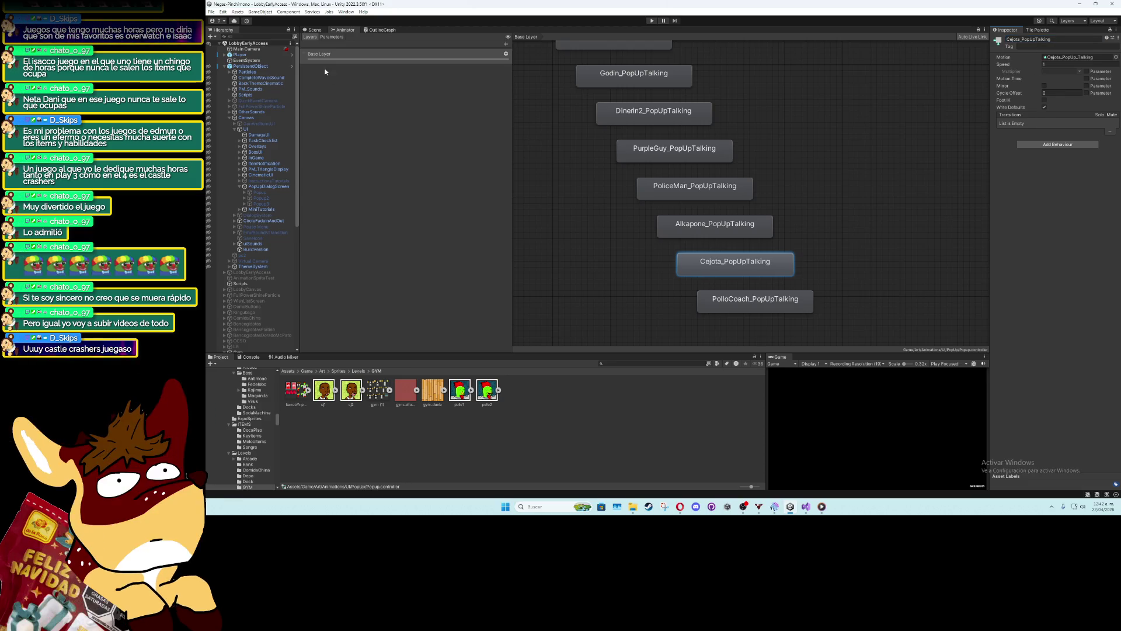
click(313, 30)
scroll(735, 232, down, 3)
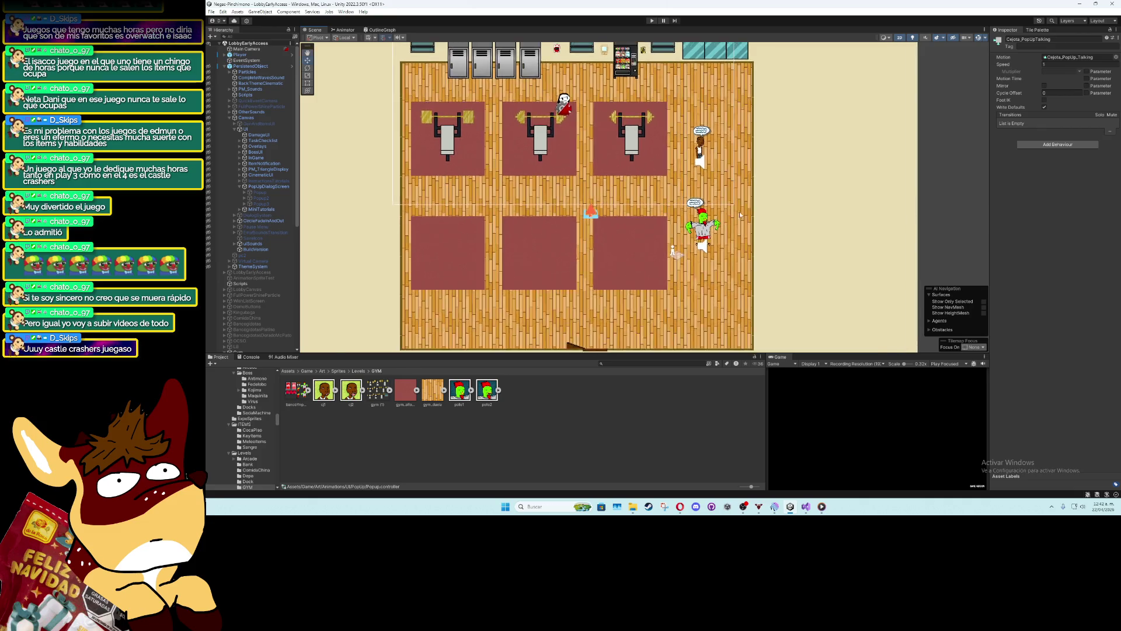
Start play mode with Ctrl+P and restore the full editor layout
double_click(798, 361)
key(ctrl+p)
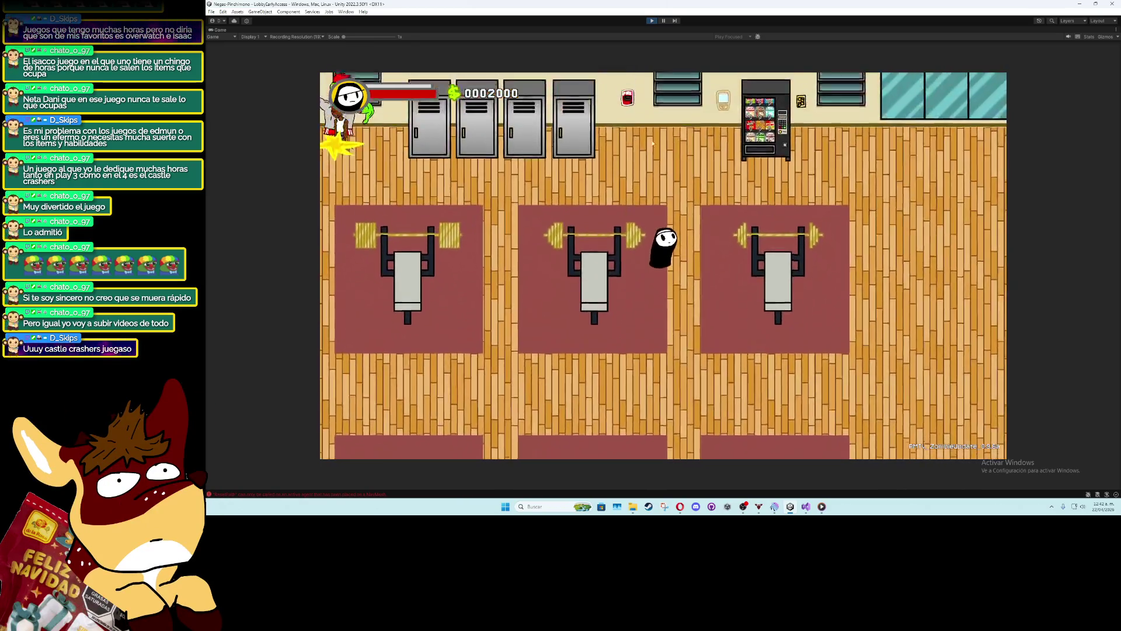
double_click(225, 30)
scroll(374, 191, up, 2)
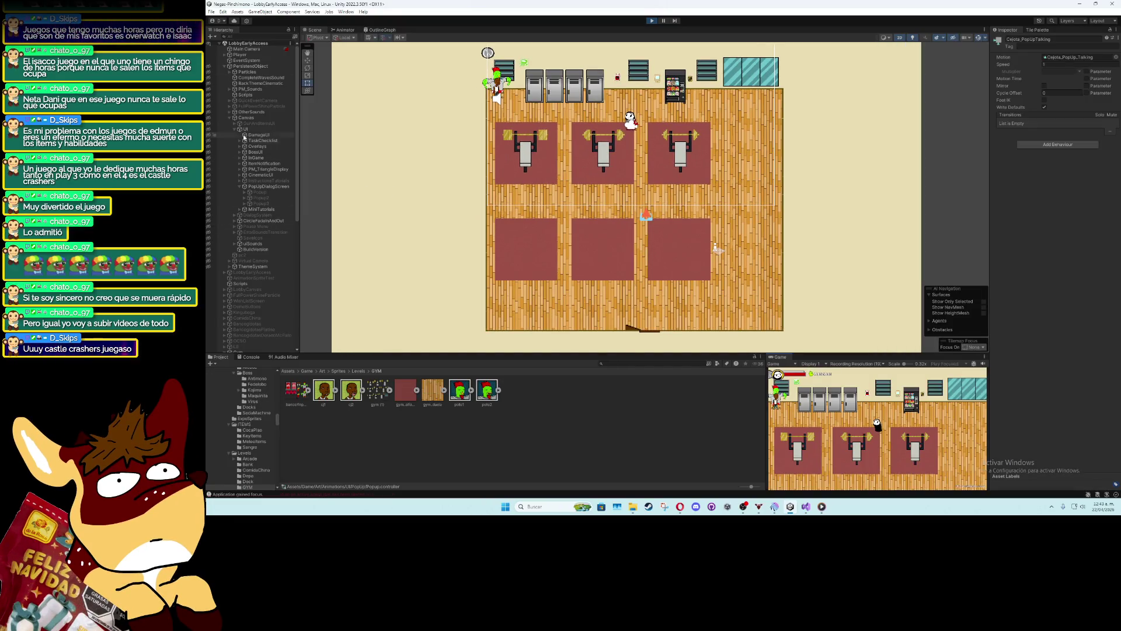
click(224, 66)
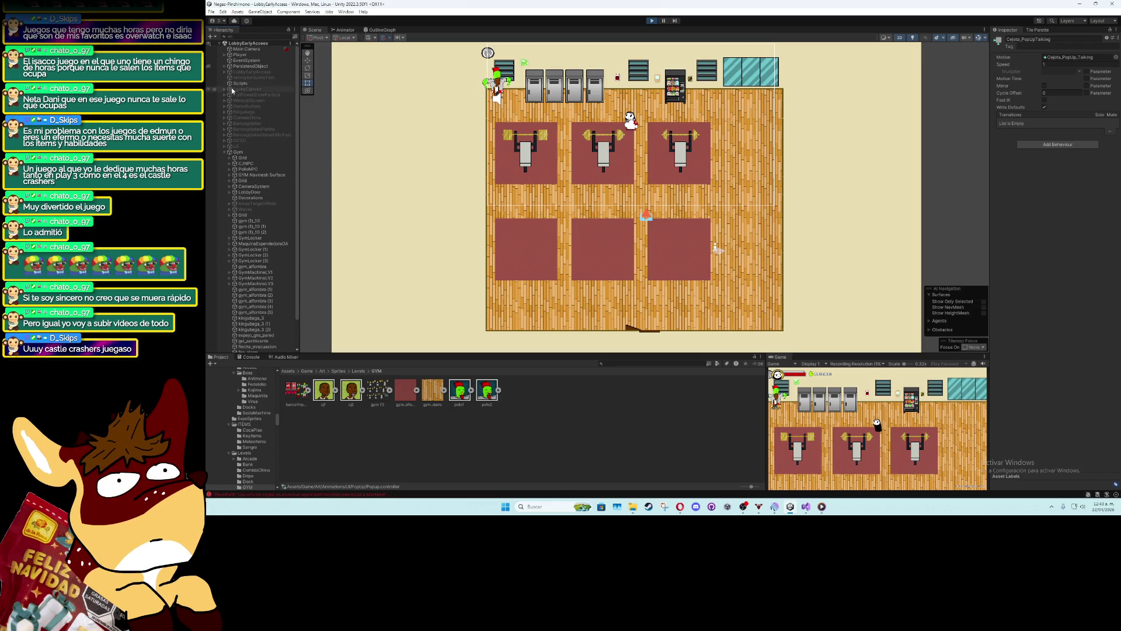
Move PolloNPC to the gym's middle and CJNPC beside the left bench, then view the NavMesh errors
click(249, 169)
click(308, 60)
drag(497, 92, 654, 200)
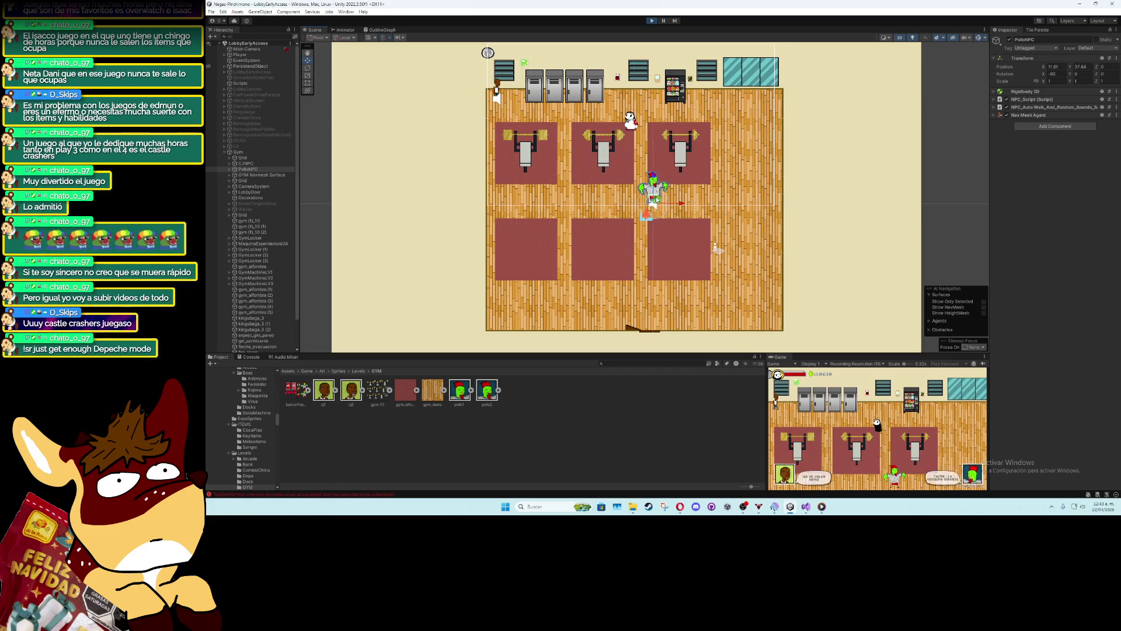
click(497, 94)
mouse_move(498, 98)
mouse_down()
mouse_move(590, 146)
mouse_move(572, 155)
mouse_up()
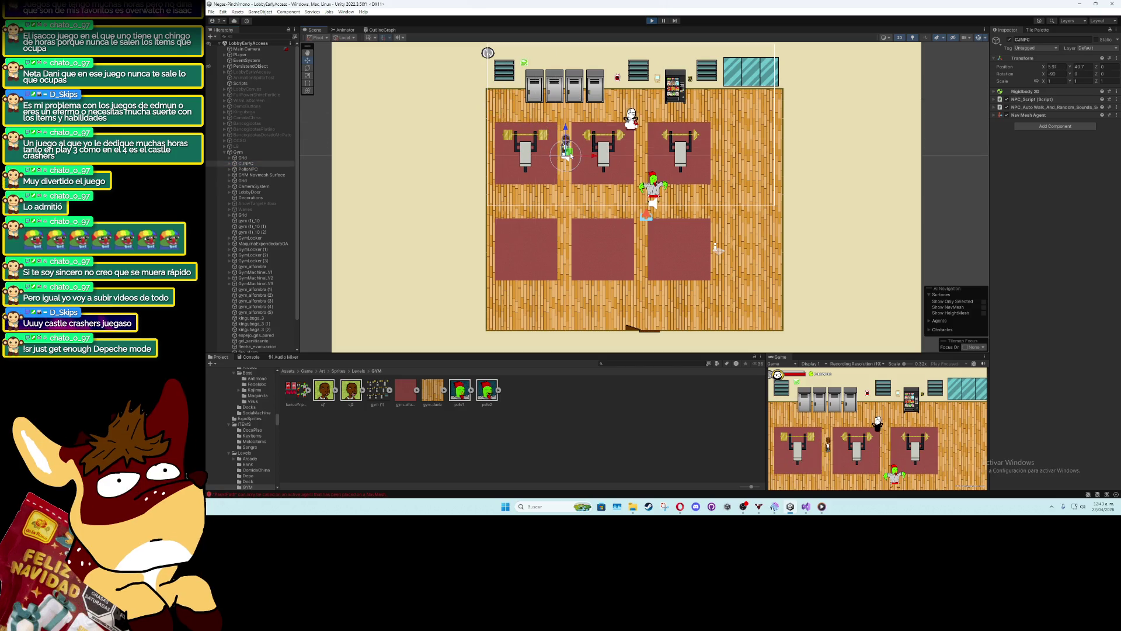
scroll(625, 198, up, 1)
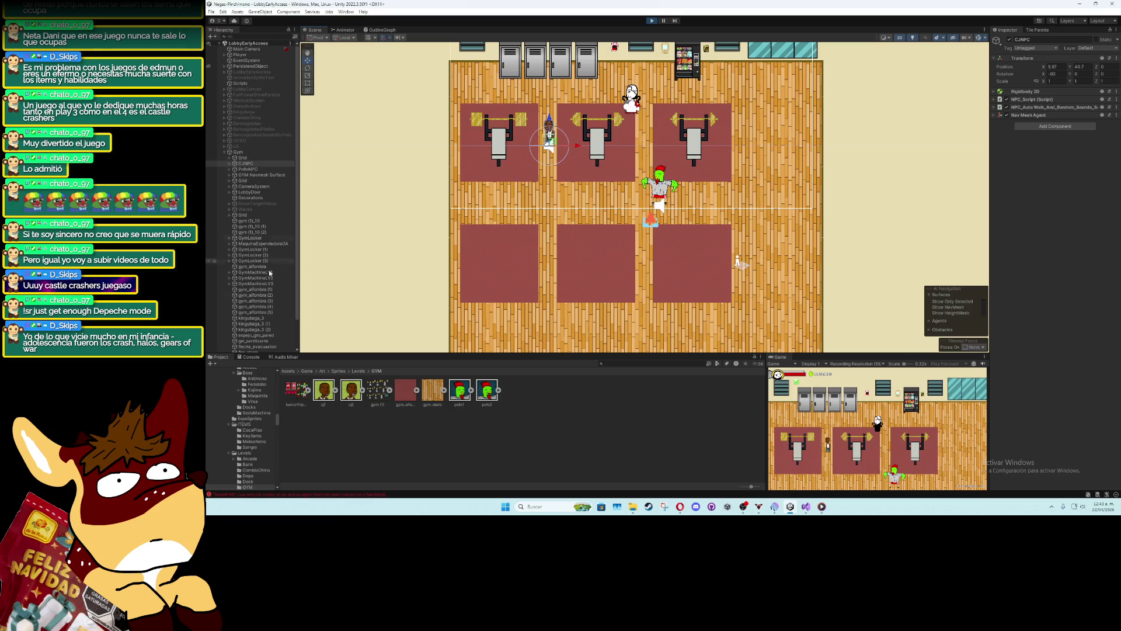
click(250, 356)
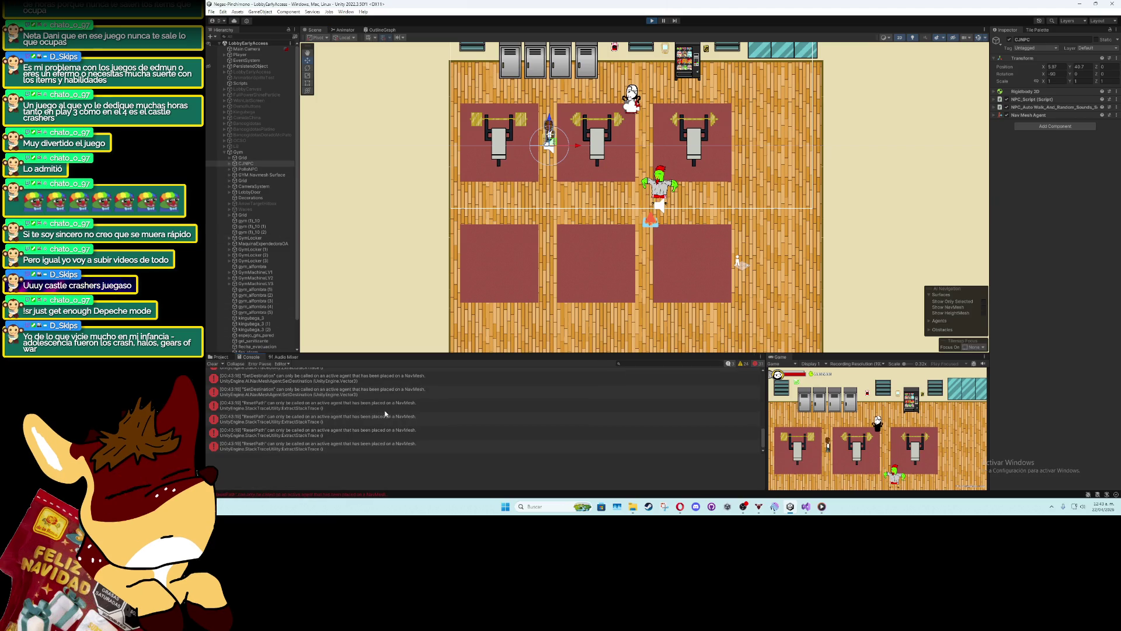
Stop play mode and bake the GYM Navmesh Surface, showing the navmesh for the selected surface only
click(652, 21)
click(267, 176)
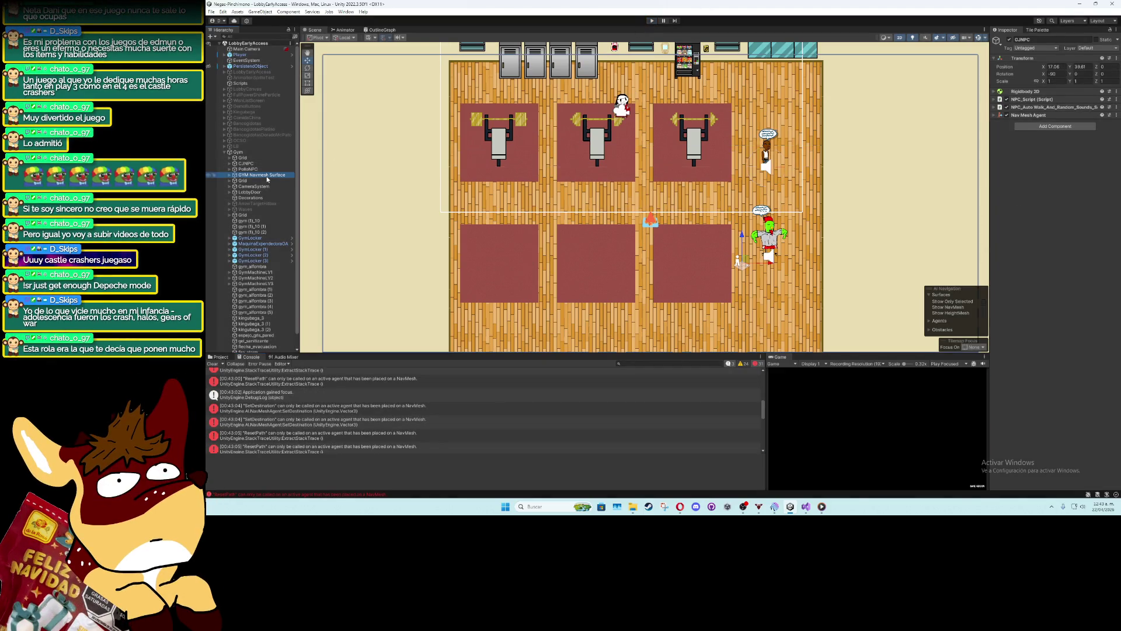
click(937, 296)
click(964, 312)
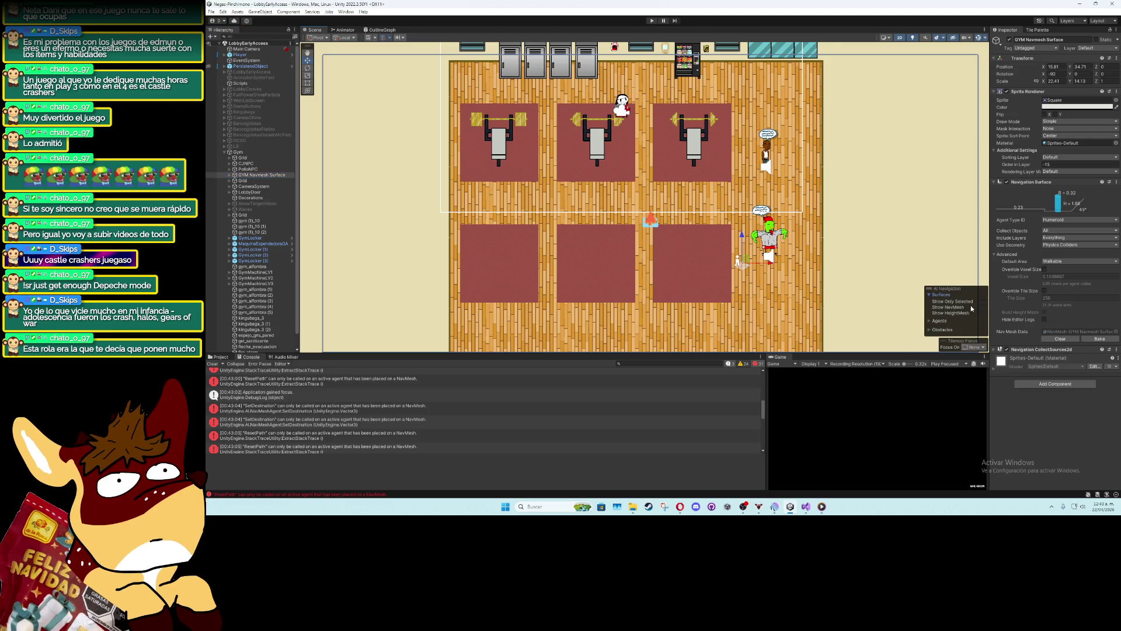
click(963, 301)
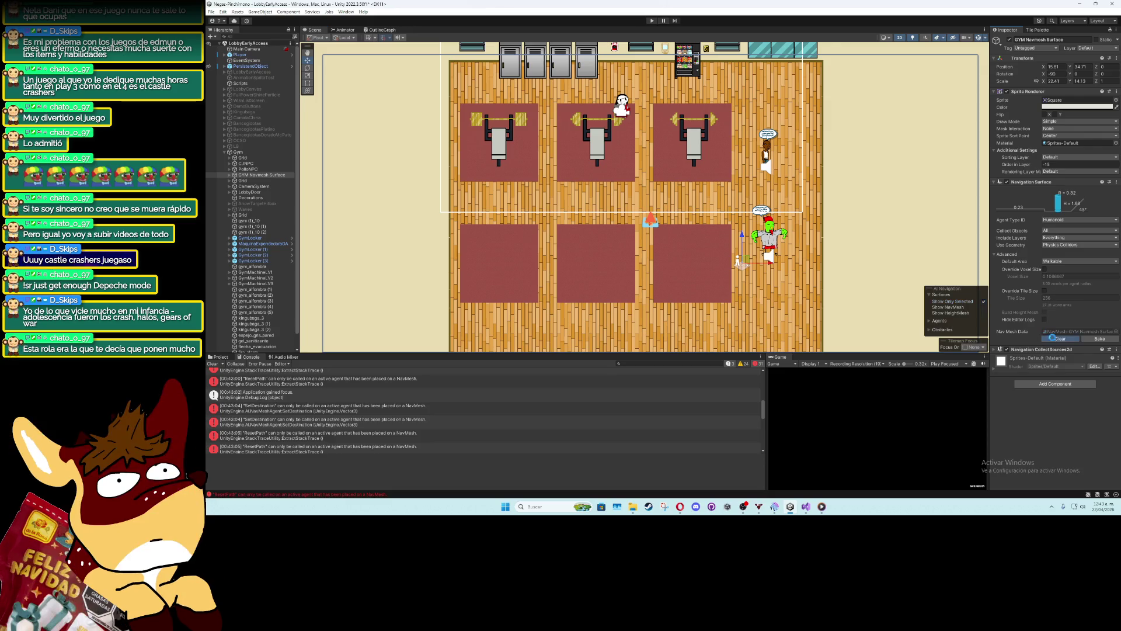
click(1103, 339)
Turn the Show NavMesh overlay off, then run a quick play test and stop it
scroll(791, 258, down, 6)
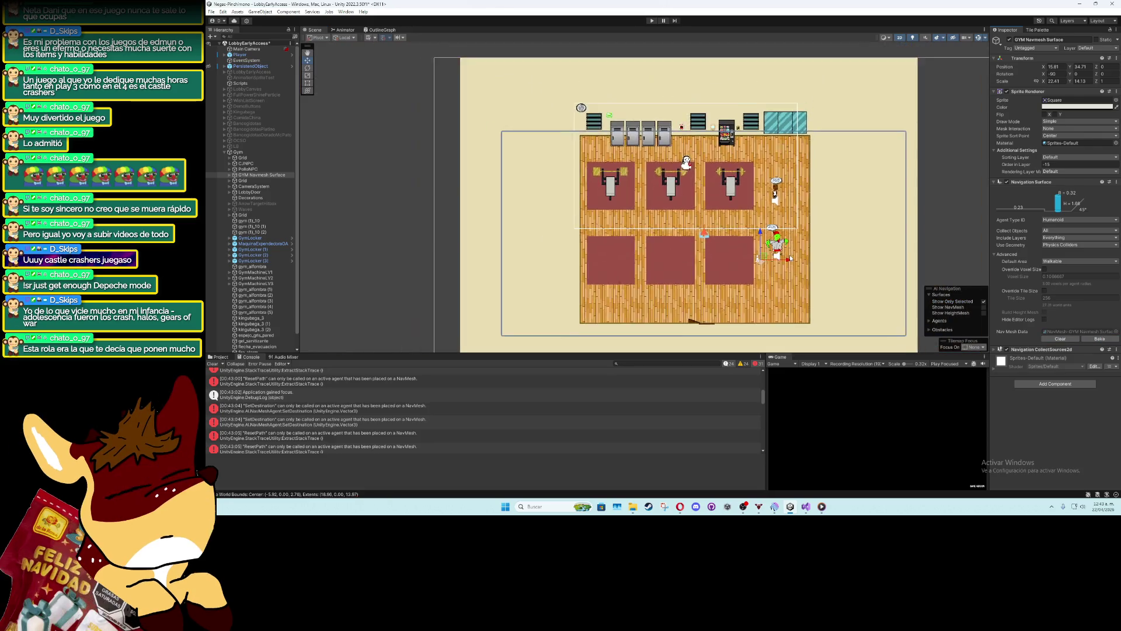
drag(741, 241, 726, 238)
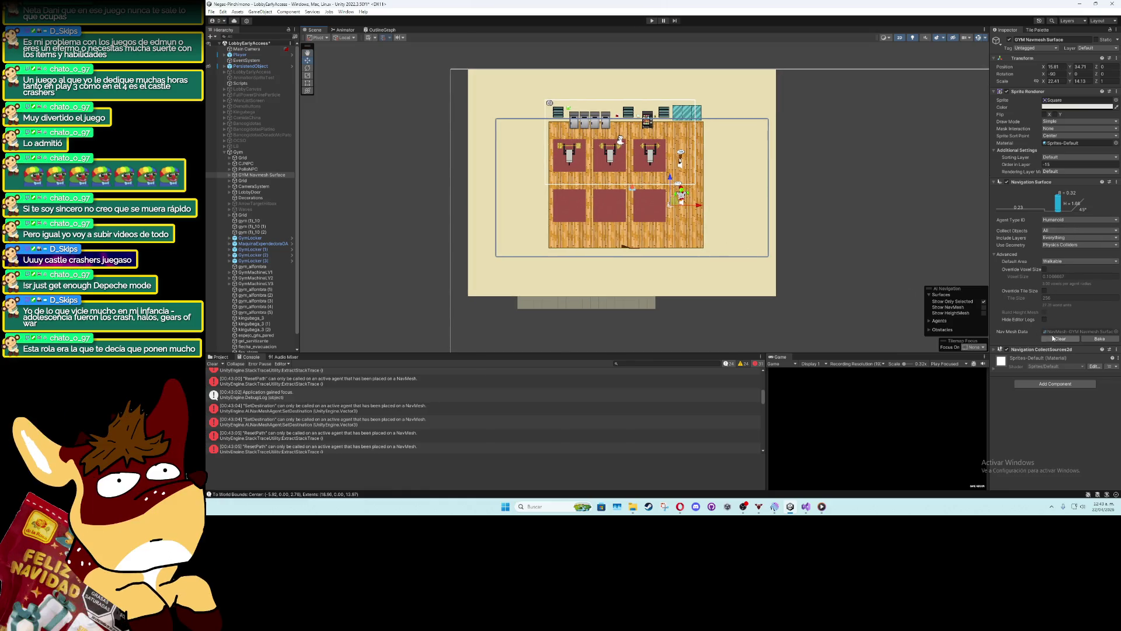
click(984, 302)
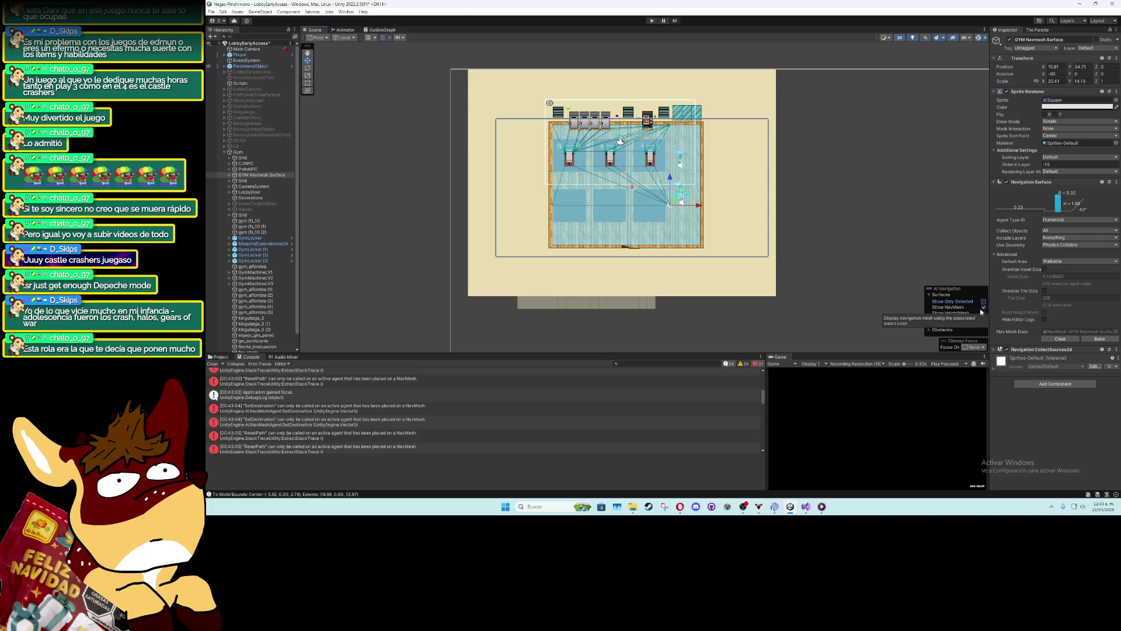
click(983, 308)
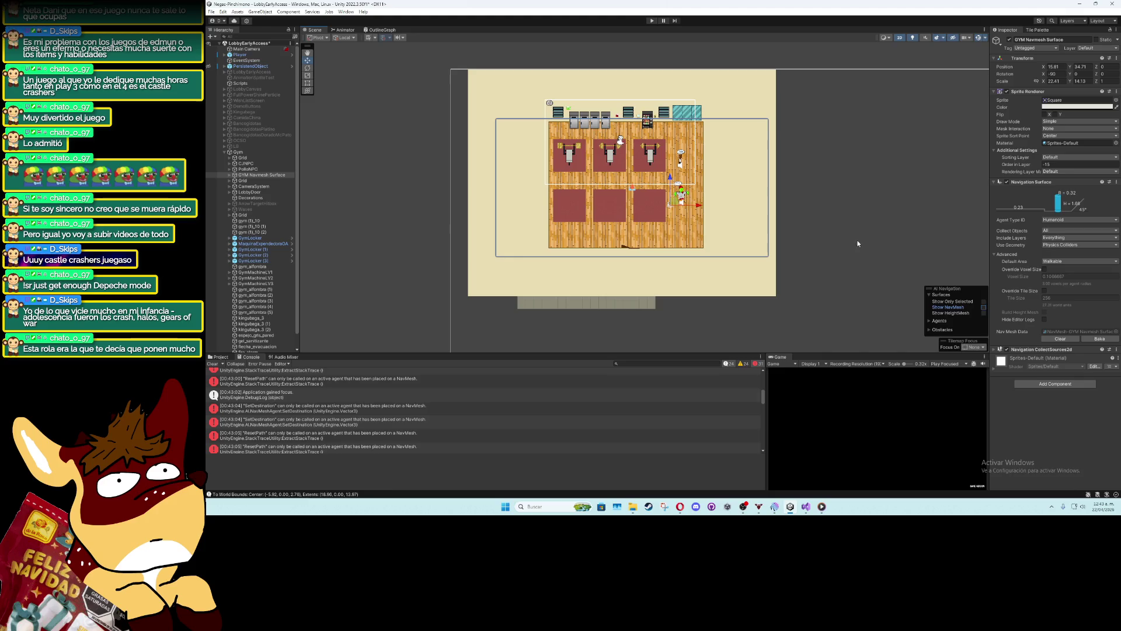
click(652, 22)
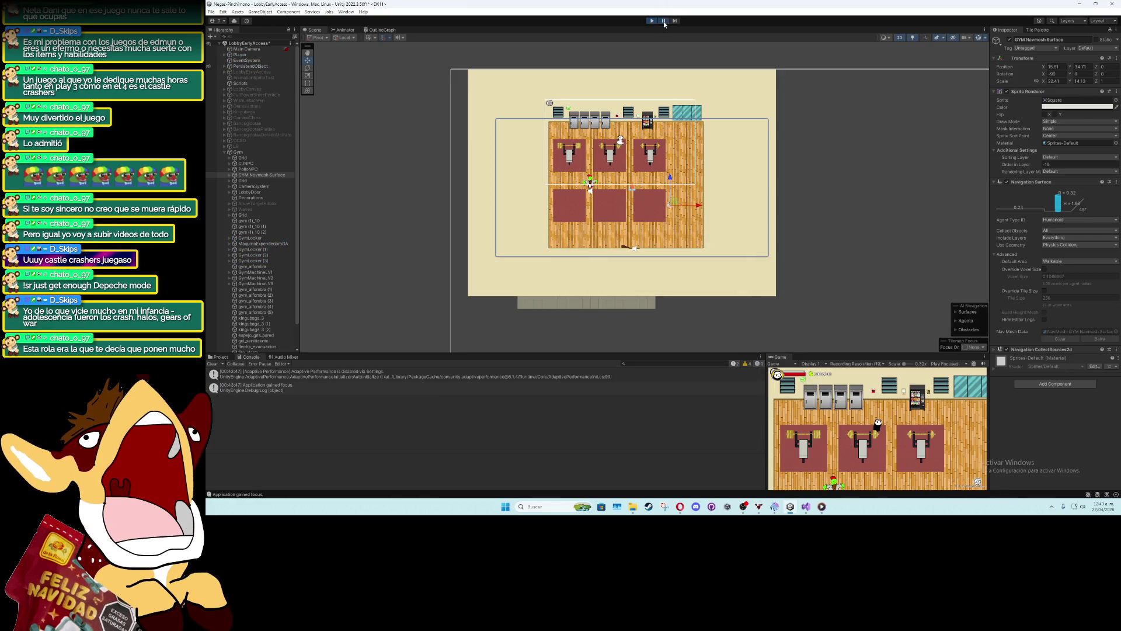
click(651, 21)
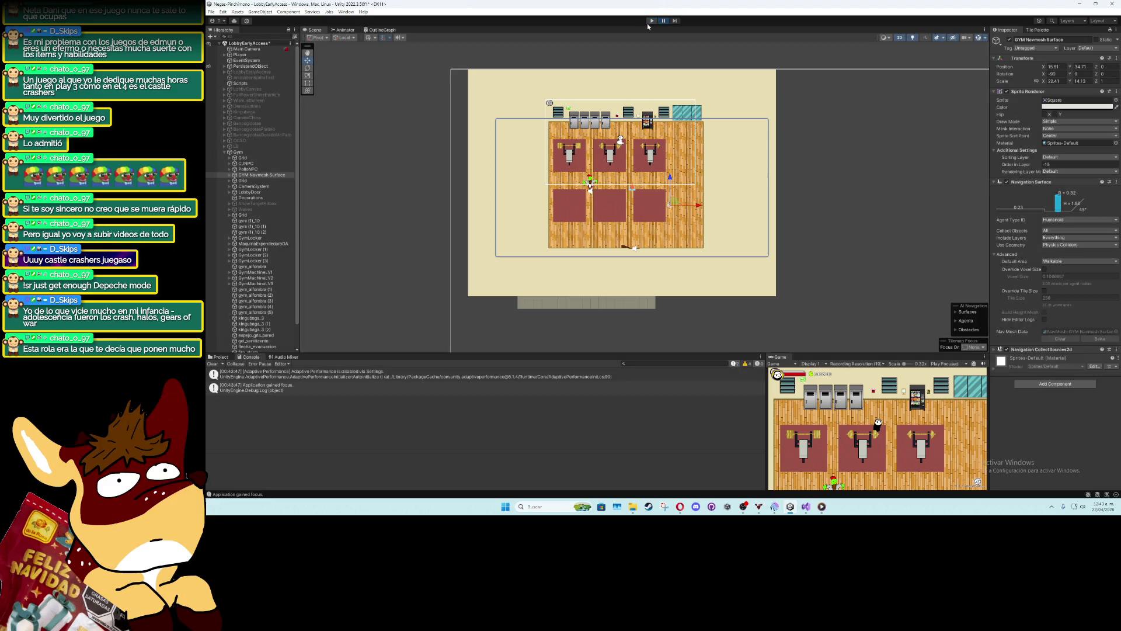
Select PolloNPC and expand its auto-walk and random sounds settings to check Walk Speed
click(248, 169)
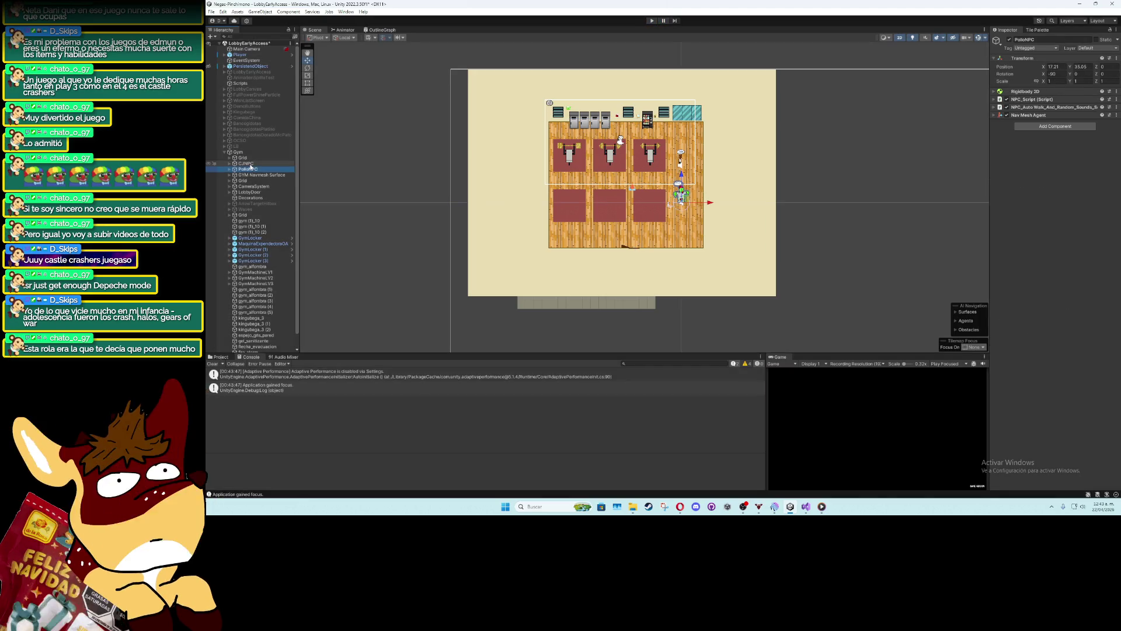
click(1034, 107)
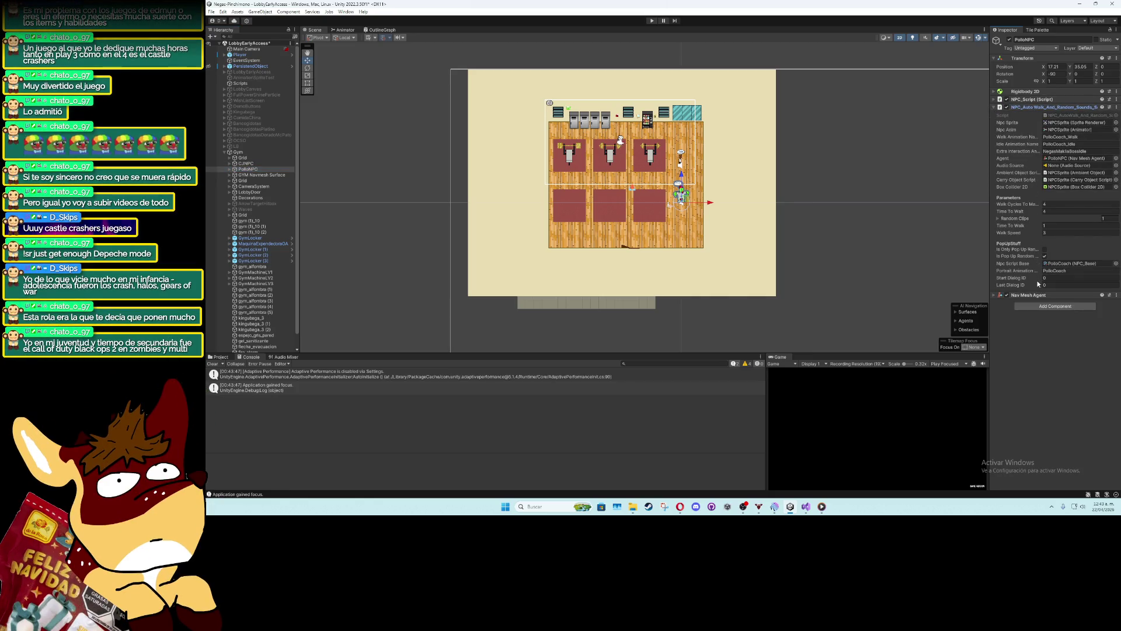
click(1043, 233)
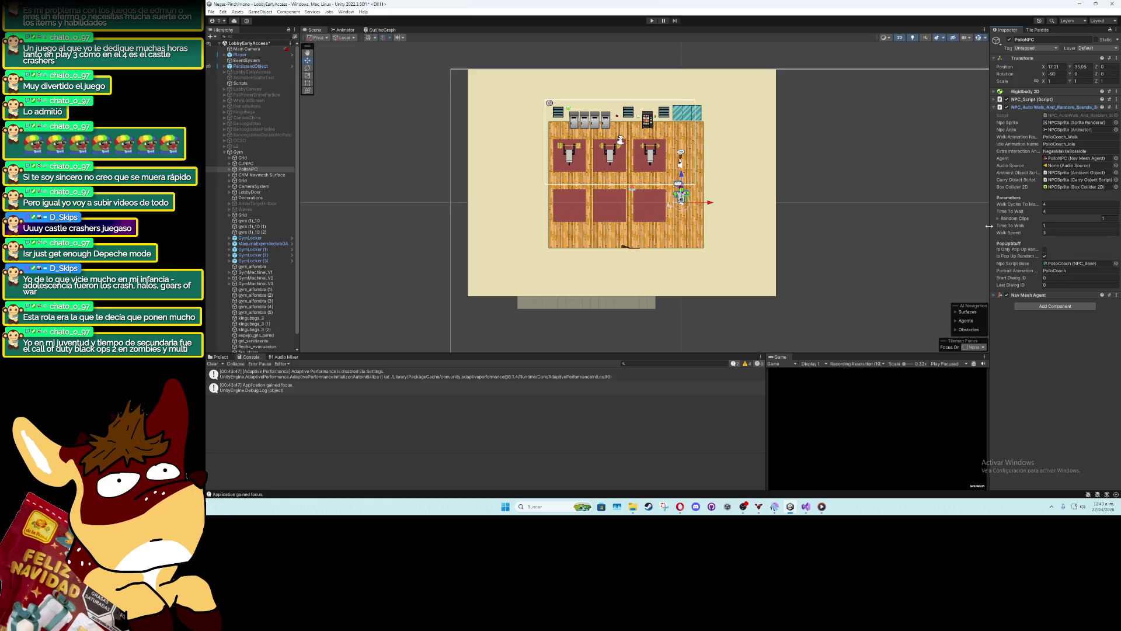
Clear CJNPC's NPC_Script Start Pos Y value, then reselect PolloNPC and start the game
click(259, 165)
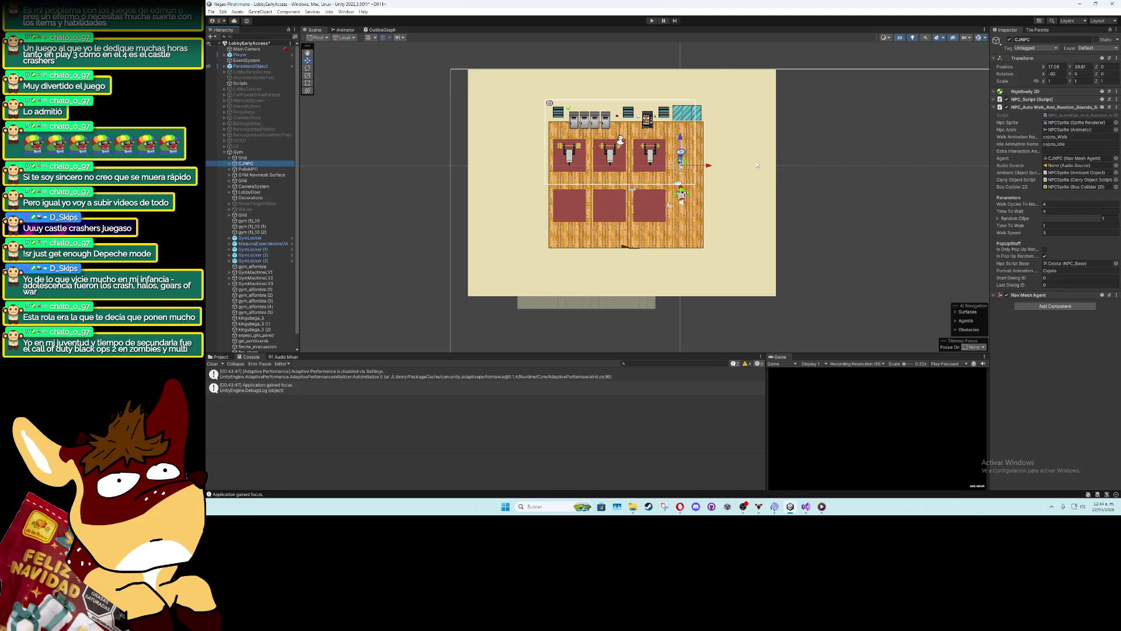
click(998, 108)
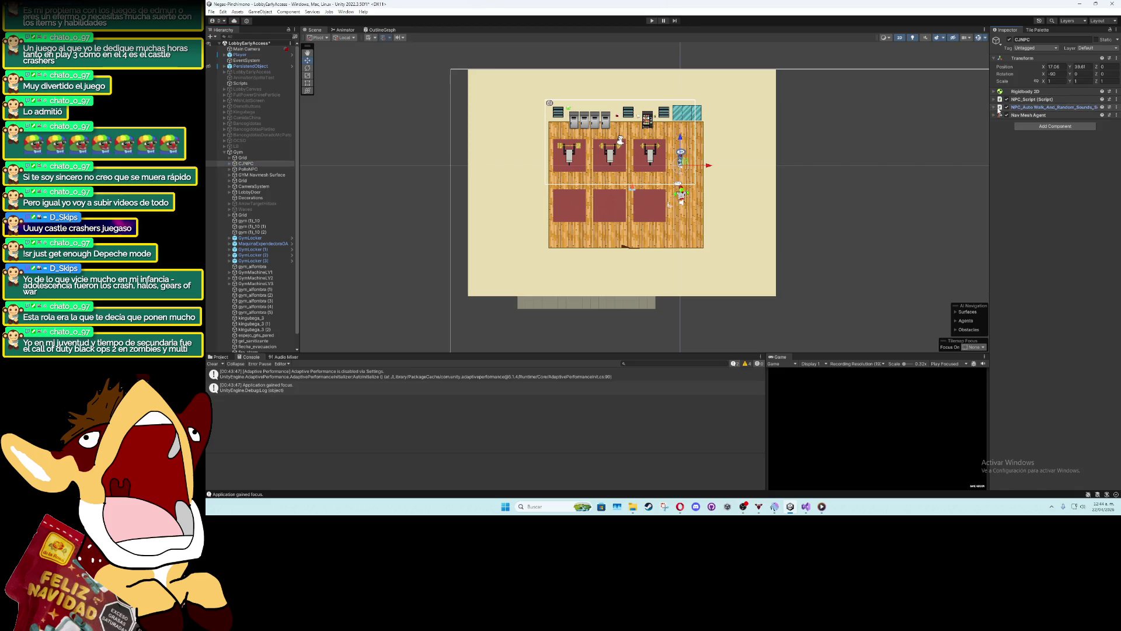
click(998, 100)
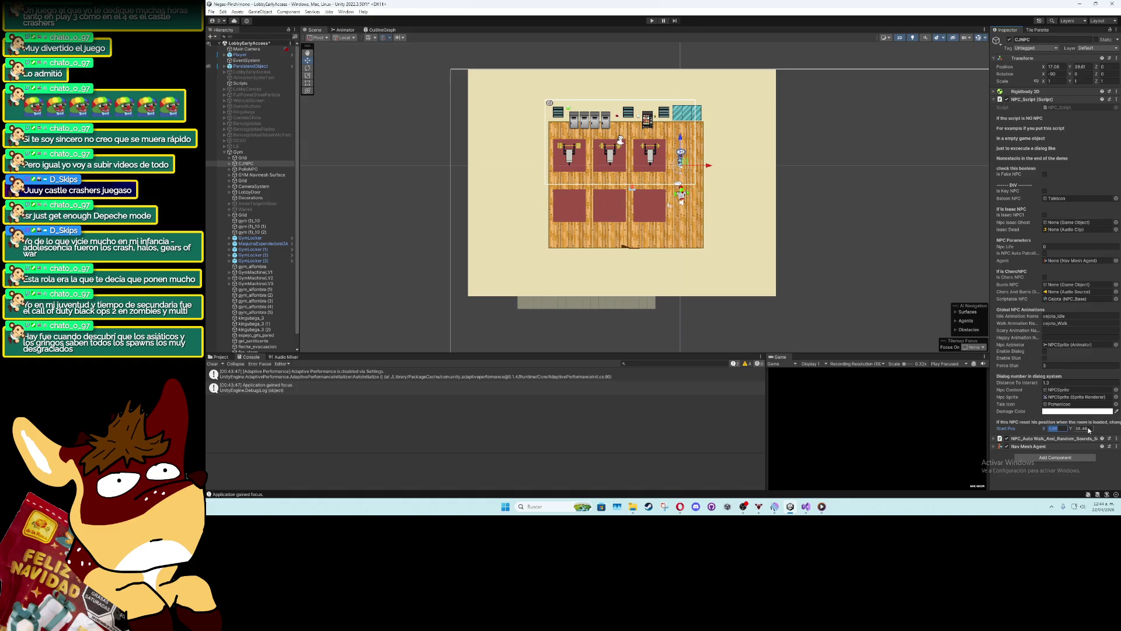
key(BackSpace)
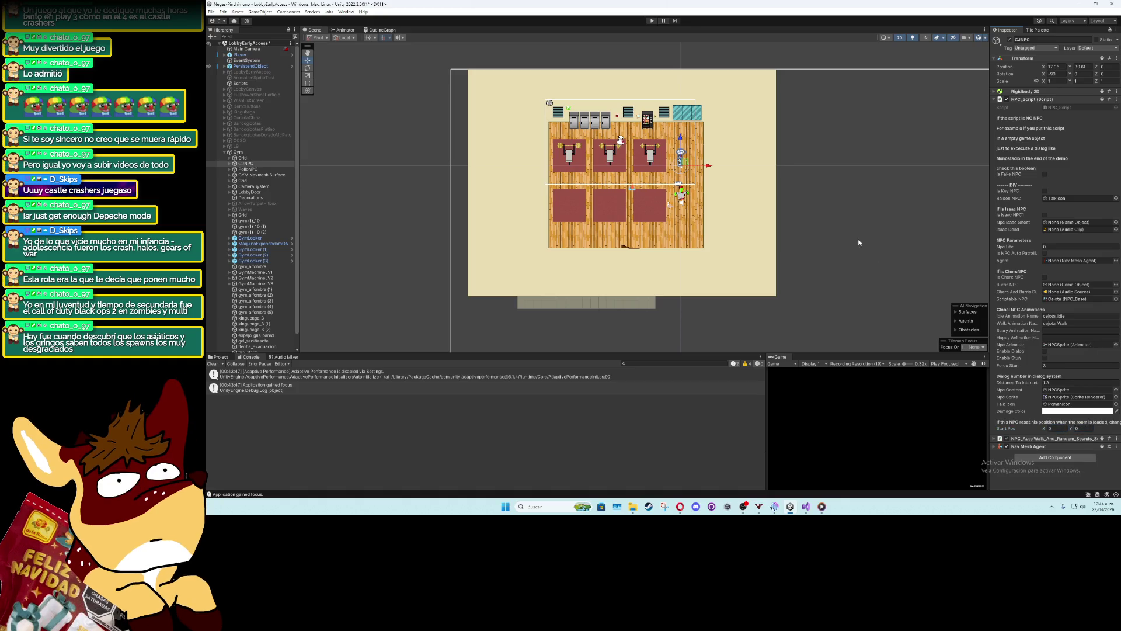
click(247, 169)
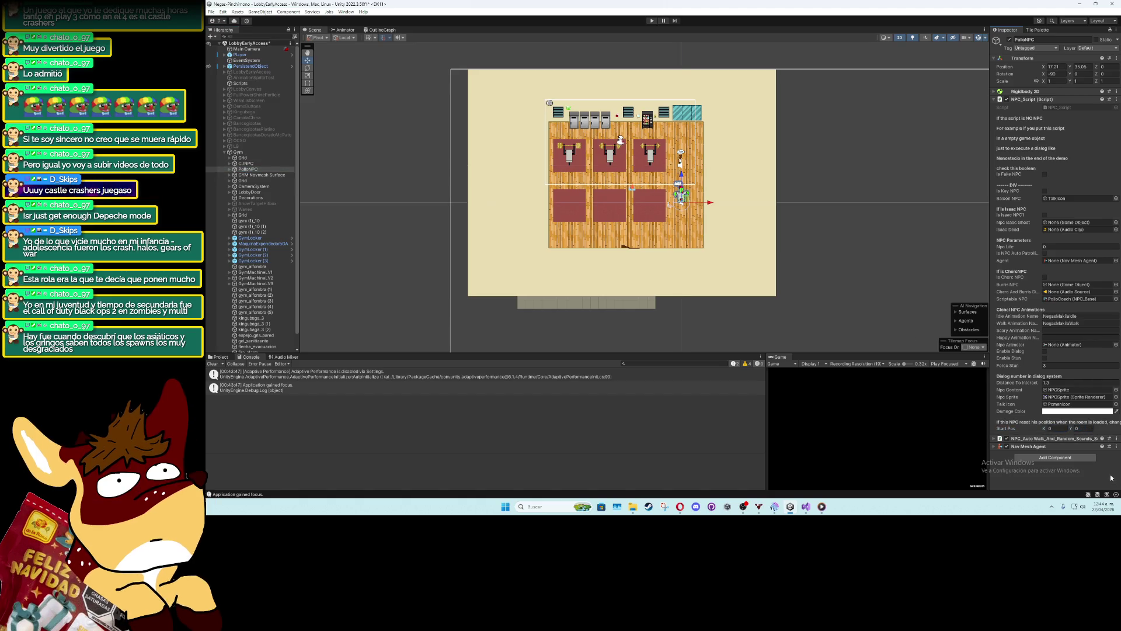
click(653, 21)
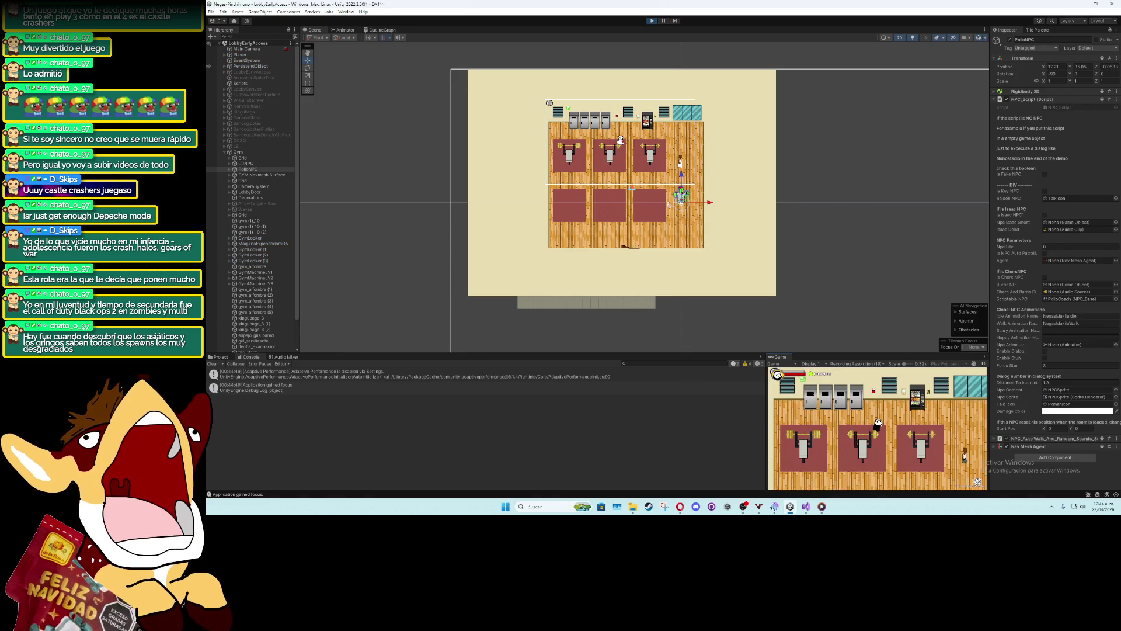
Walk the player with WASD around the gym, past PolloNPC and the benches, then stop the game
key(d)
key(s)
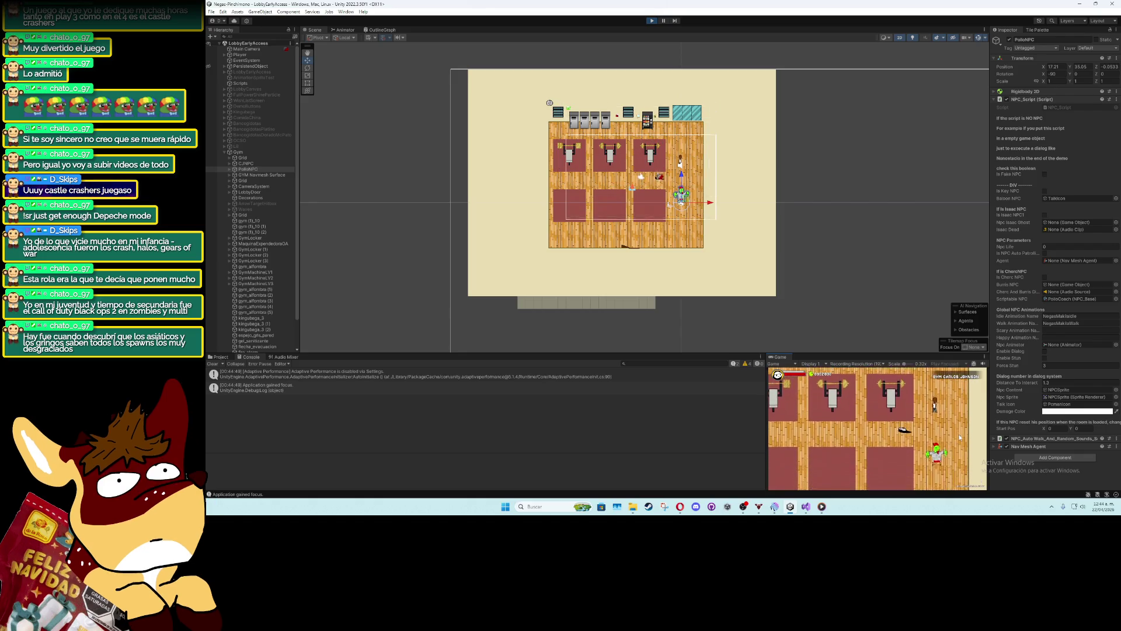
key(s)
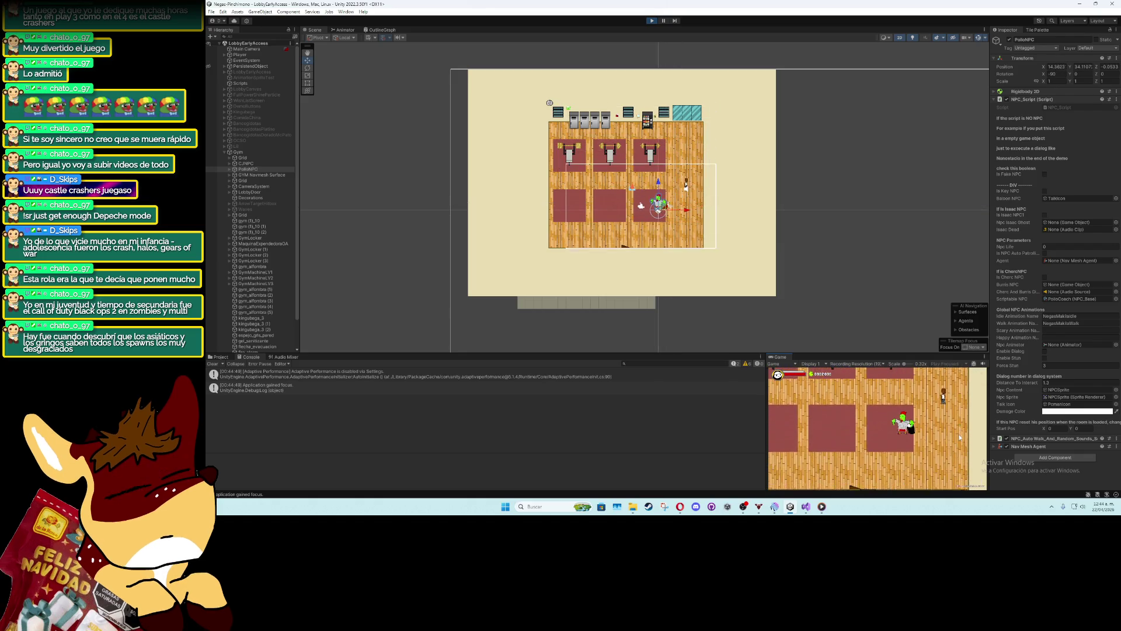
key(w)
key(d)
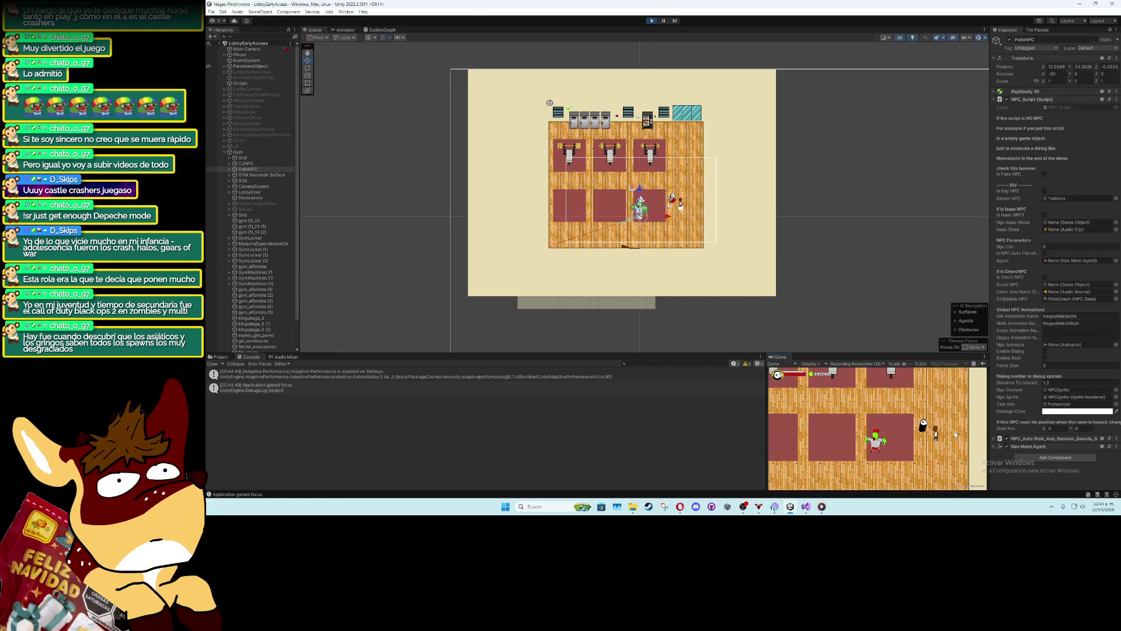
key(s)
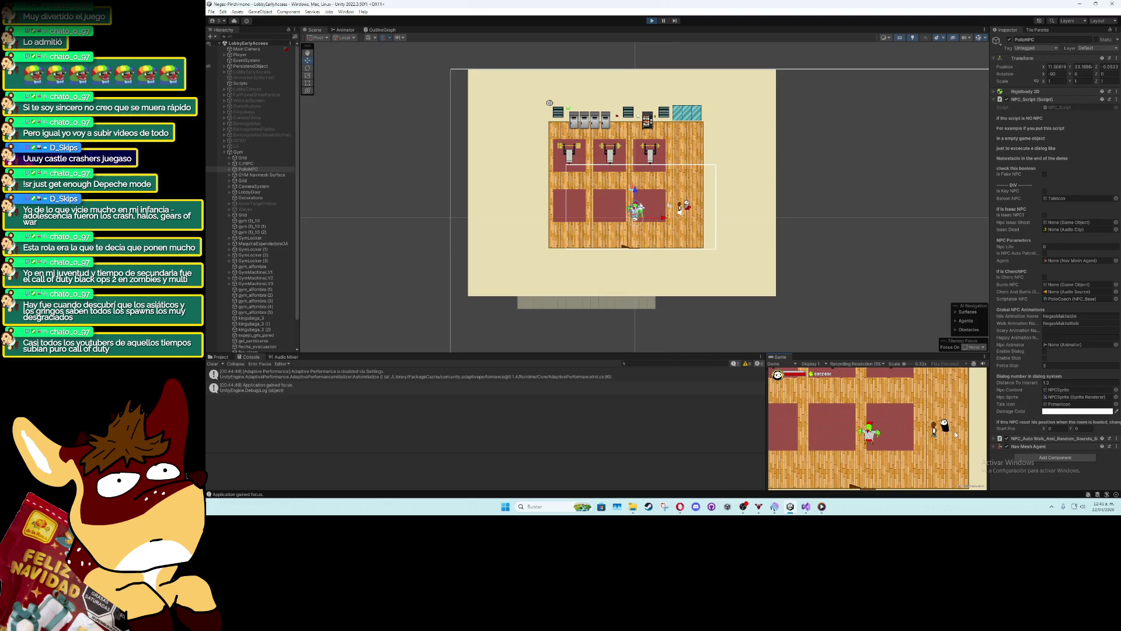
key(s)
key(d)
key(w)
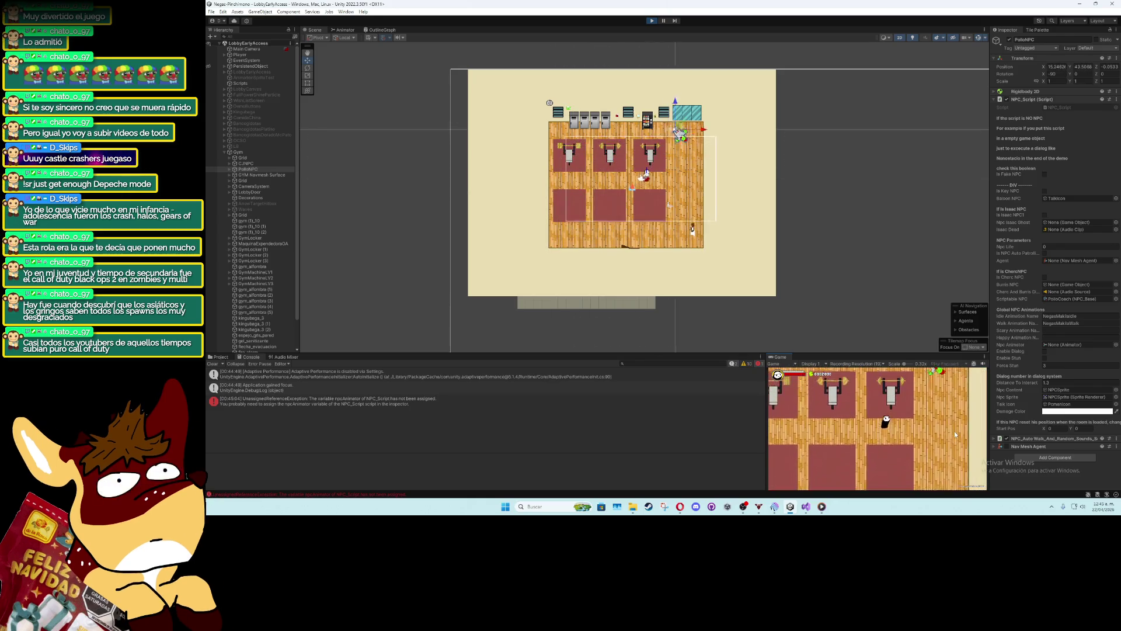
key(s)
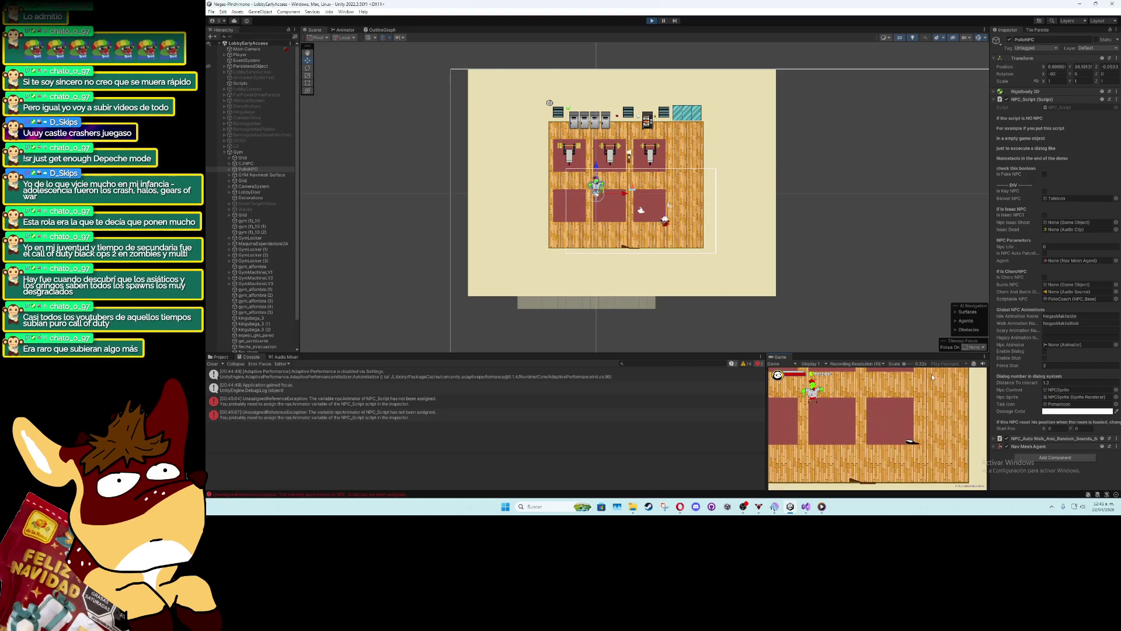
key(w)
key(a)
key(s)
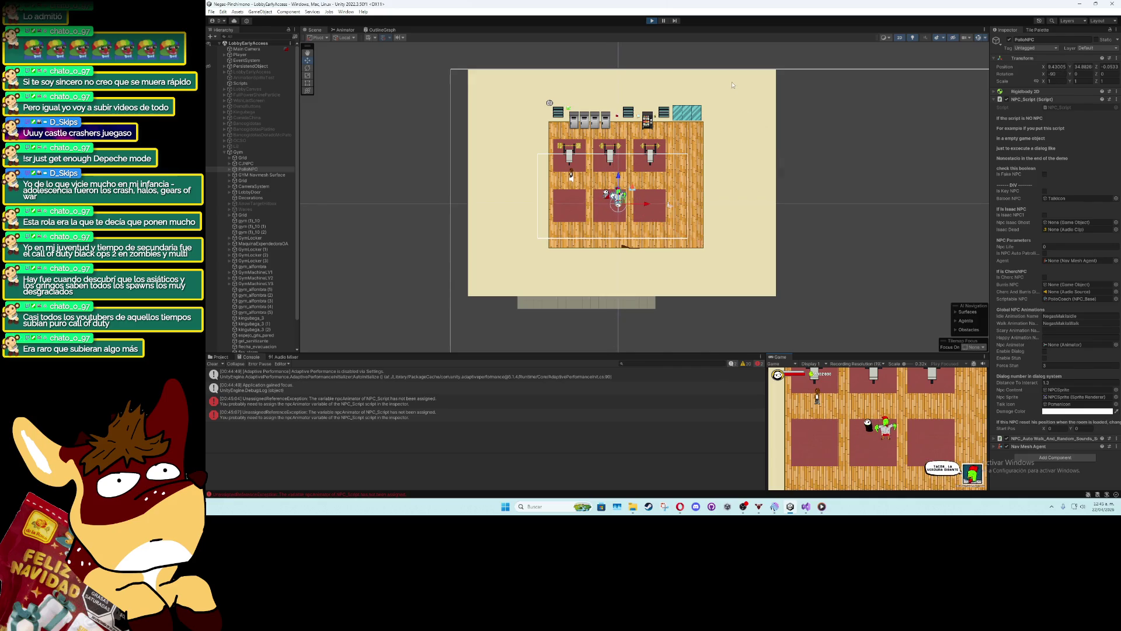
key(w)
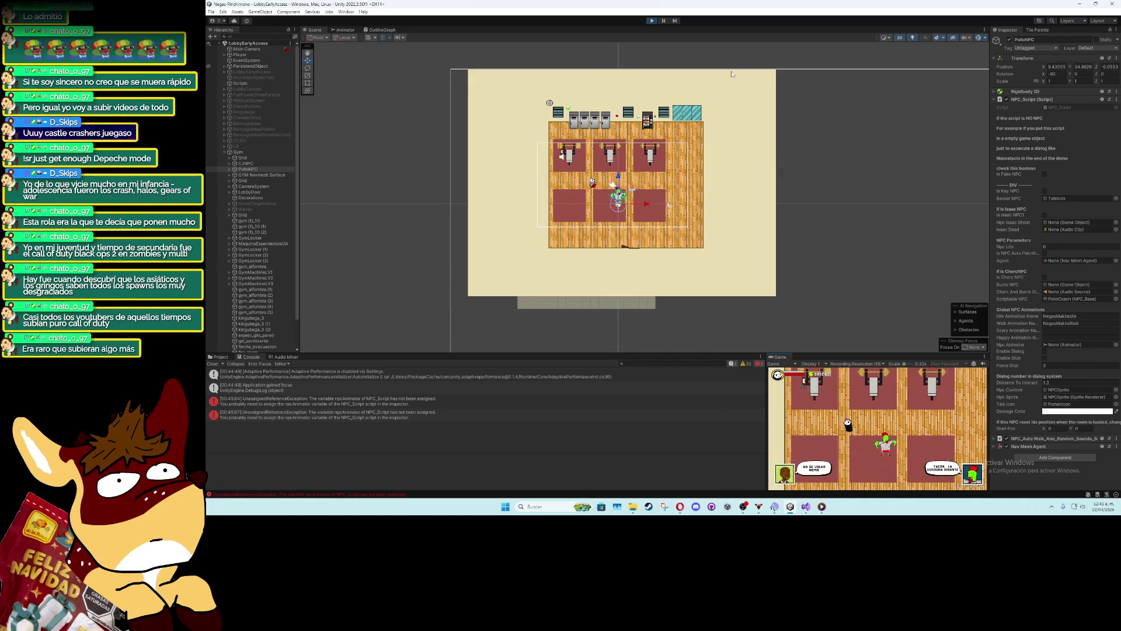
click(652, 21)
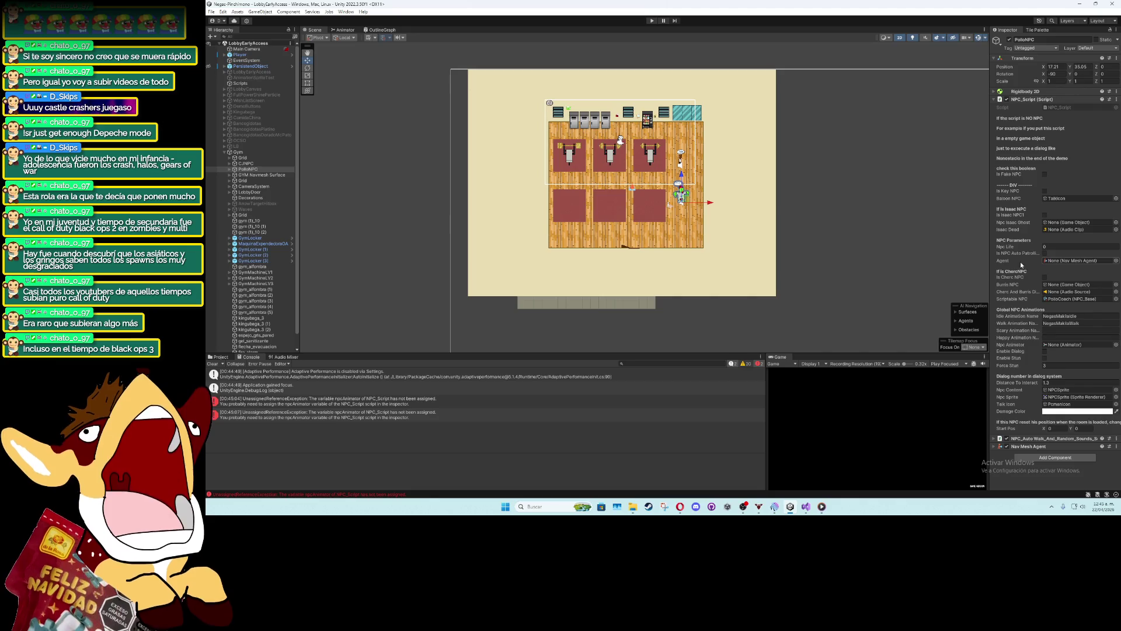
Assign PolloNPC's NPCSprite as its Npc Animator, then select CJNPC's NPCSprite child
click(407, 402)
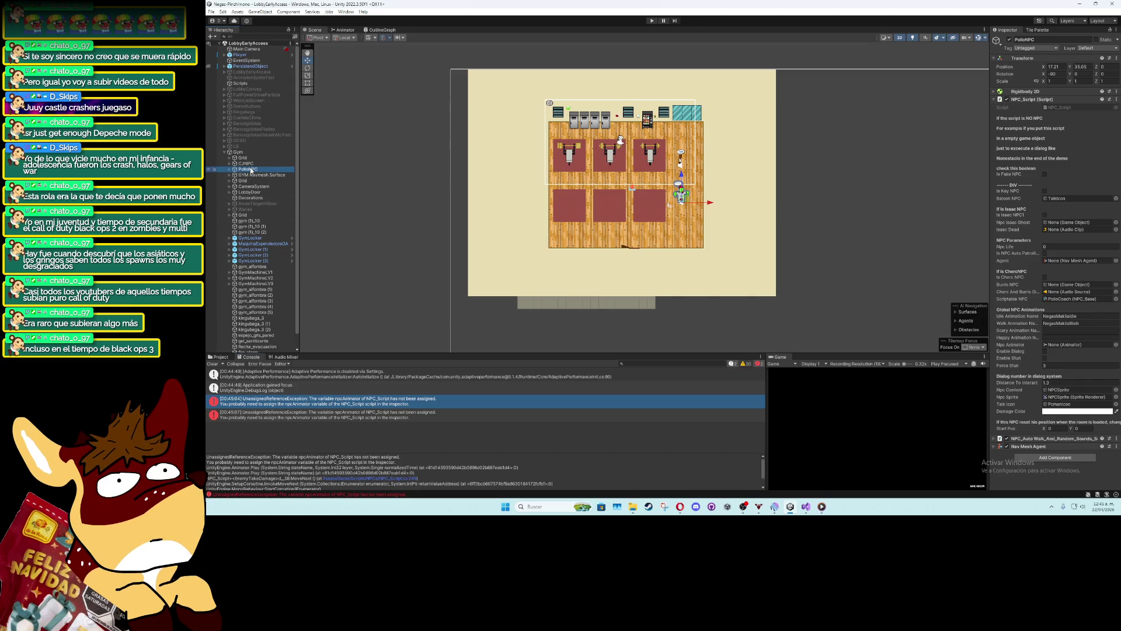
click(229, 170)
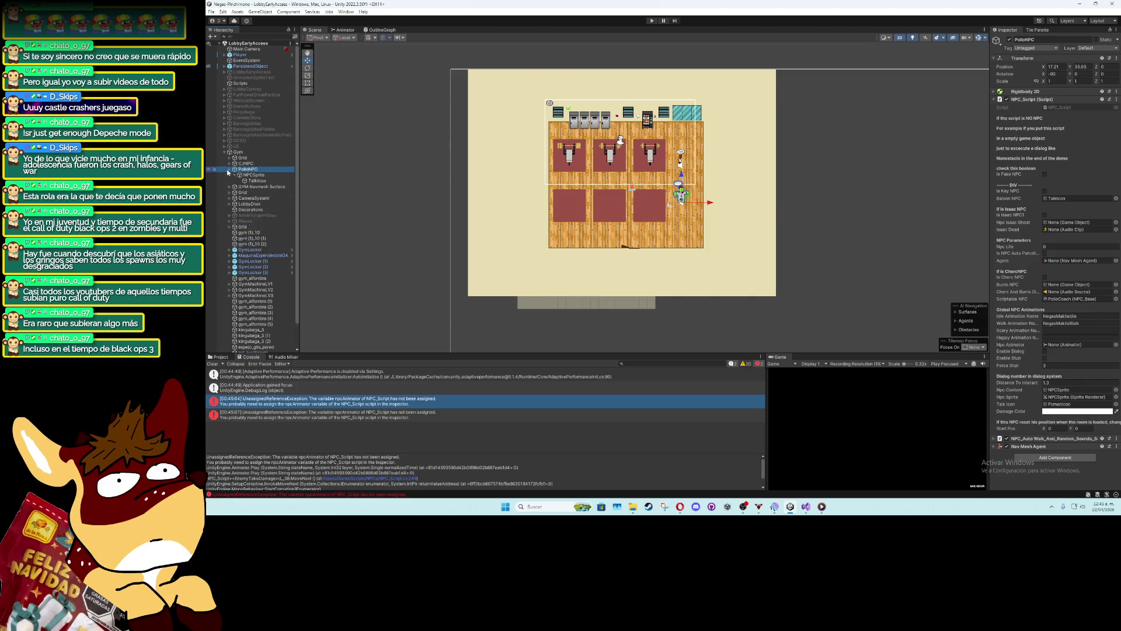
mouse_move(253, 175)
mouse_down()
mouse_move(864, 374)
mouse_move(1053, 348)
mouse_up()
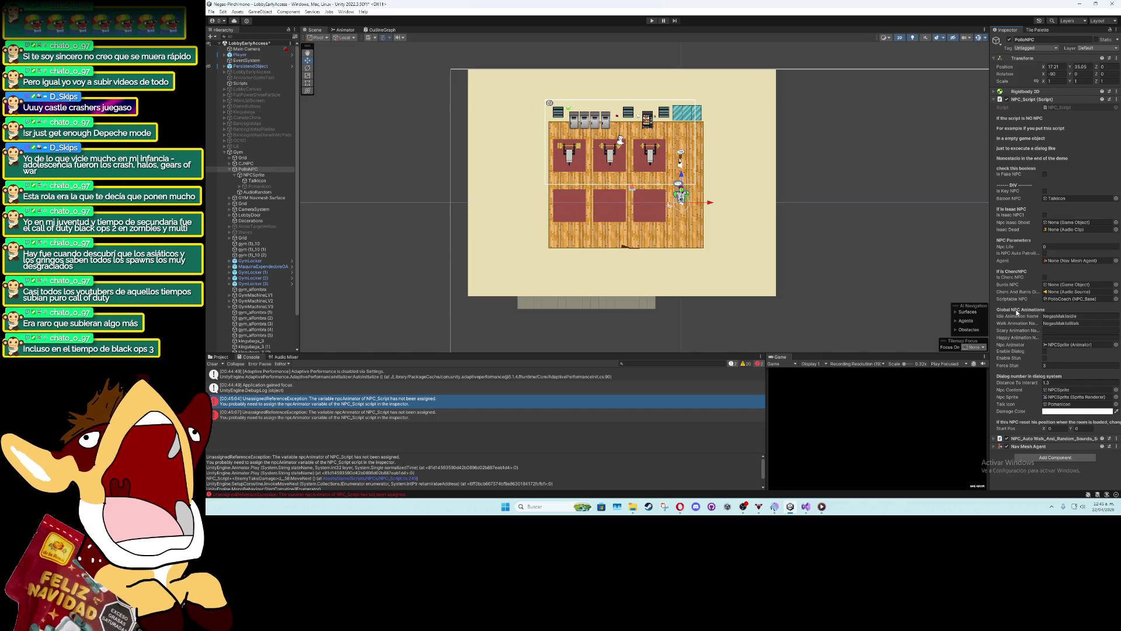
click(230, 169)
click(246, 163)
click(231, 163)
click(251, 170)
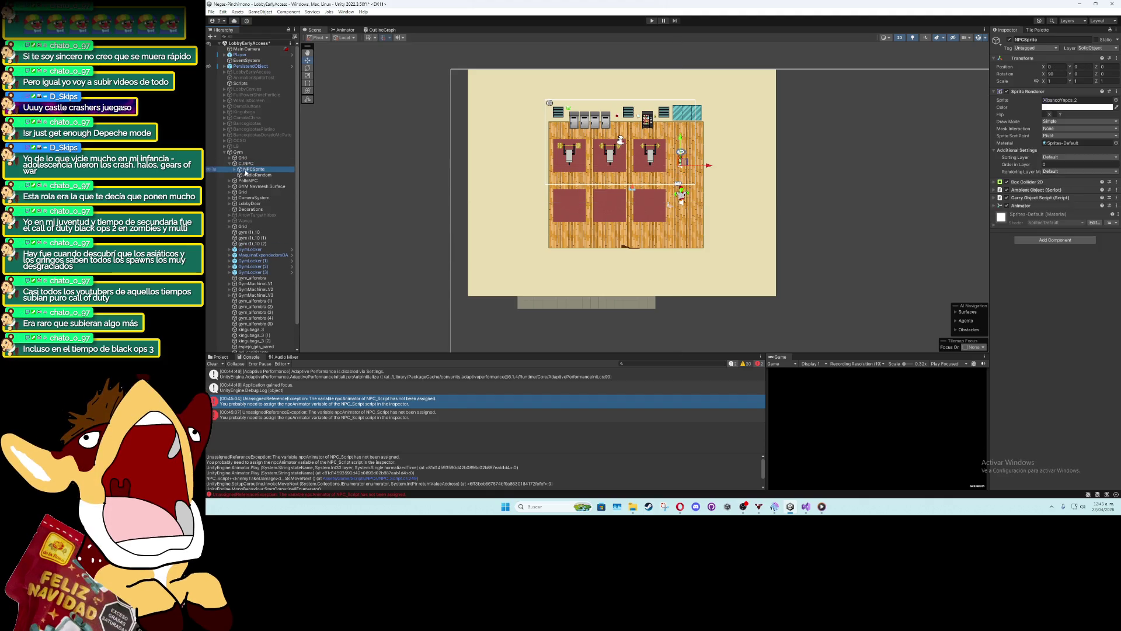
Briefly view the animation graph for CJNPC's sprite, then close it and reselect NPCSprite
click(331, 30)
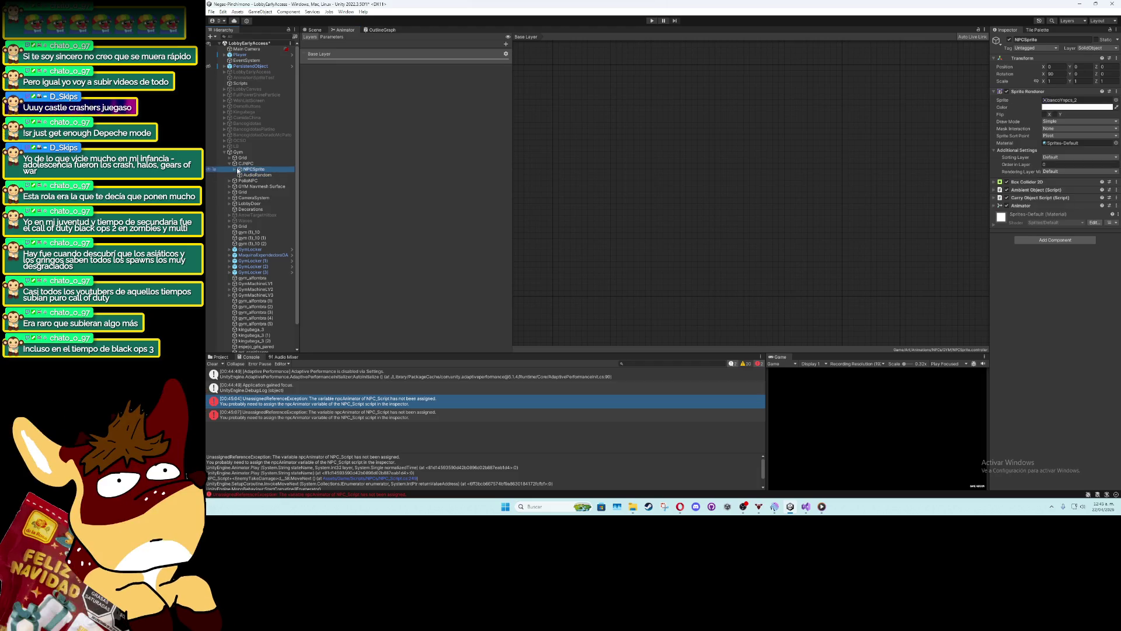
click(241, 164)
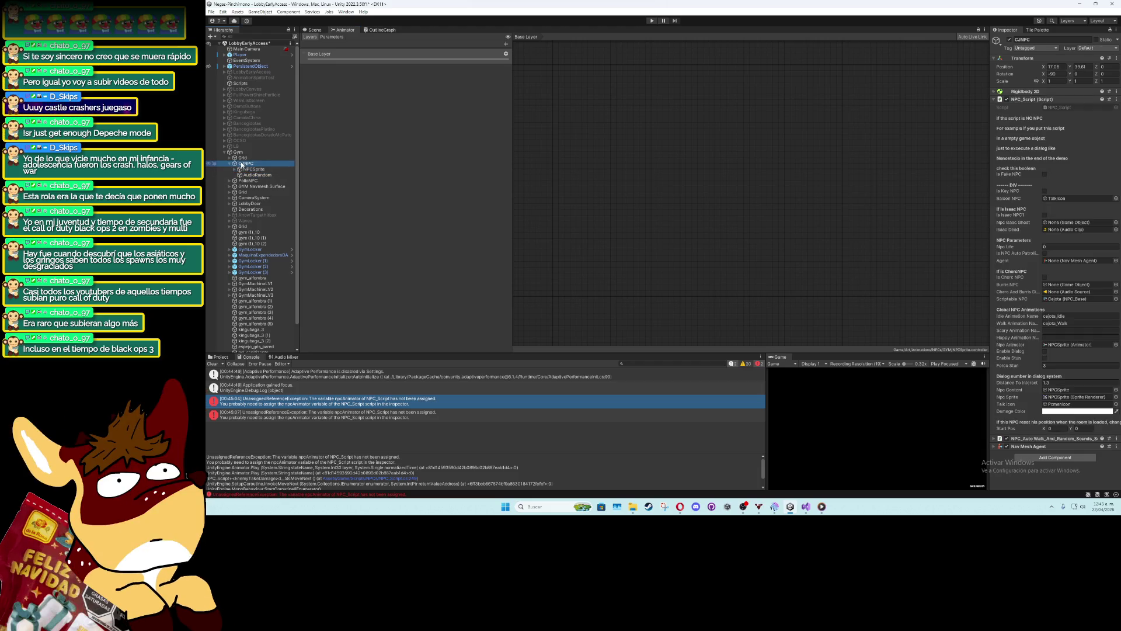
right_click(336, 35)
click(395, 57)
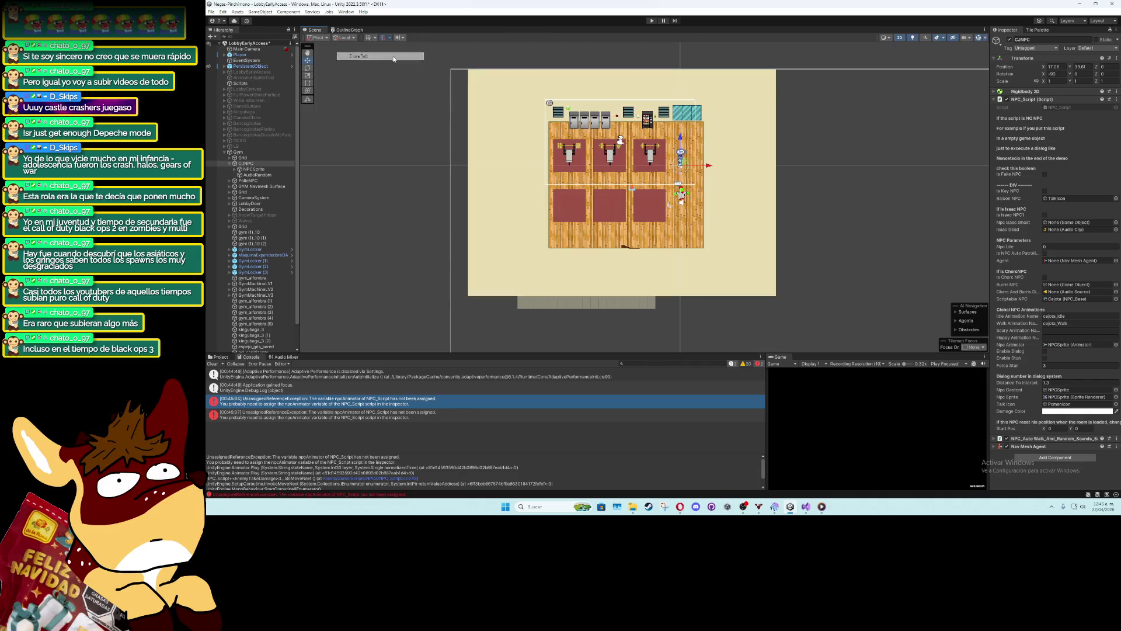
click(254, 169)
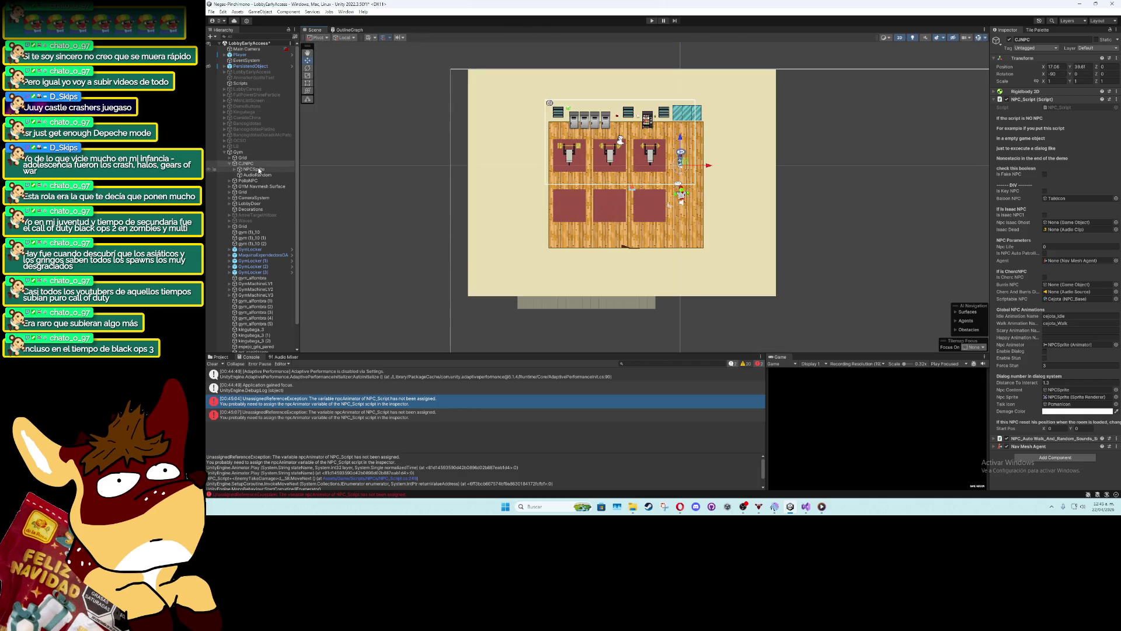
Open the NPC's Animator graph, inspect the cejota_Walk state, then return to the Scene with CJNPC selected
click(346, 12)
mouse_move(398, 133)
click(462, 145)
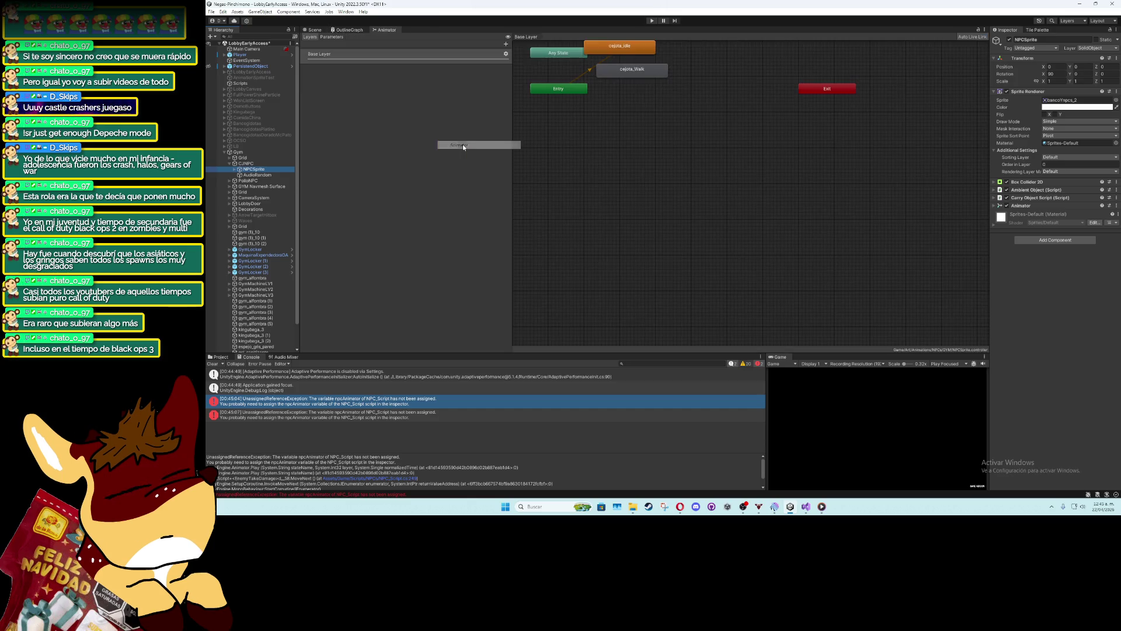
scroll(590, 97, up, 3)
click(643, 145)
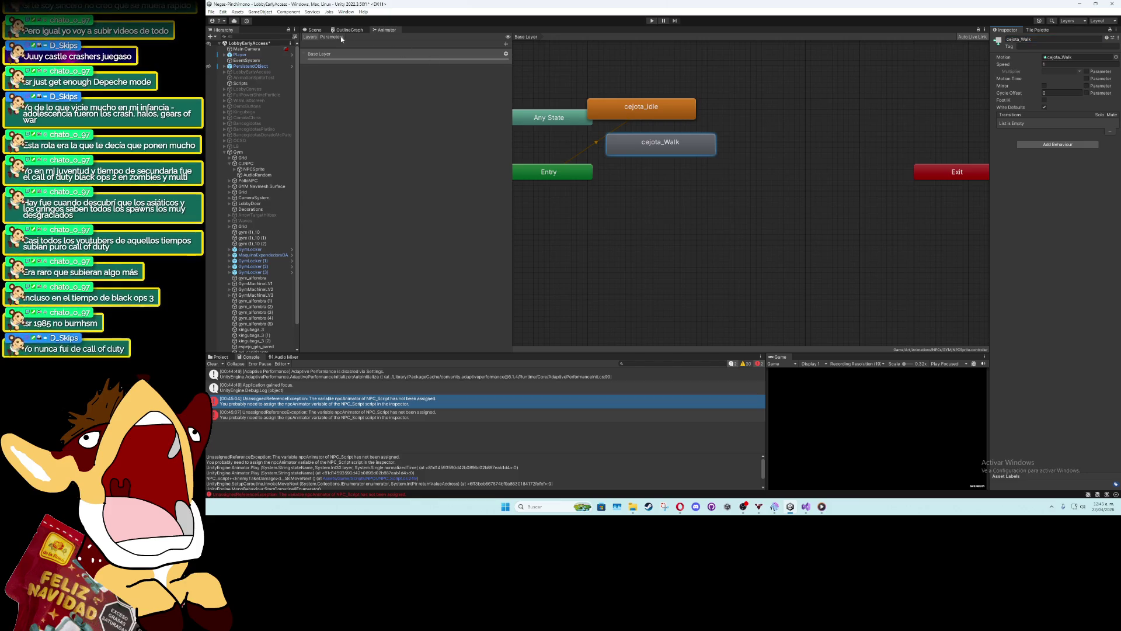
click(314, 29)
click(243, 157)
click(248, 163)
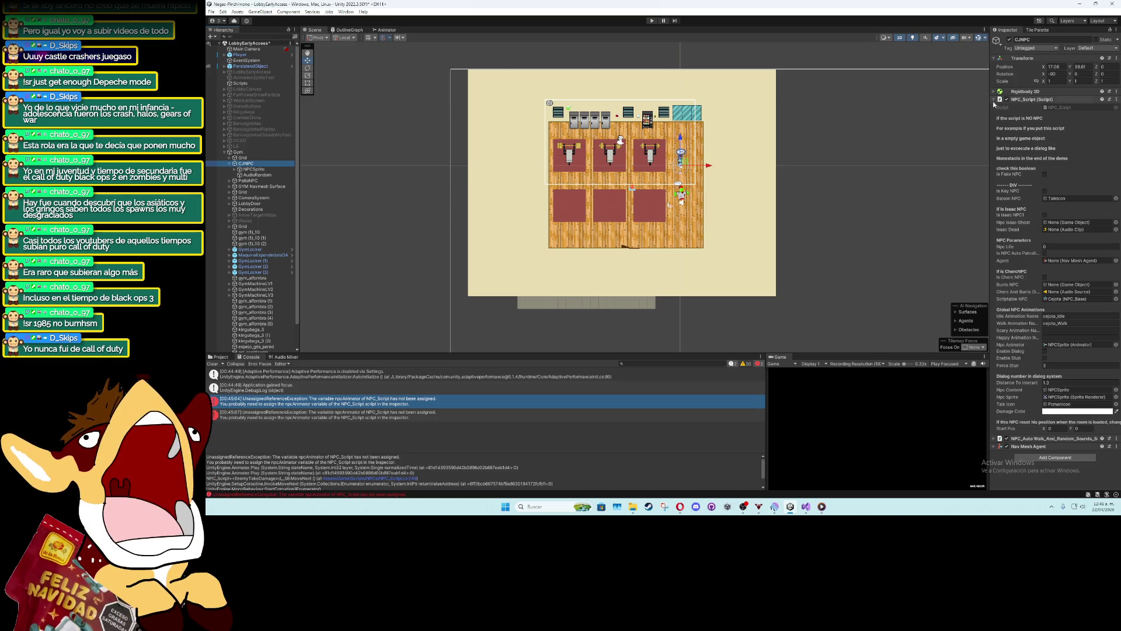
Switch CJNPC's Inspector from NPC_Script to NPC_Auto_Walk and check its idle animation name
click(994, 100)
click(1001, 107)
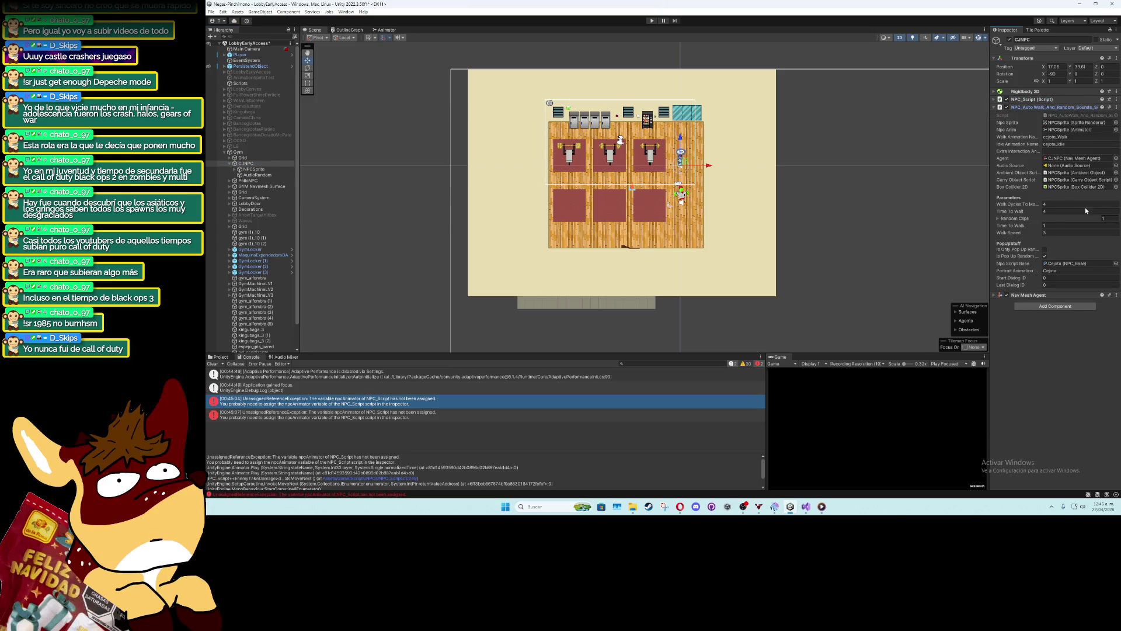
click(1059, 145)
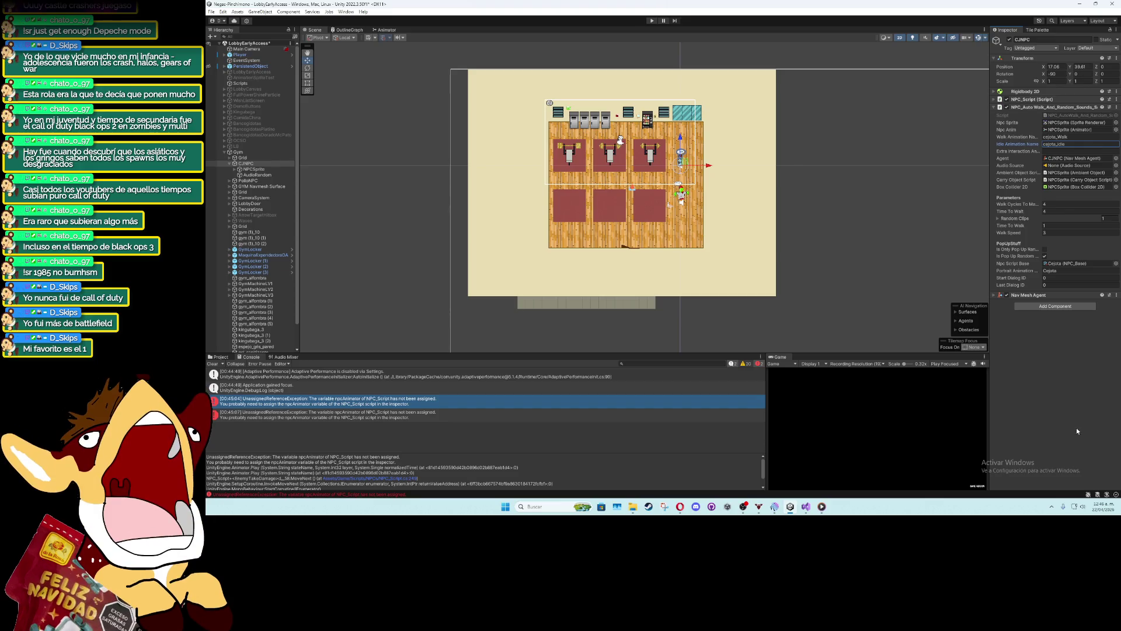
scroll(609, 187, up, 3)
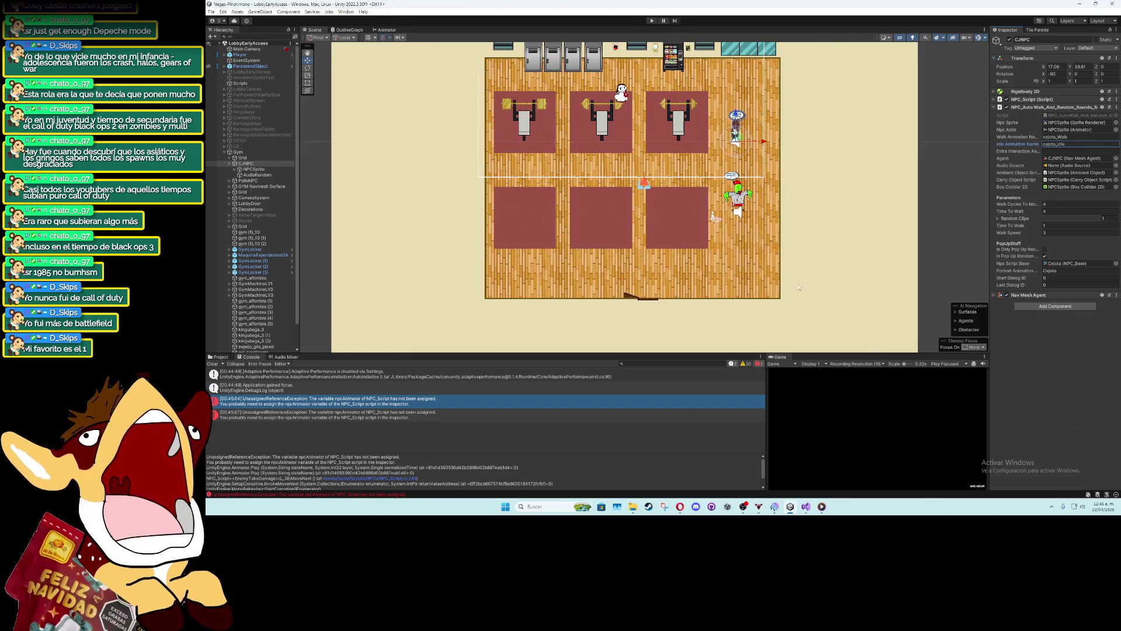
click(1040, 107)
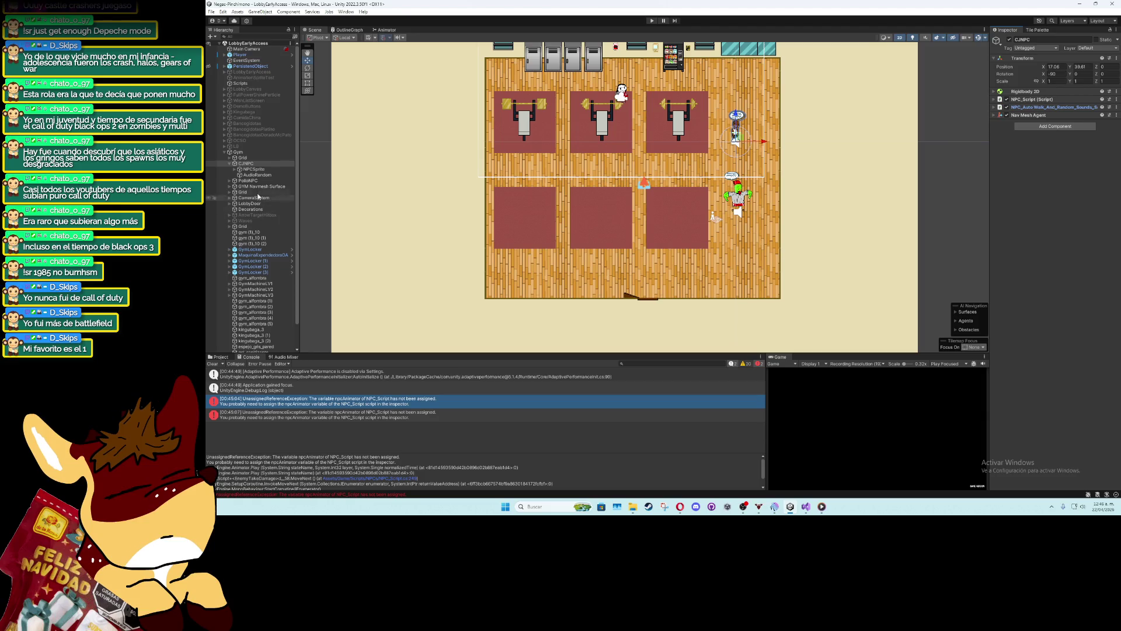
Check NPCSprite's Ambient Object settings, collapse CJNPC in the Hierarchy, and clear the Console
click(253, 169)
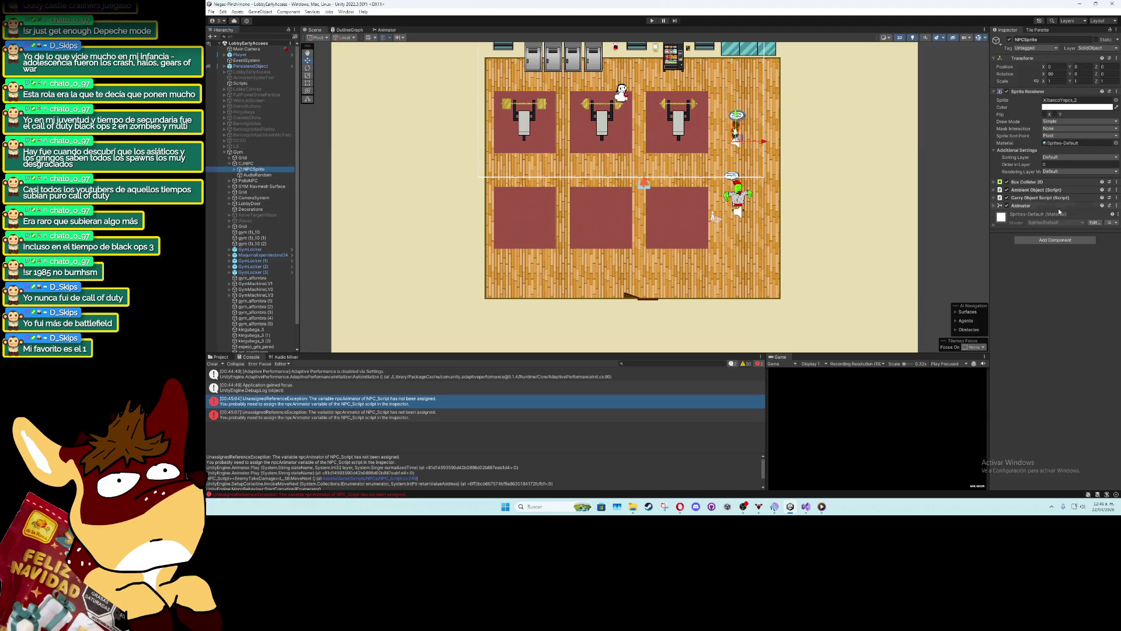
click(995, 190)
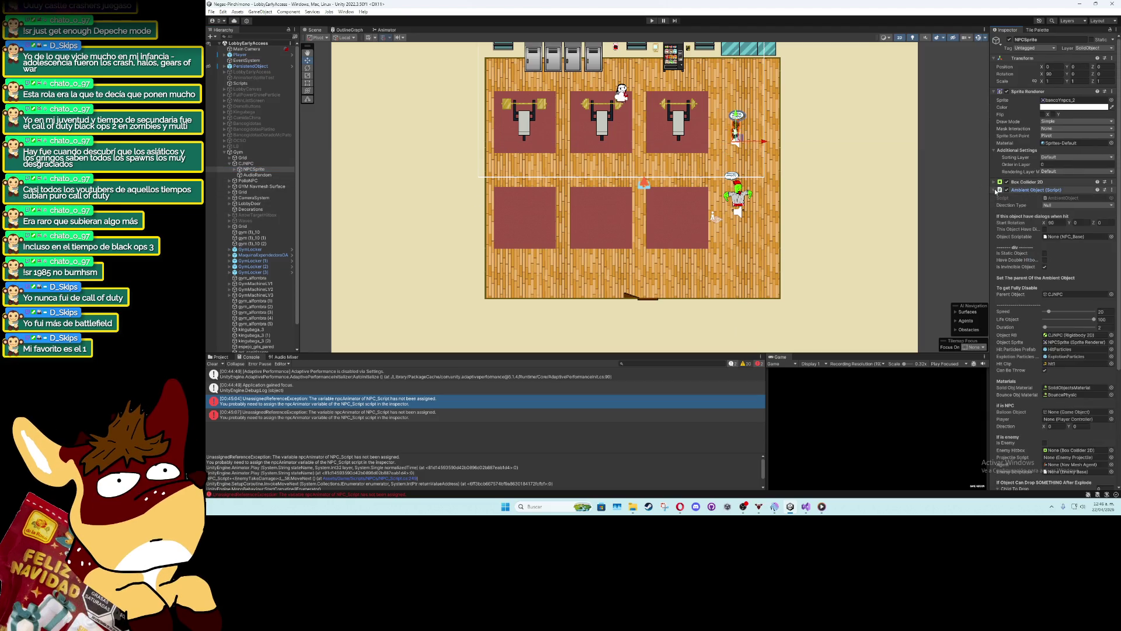
click(996, 190)
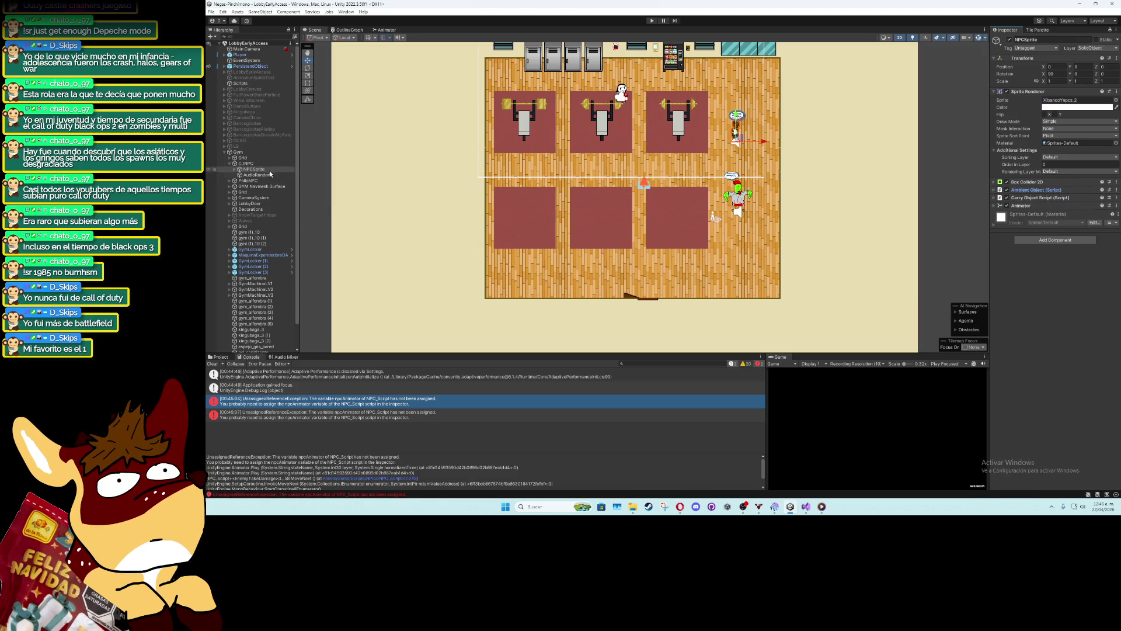
click(229, 163)
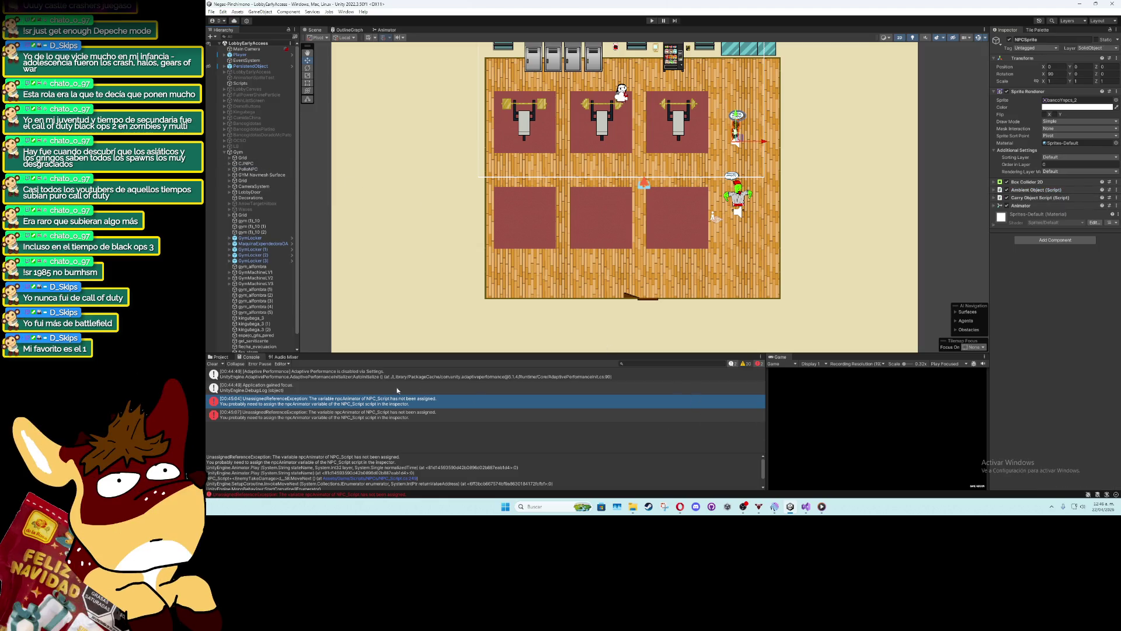
click(212, 364)
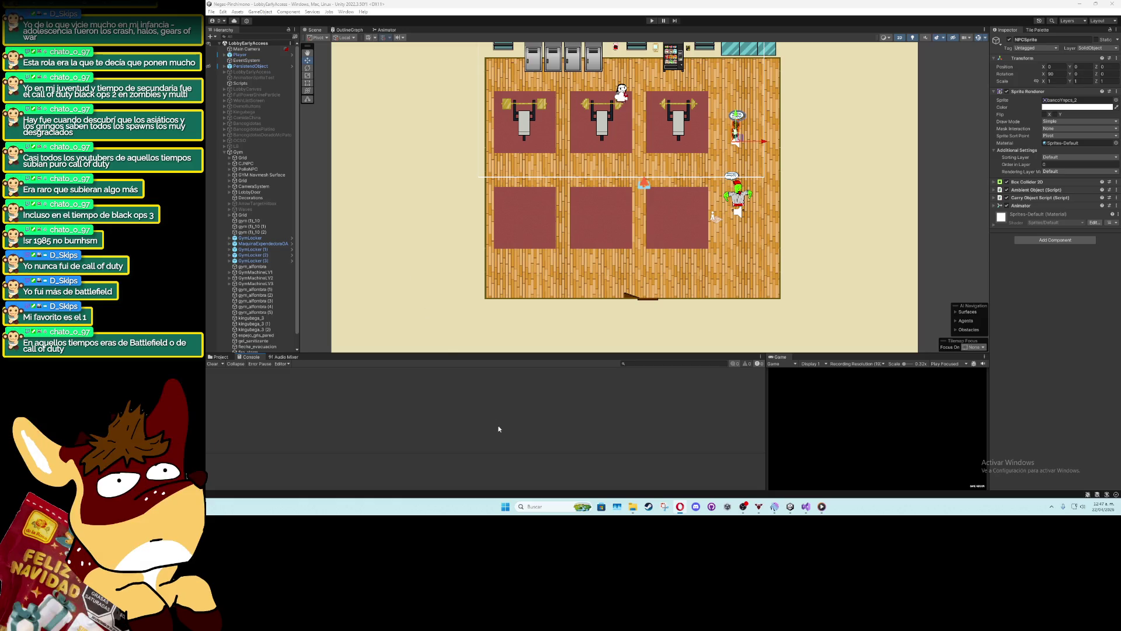
Deselect the NPC, center the gym in the Scene view, and maximize the Game view
scroll(597, 256, up, 3)
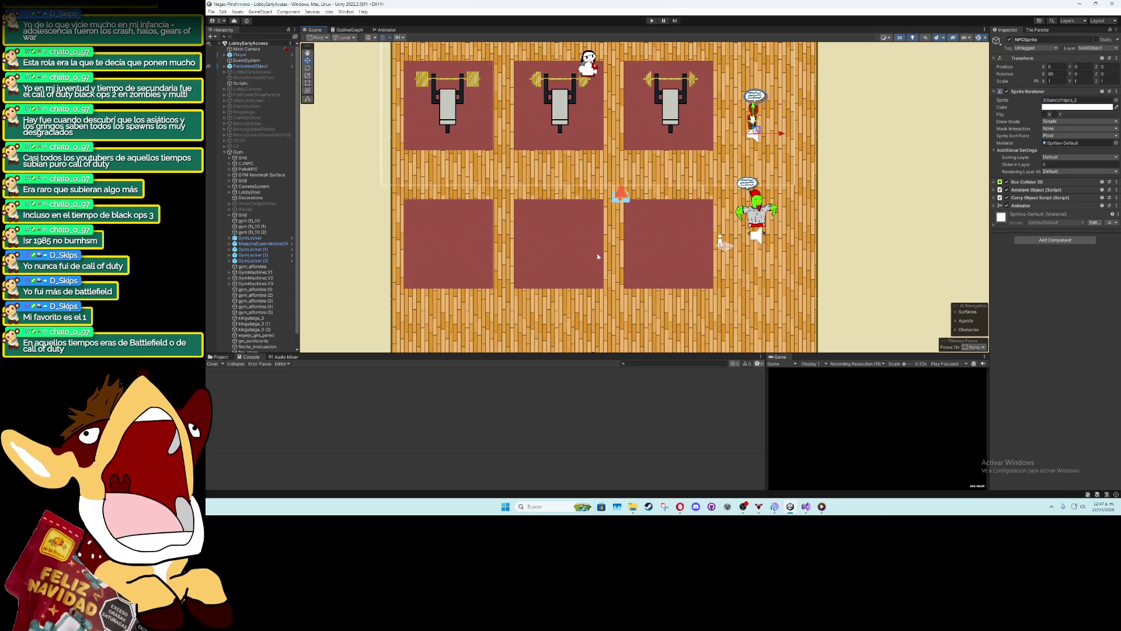
scroll(597, 254, down, 3)
click(911, 237)
drag(622, 229, 708, 212)
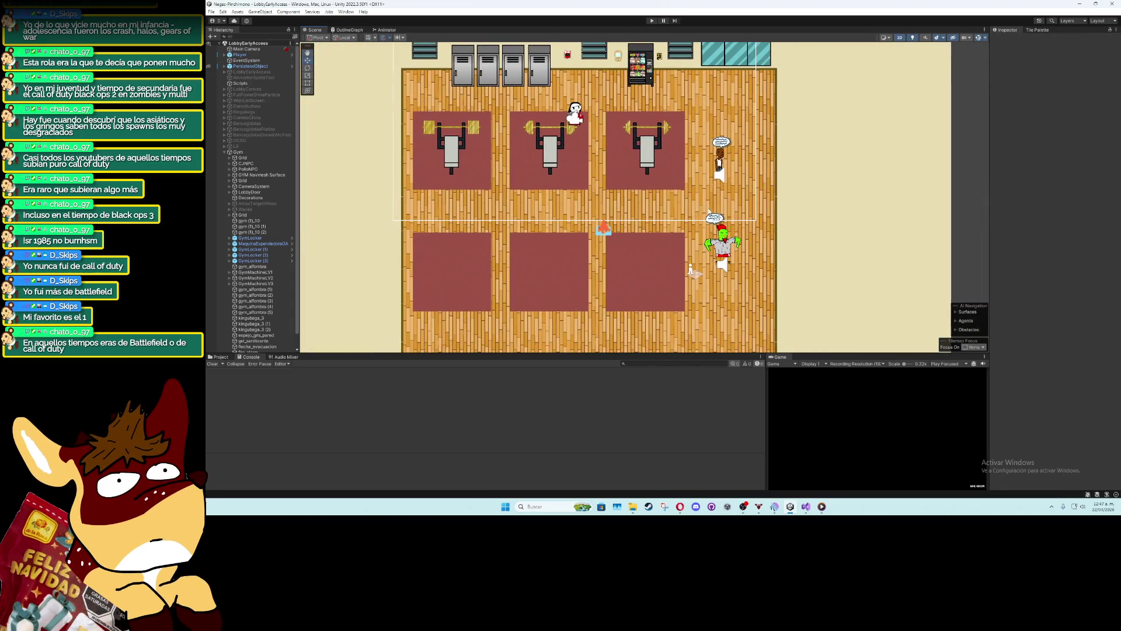
double_click(779, 356)
Play with Ctrl+P, walk the player past the benches toward the NPC, then stop
key(ctrl+p)
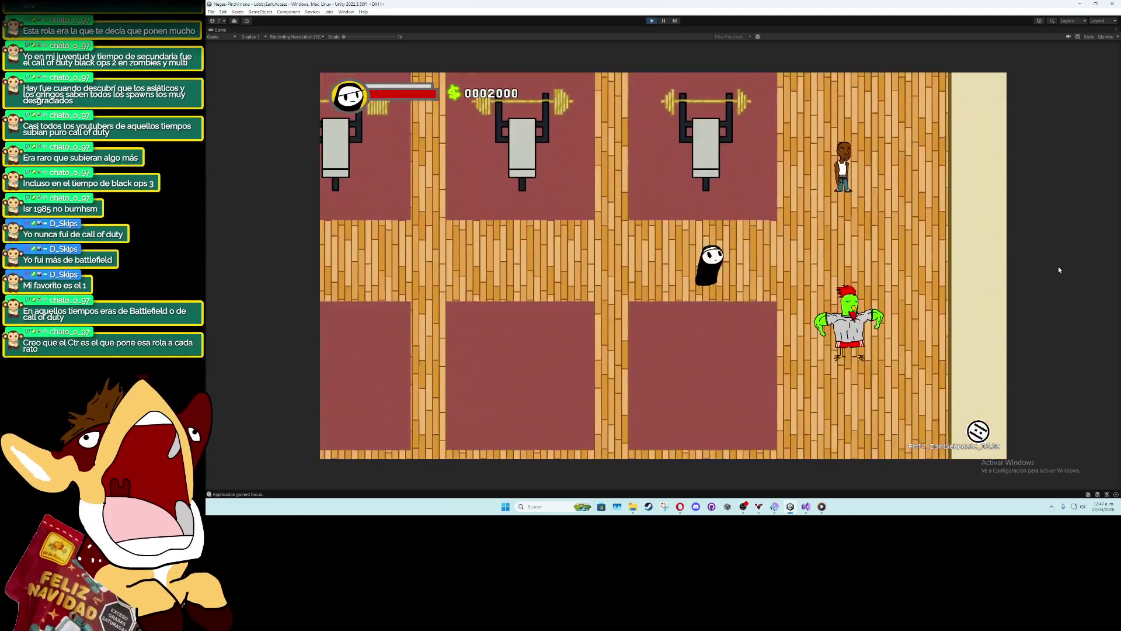
key(w)
key(d)
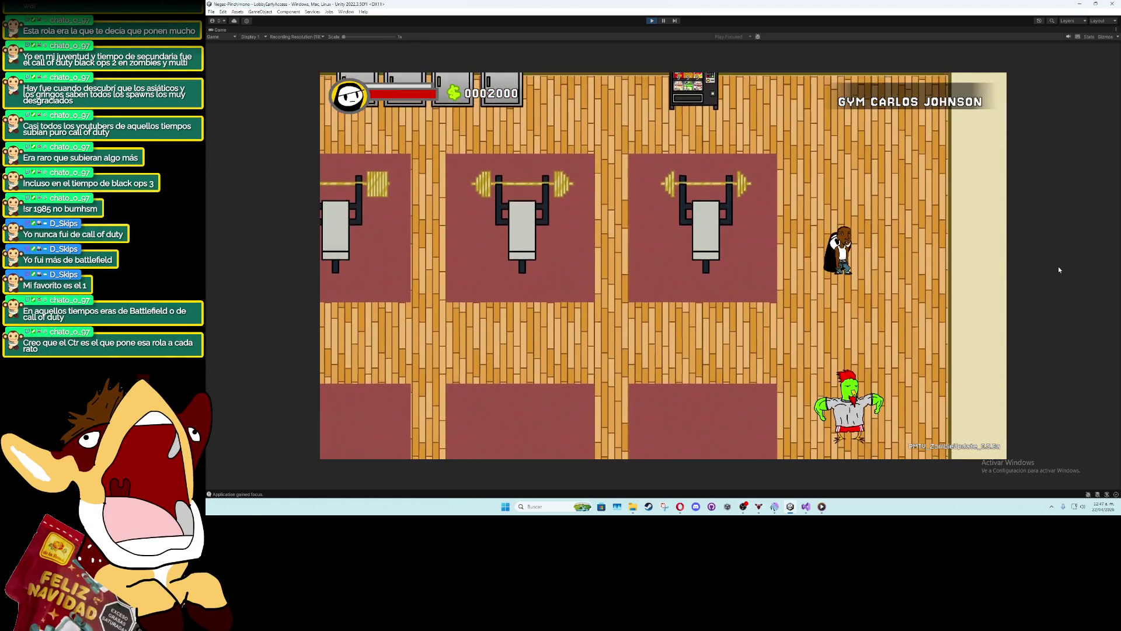
key(a)
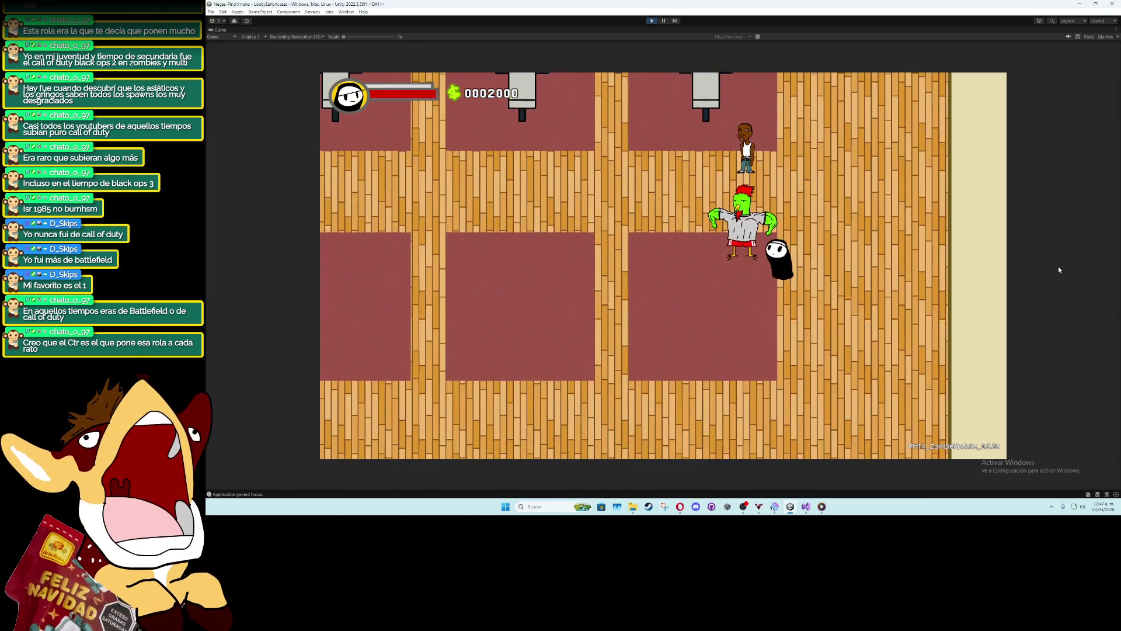
key(w)
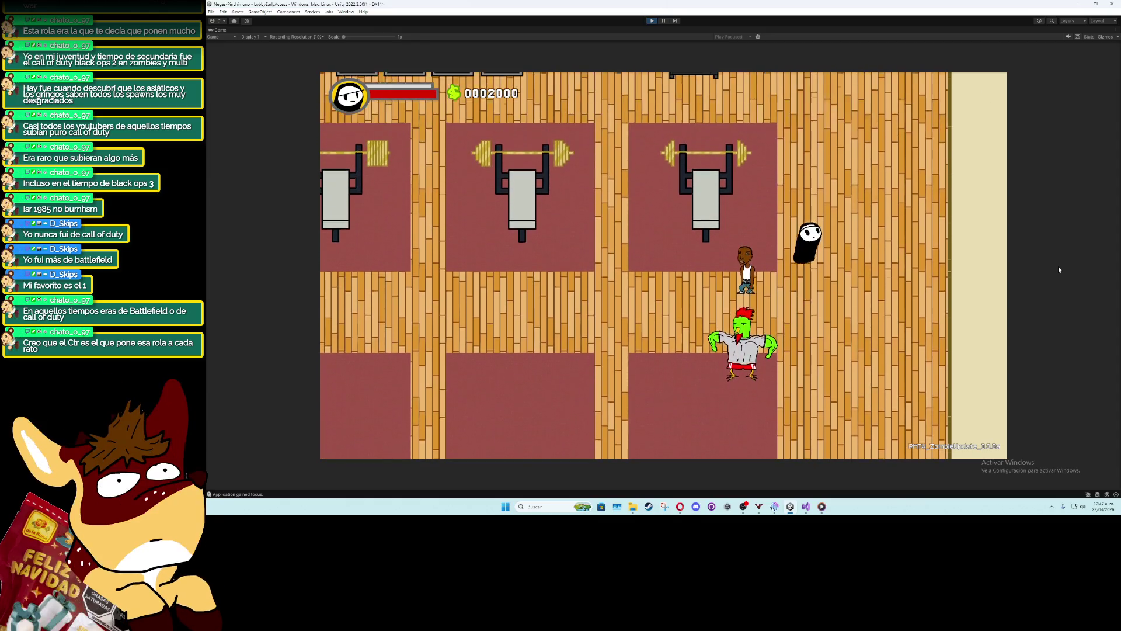
key(a)
key(a)
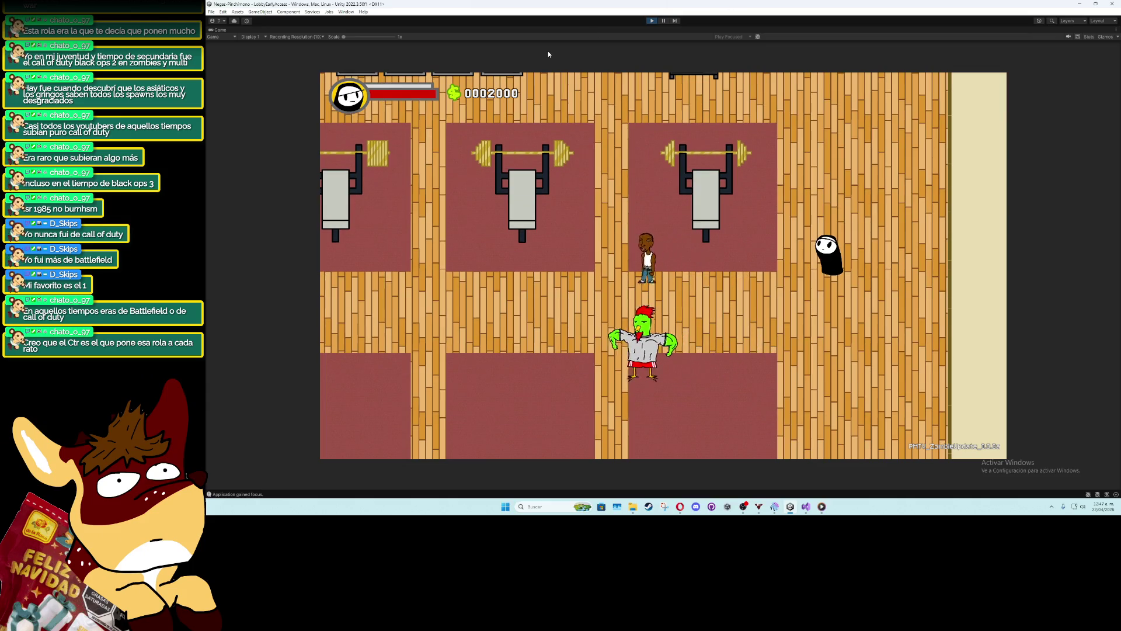
click(649, 21)
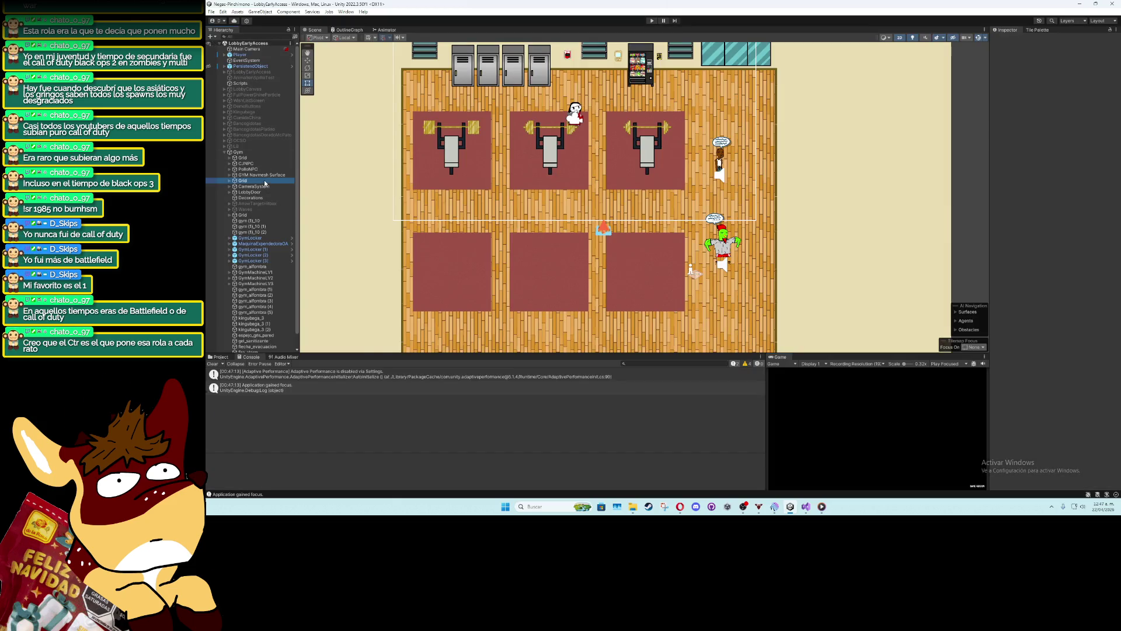
Set CJNPC's NPC_Auto_Walk Time To Walk to 1.3
click(265, 169)
click(719, 164)
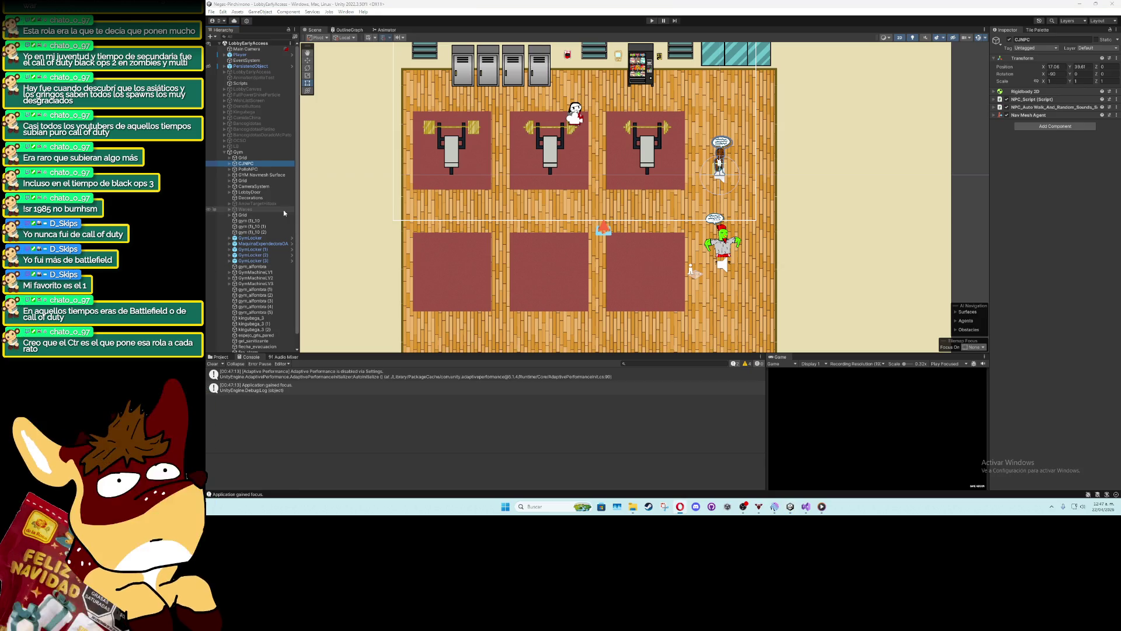
click(996, 108)
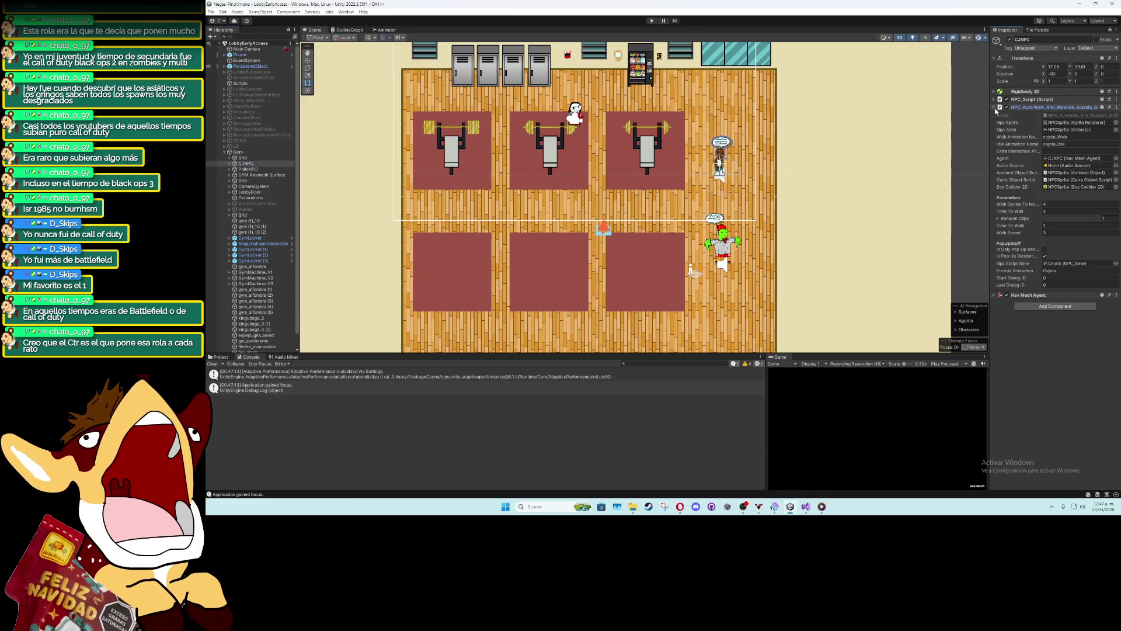
click(1060, 225)
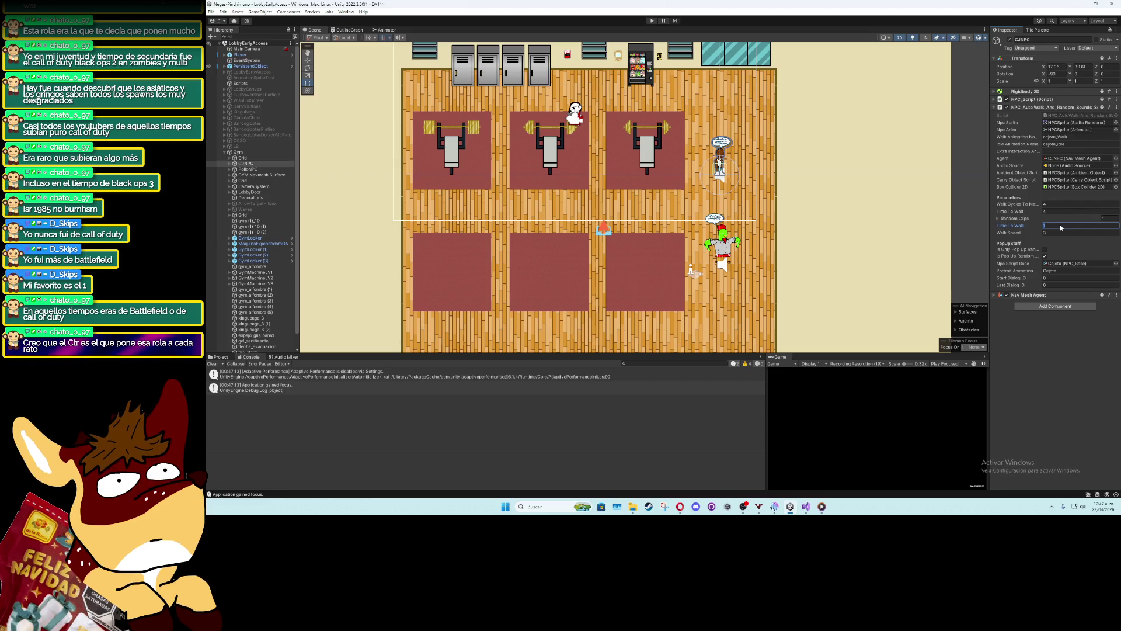
text(2)
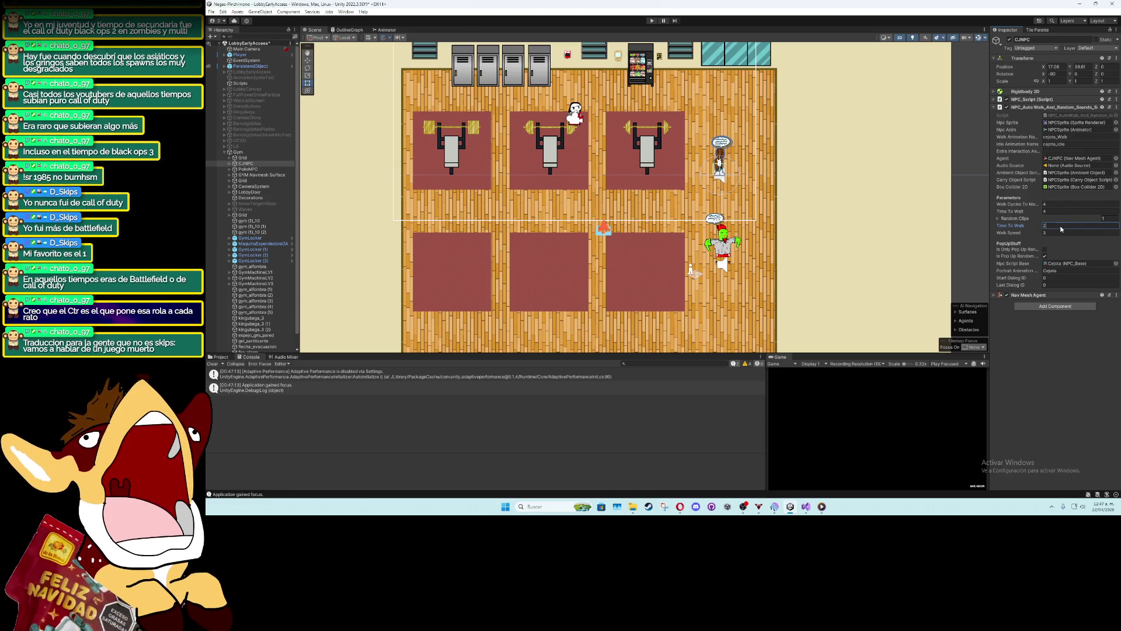
key(BackSpace)
text(1.3)
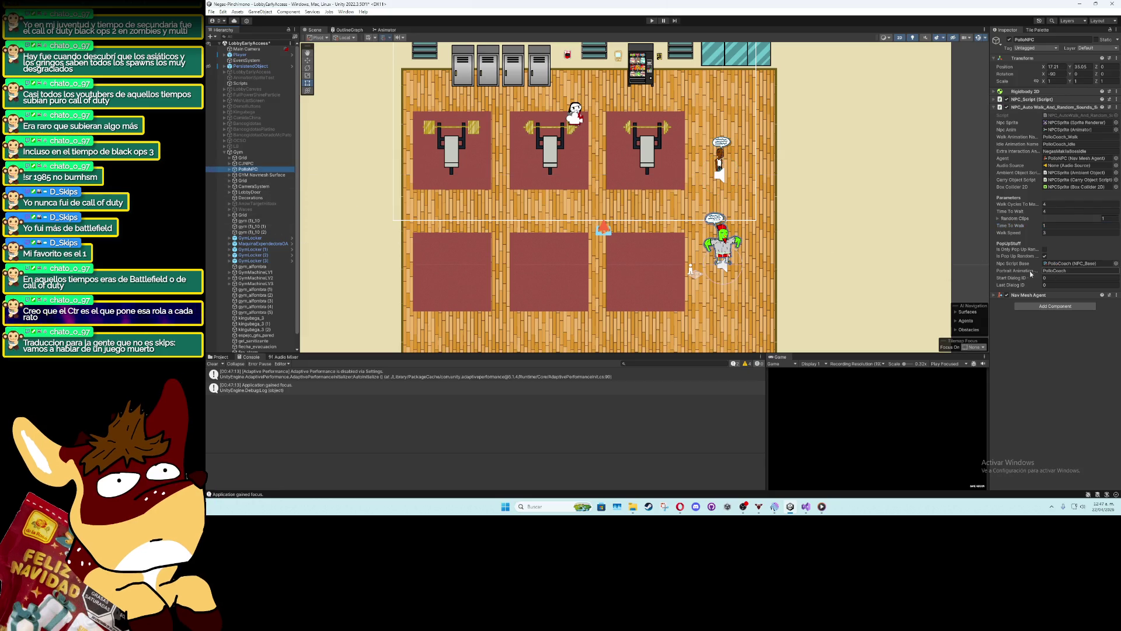
Give PolloNPC Time To Walk 4, Walk Speed 1.8 and Time To Wait 2, then start the game
click(1059, 228)
text(4)
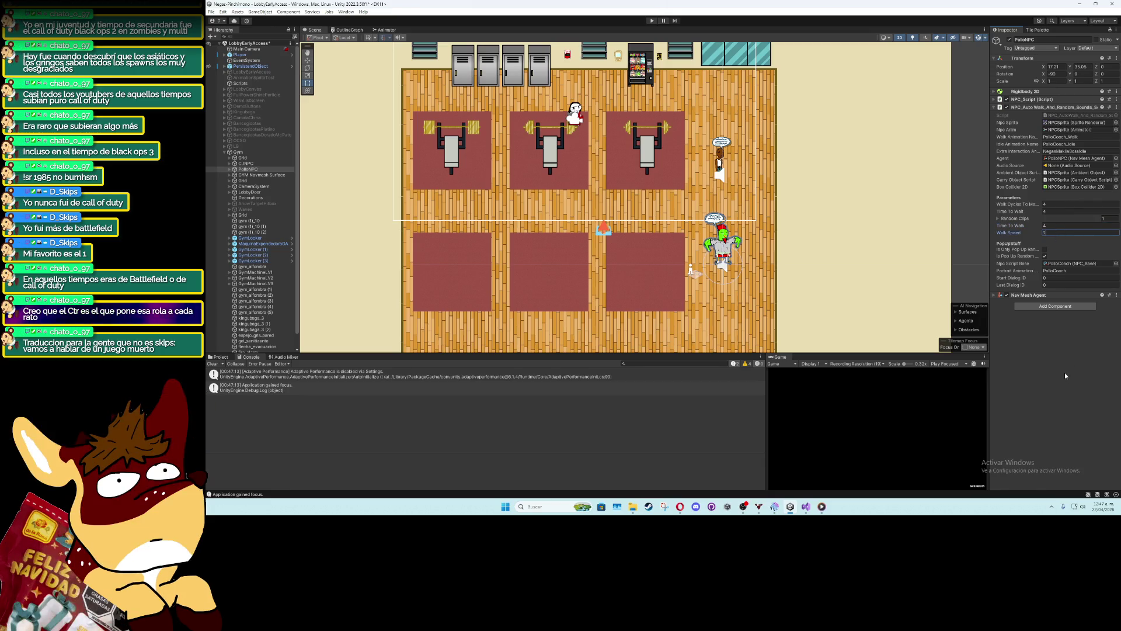
text(1.8)
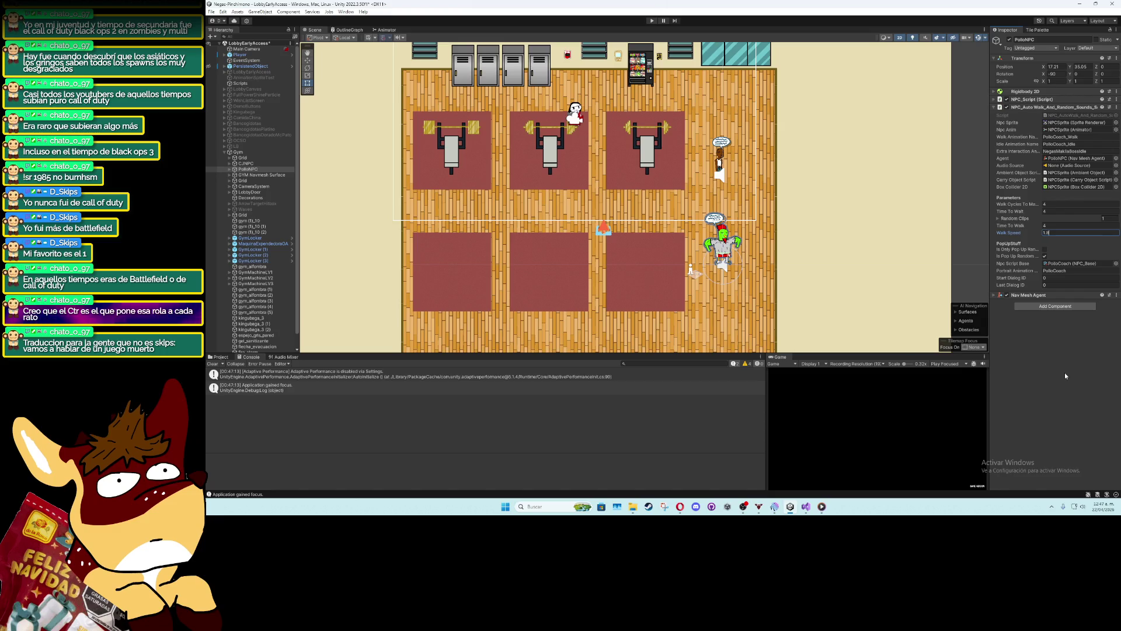
key(Return)
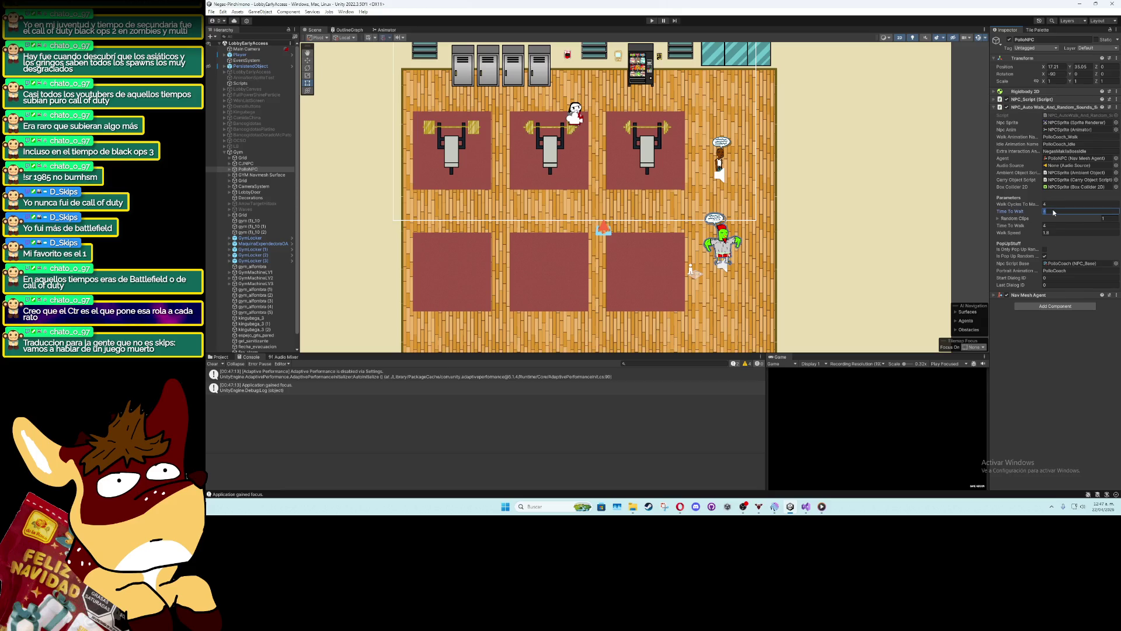
key(Return)
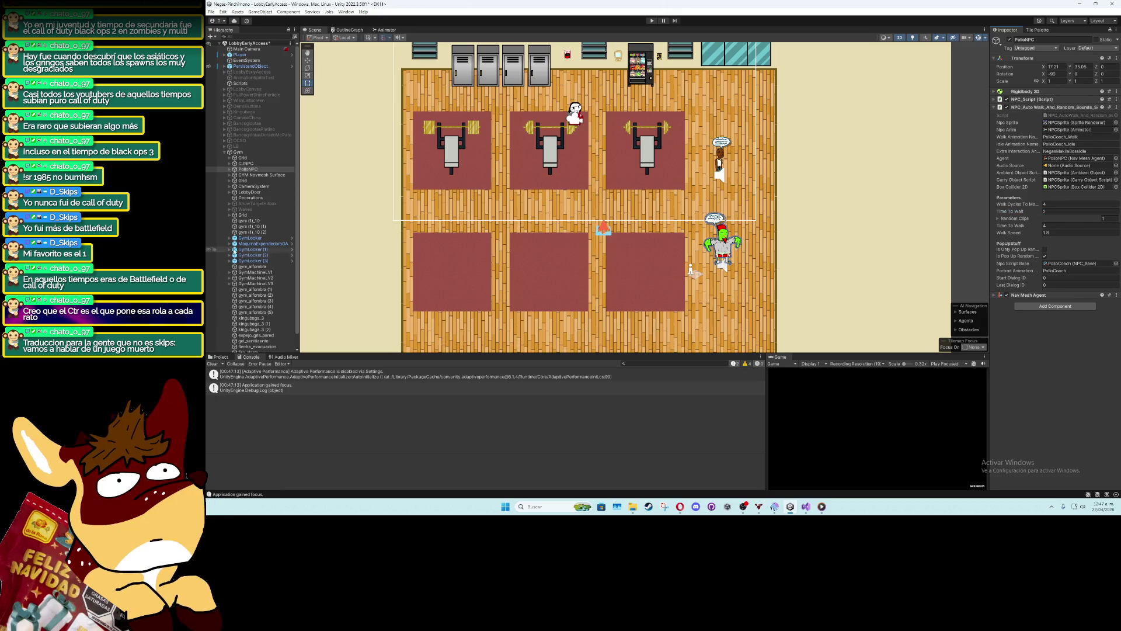
click(256, 164)
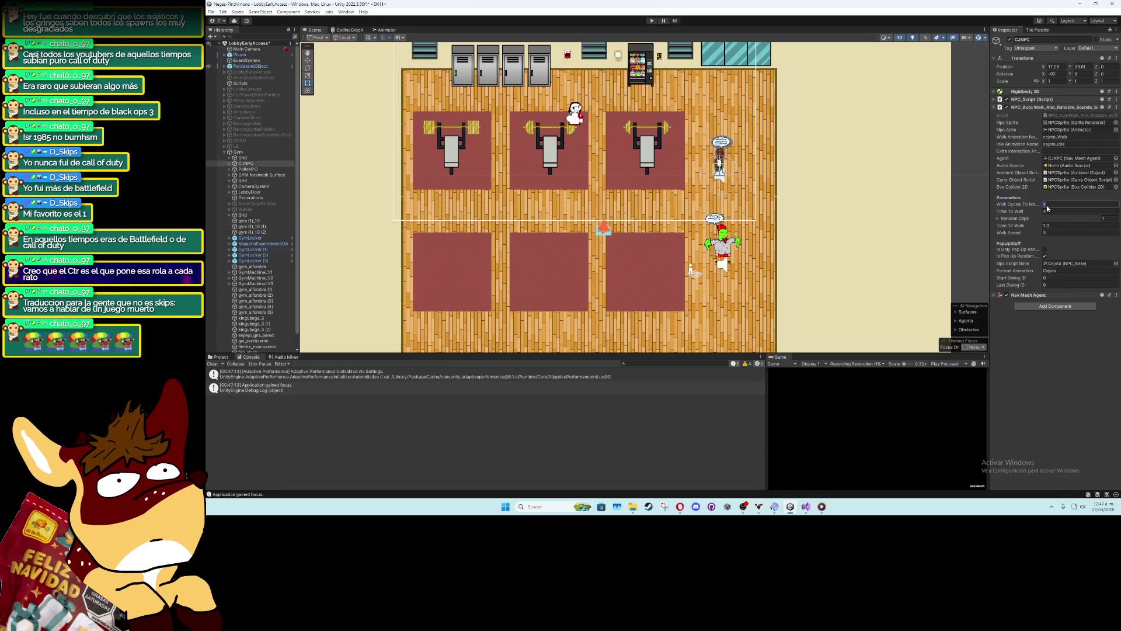
click(1049, 212)
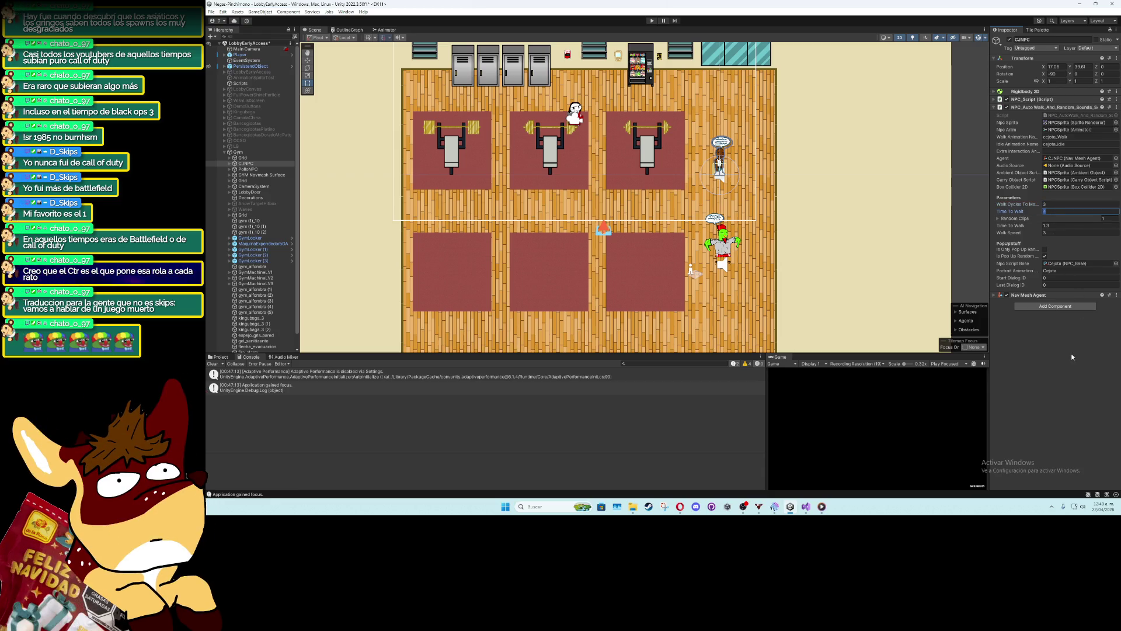
click(652, 20)
click(653, 21)
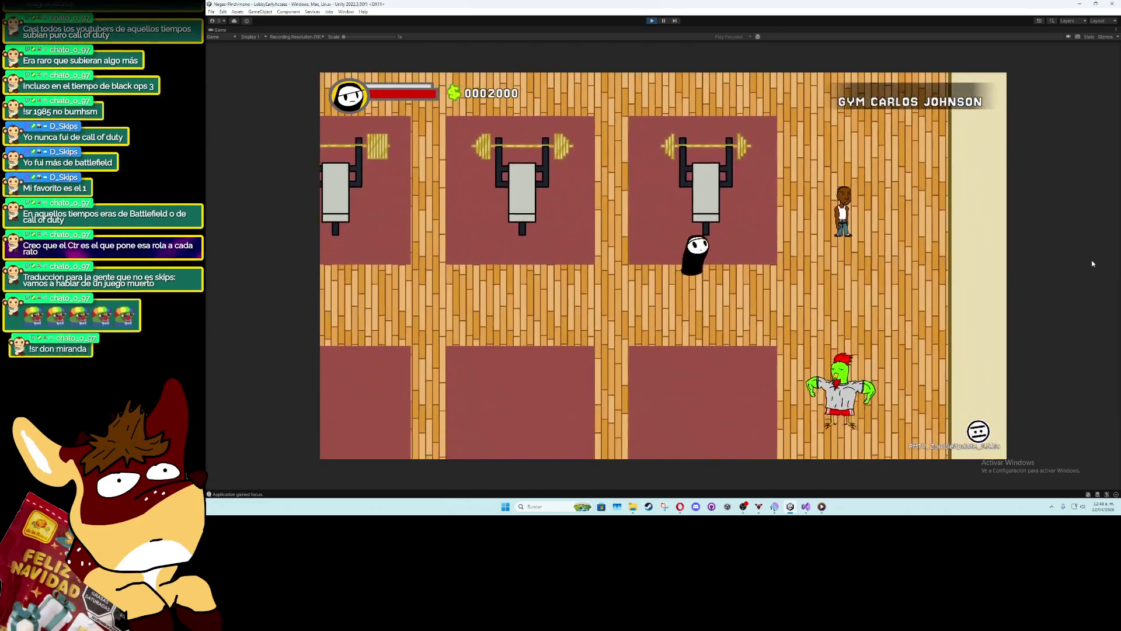
Walk the player around the gym, down toward the zombie and back beside the benches
key(d)
key(s)
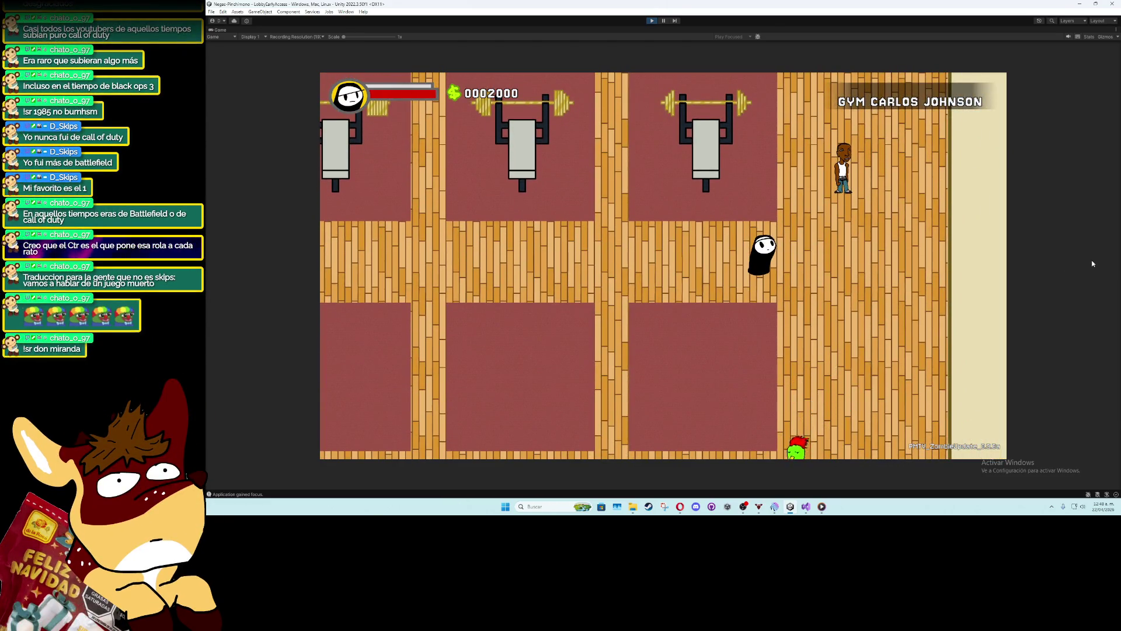
key(d)
key(w)
key(a)
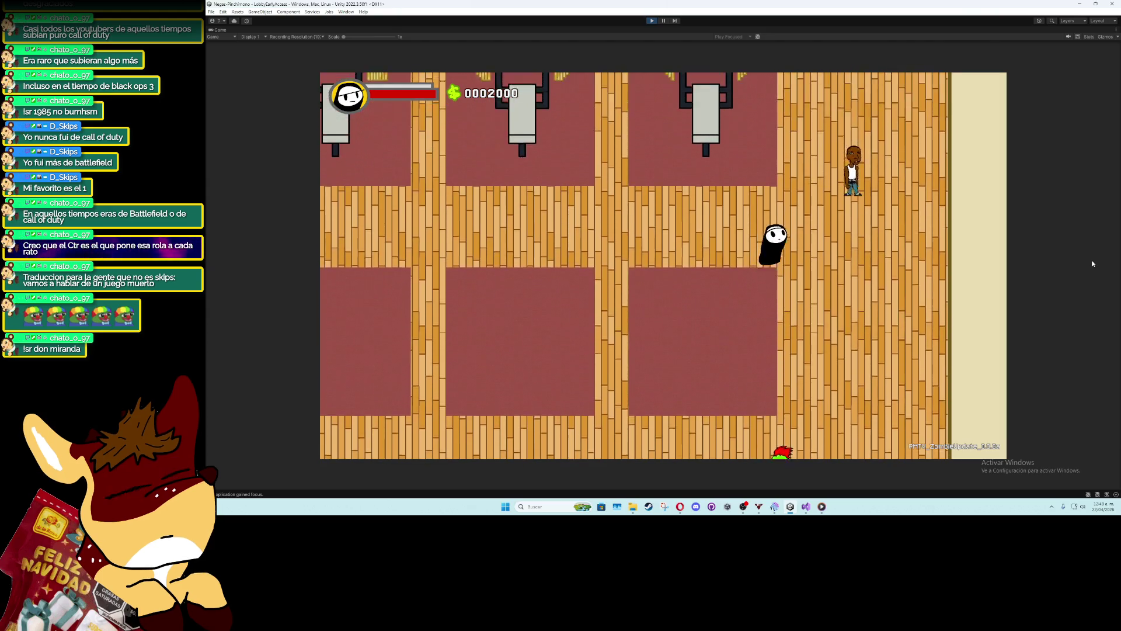
key(s)
key(a)
key(d)
key(d)
key(s)
key(a)
key(w)
key(d)
key(s)
key(a)
key(w)
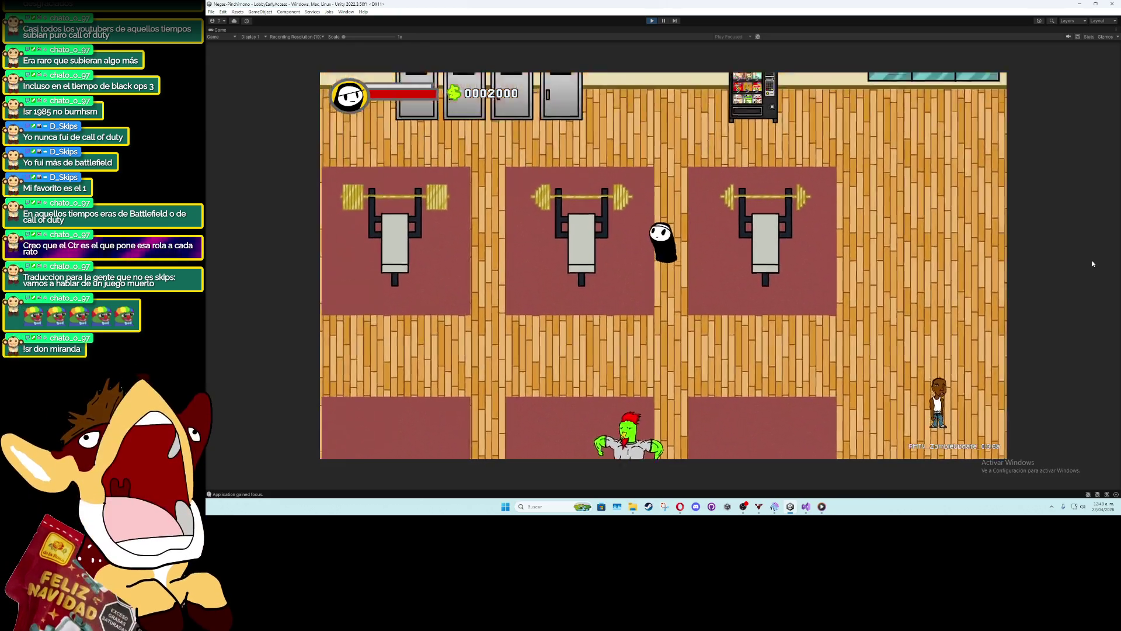
key(w)
key(a)
key(s)
key(d)
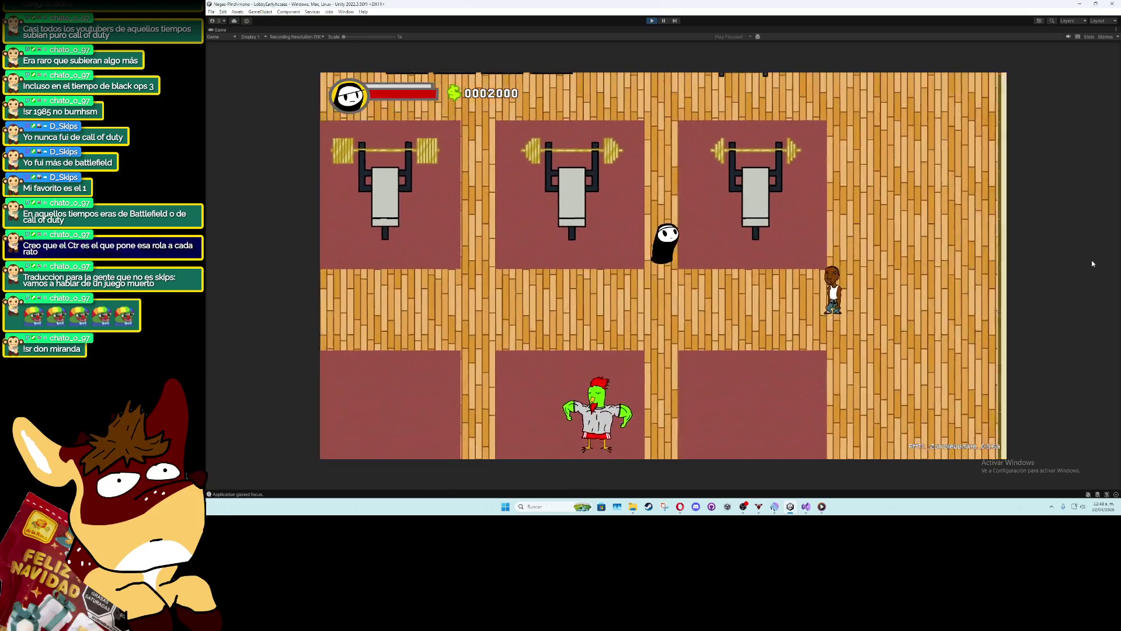
Get on the bench and lift with E until a Fuerza + 0.01 gain appears
key(d)
key(e)
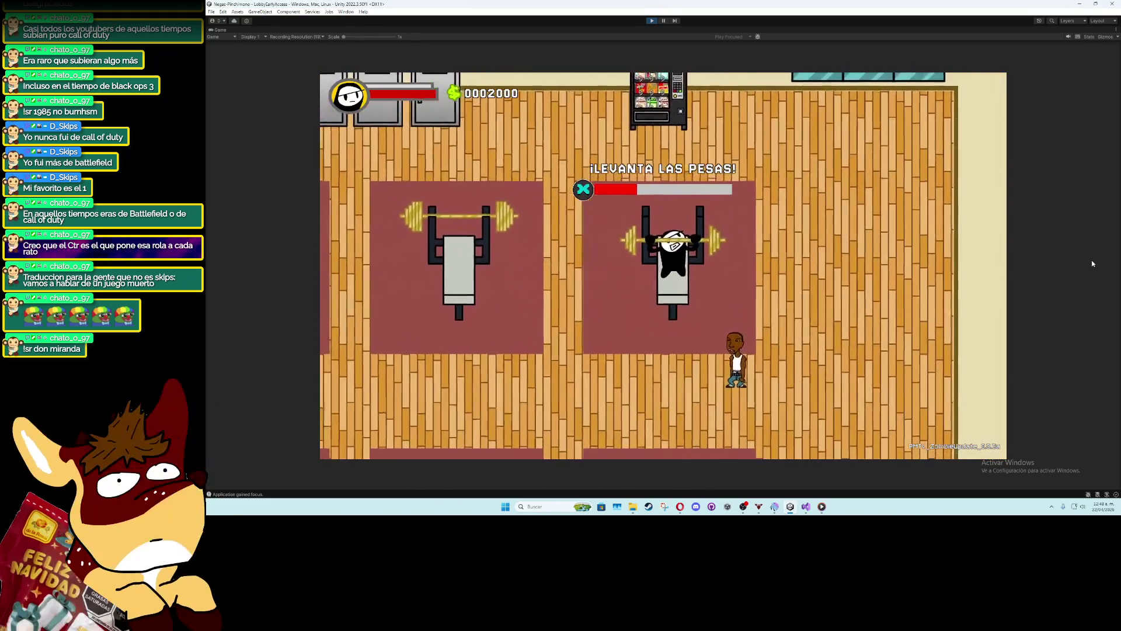
key(e)
key(e)
key(e)
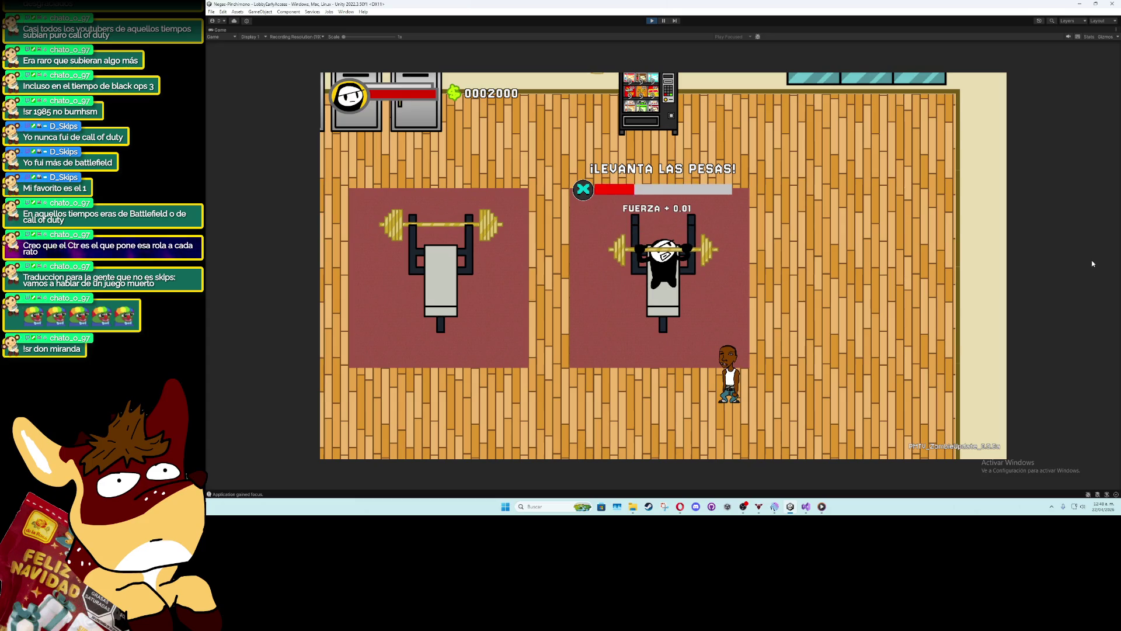
key(e)
key(e)
key(e)
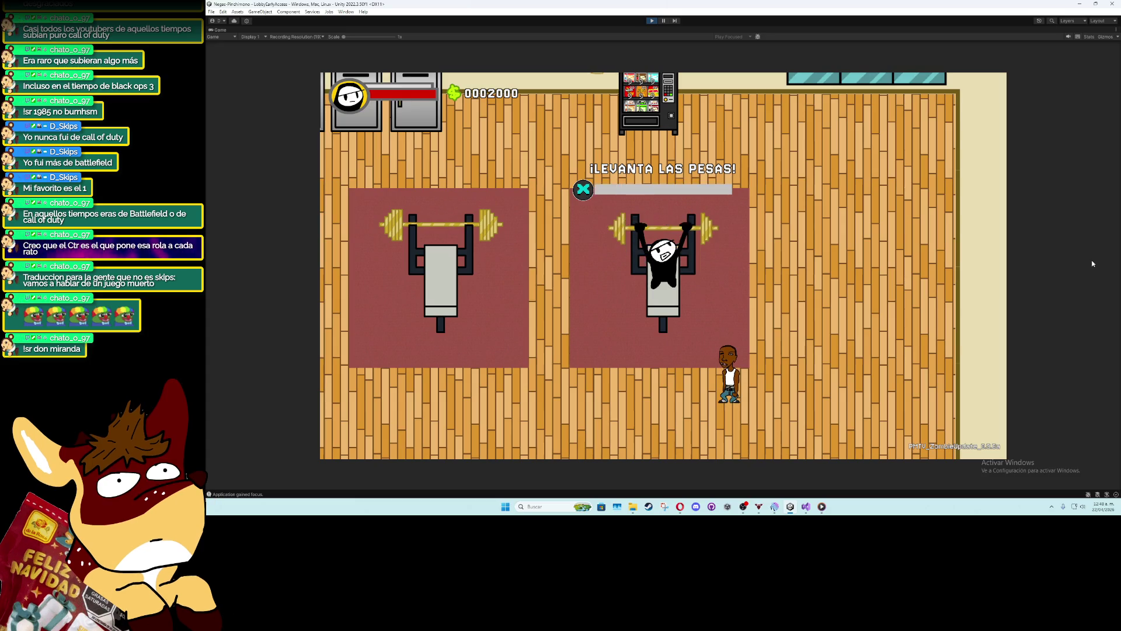
key(e)
key(e)
key(e)
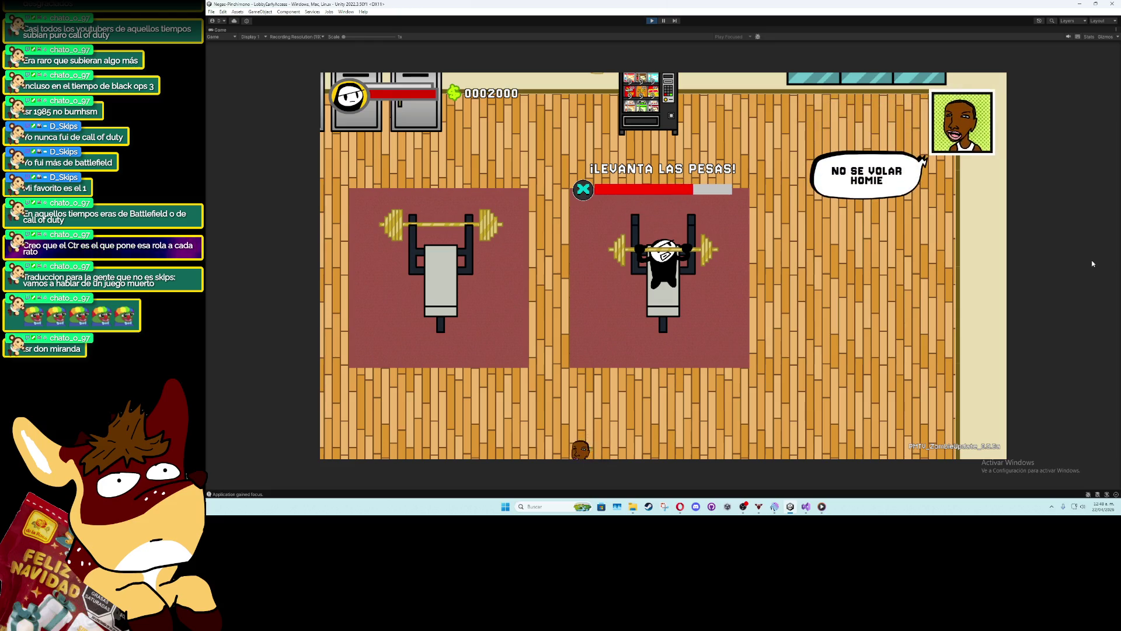
key(e)
key(e)
key(e)
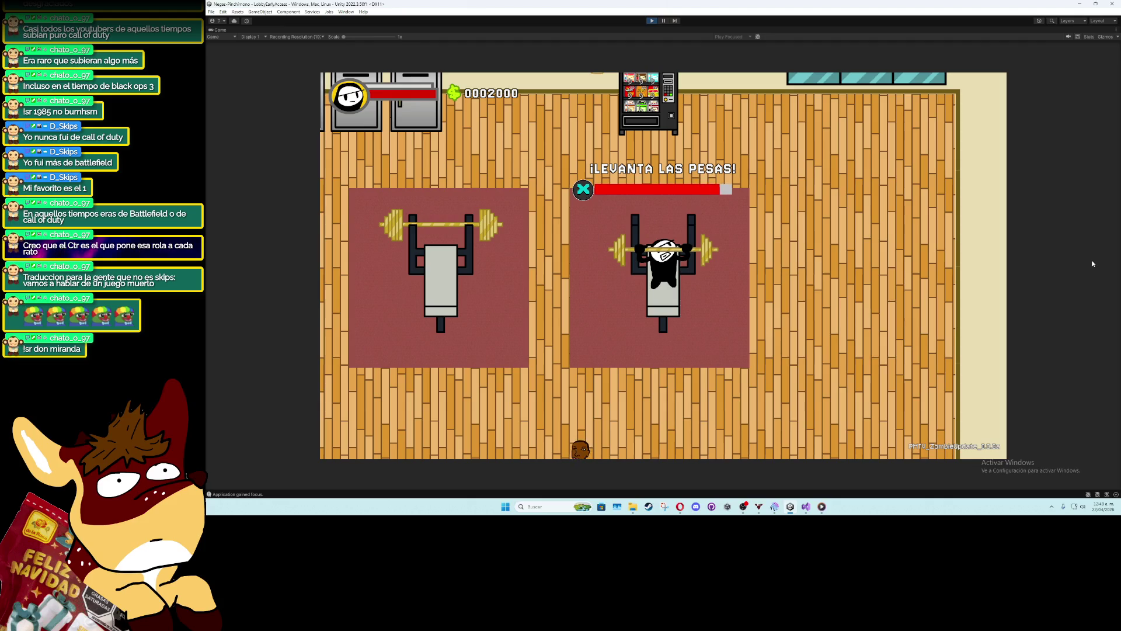
Leave the bench, walk left across the gym, and restore the full editor layout
key(e)
key(e)
key(a)
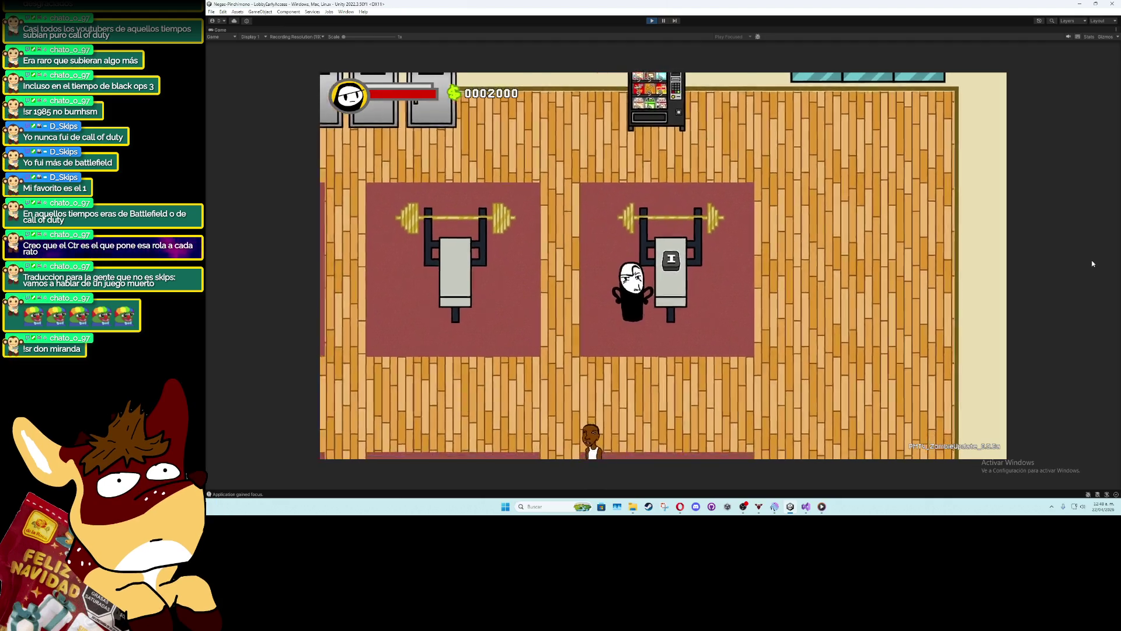
key(s)
key(d)
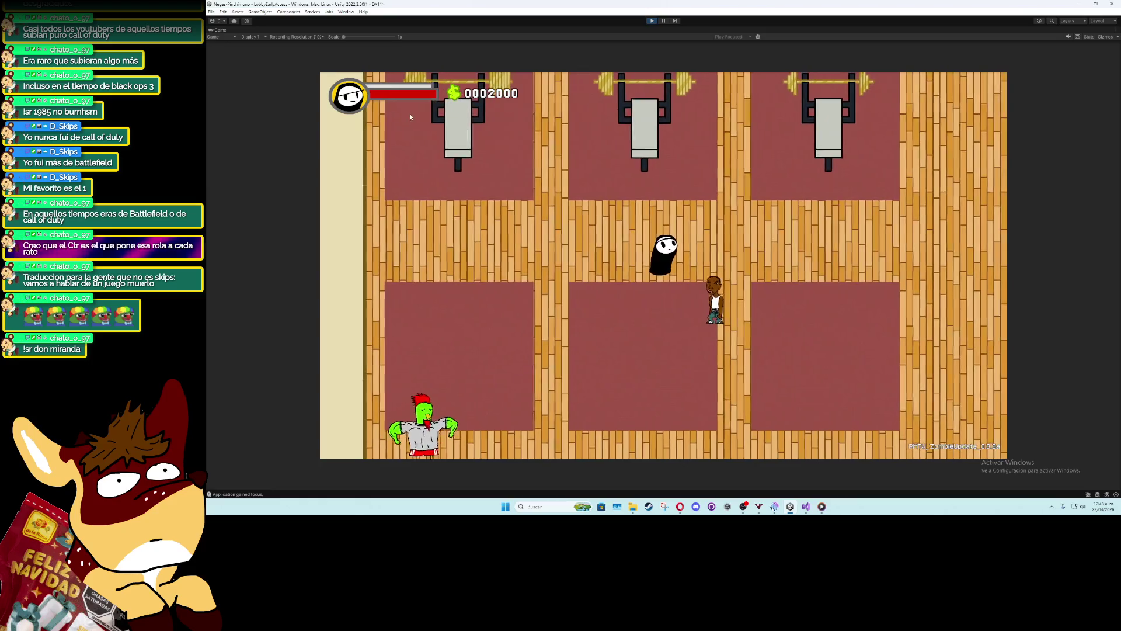
key(a)
key(s)
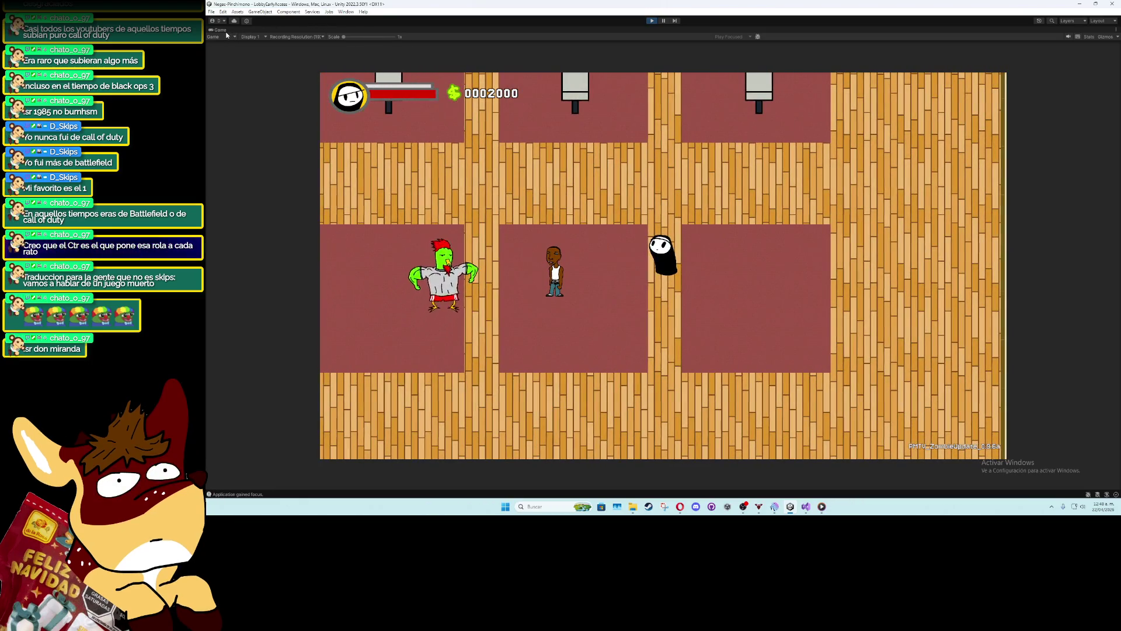
double_click(226, 31)
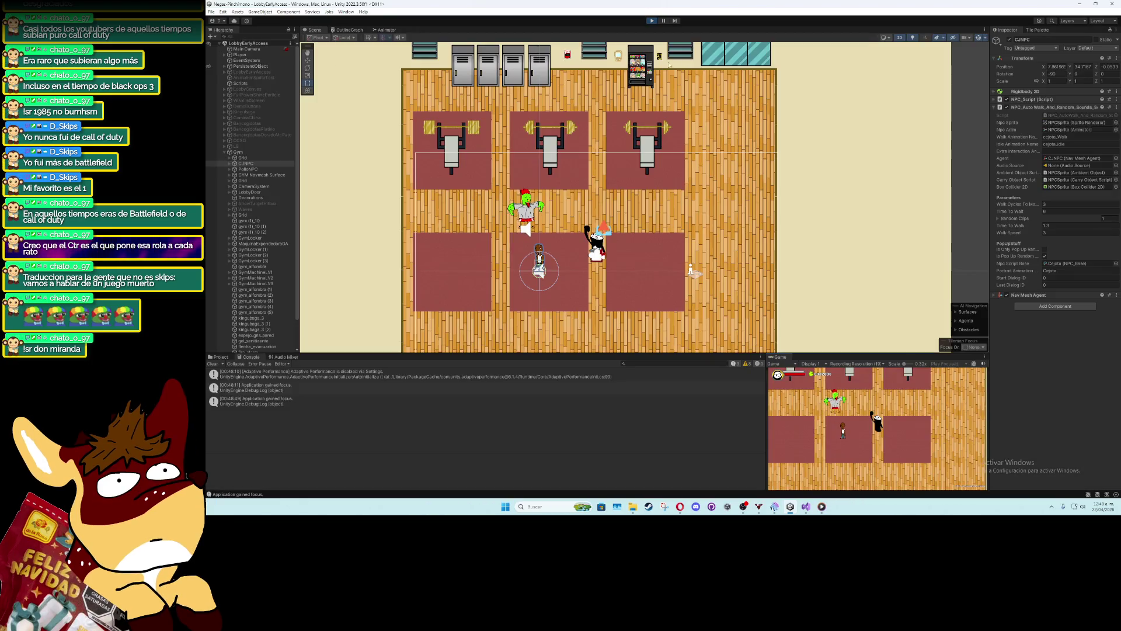
Stop the game and set the NPC's Time To Wait to 1
click(652, 21)
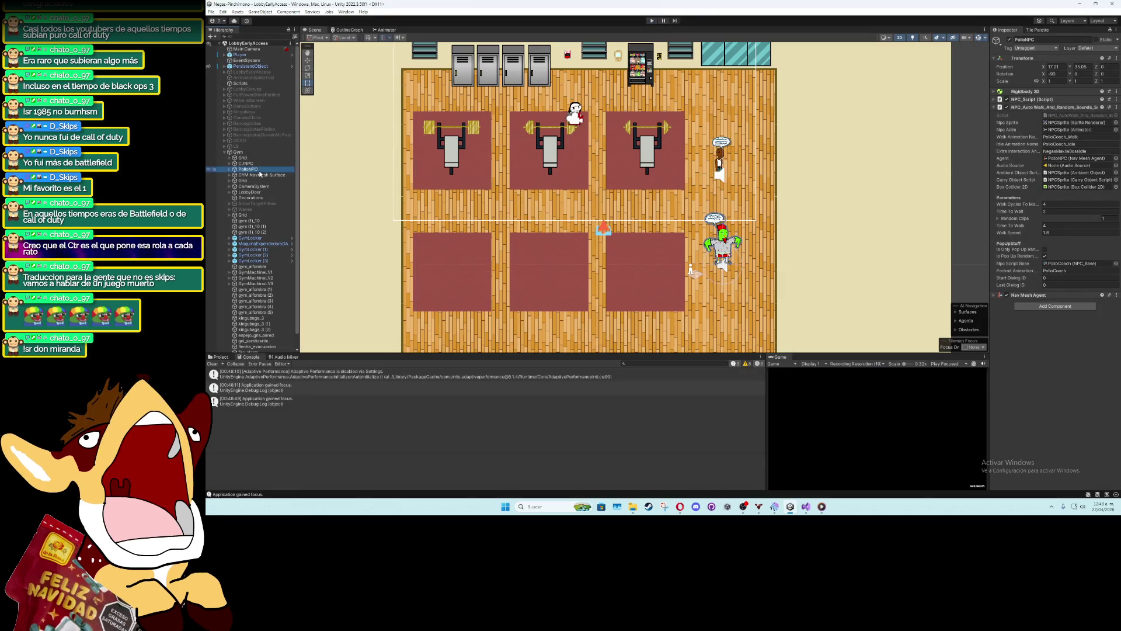
click(1056, 210)
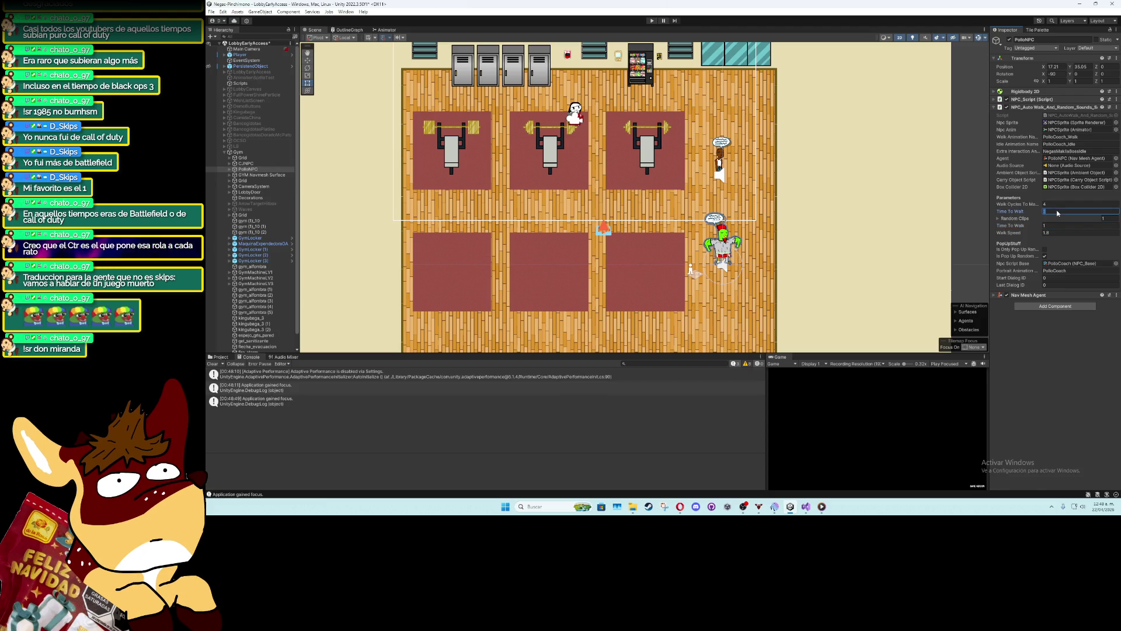
text(0.)
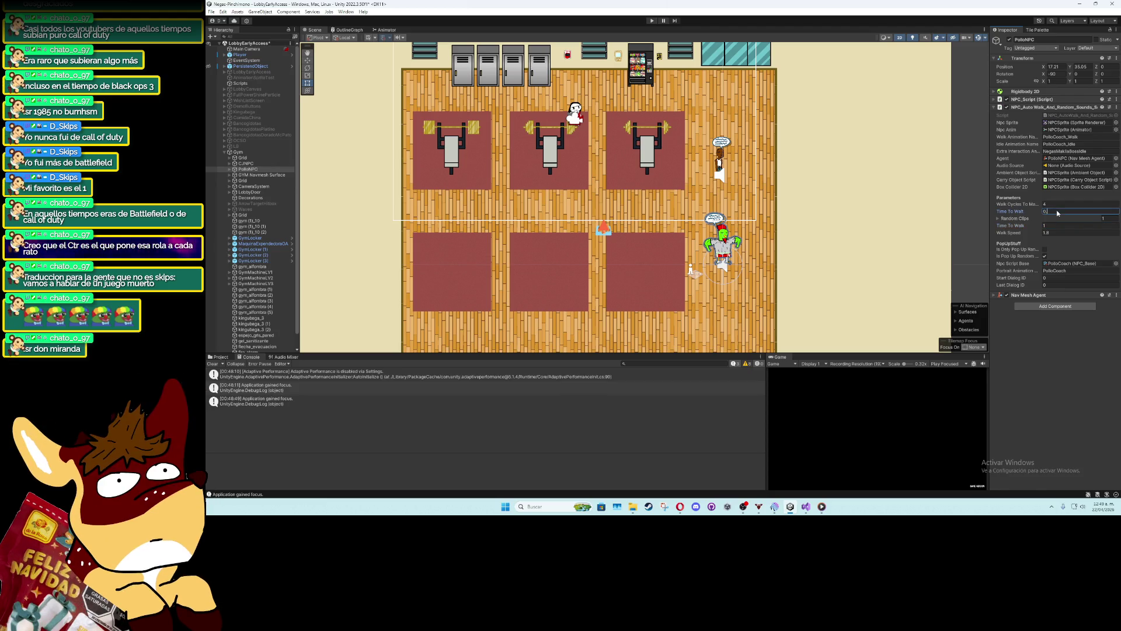
key(BackSpace)
key(BackSpace)
text(1)
Adjust Walk Cycles To Max and set CJNPC's Walk Speed to 2
click(1054, 204)
click(1067, 341)
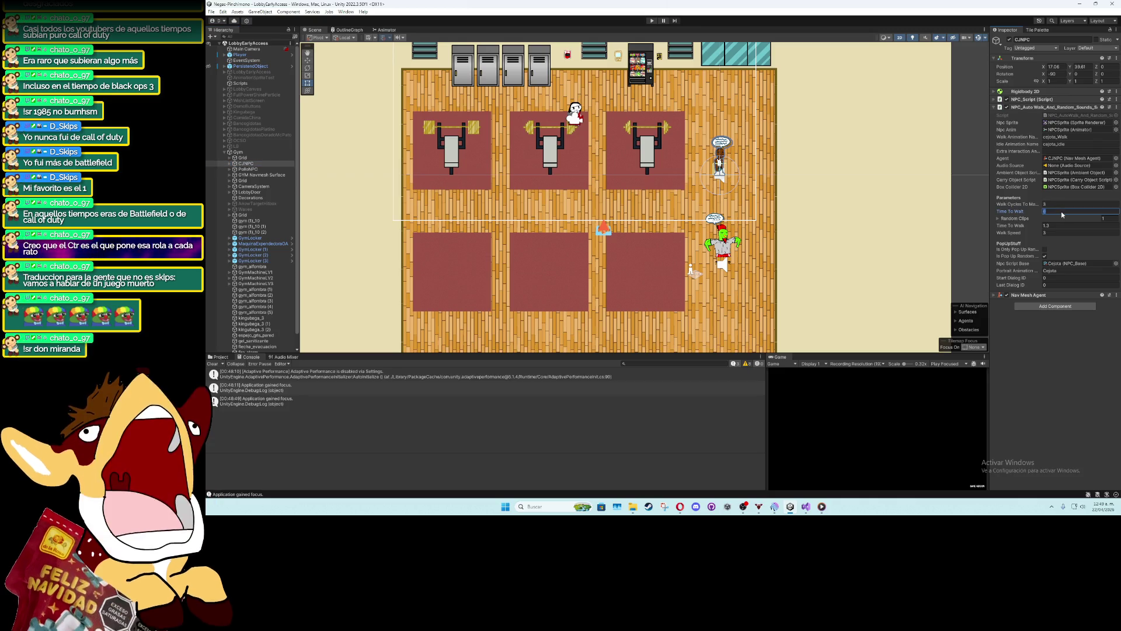
click(1057, 233)
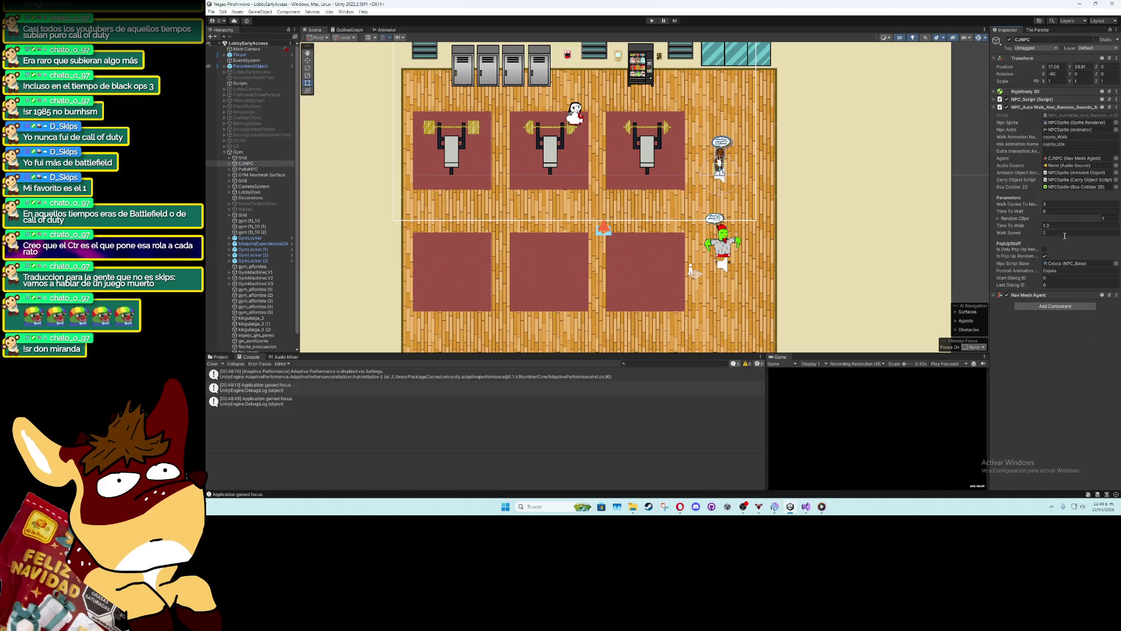
key(Return)
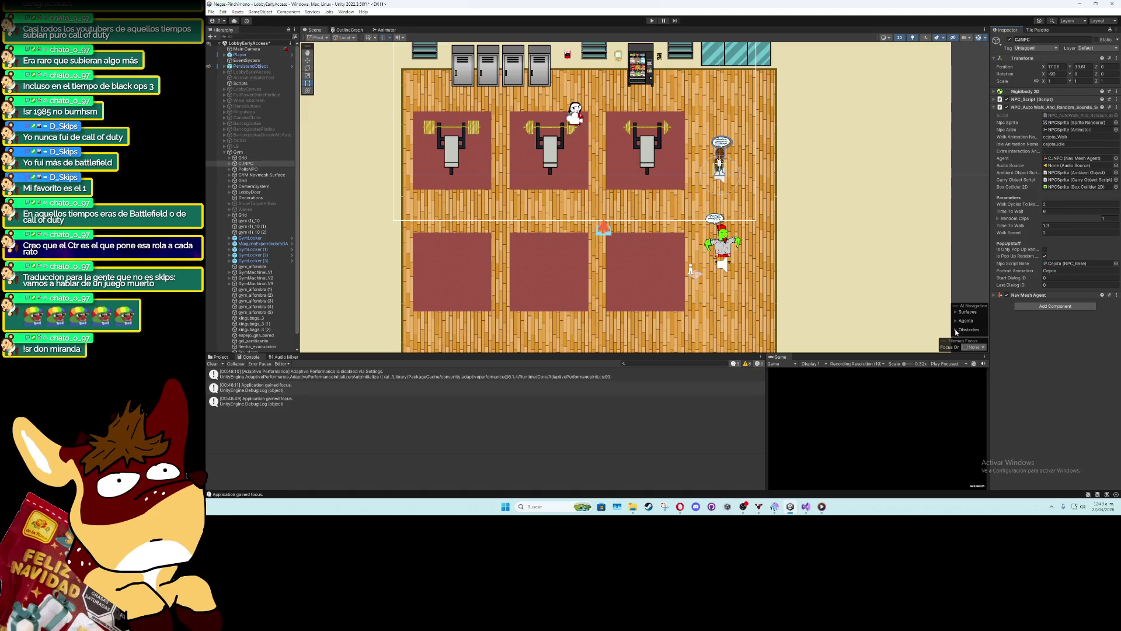
Maximize the game view, enter Play mode and walk onto the right weight bench
double_click(782, 357)
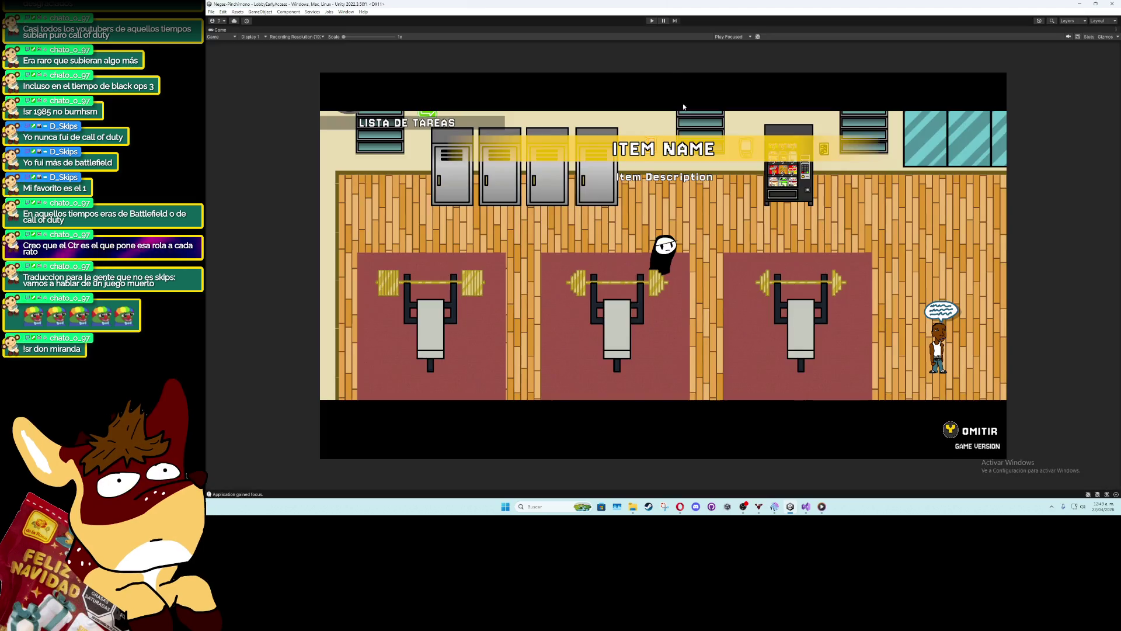
click(652, 22)
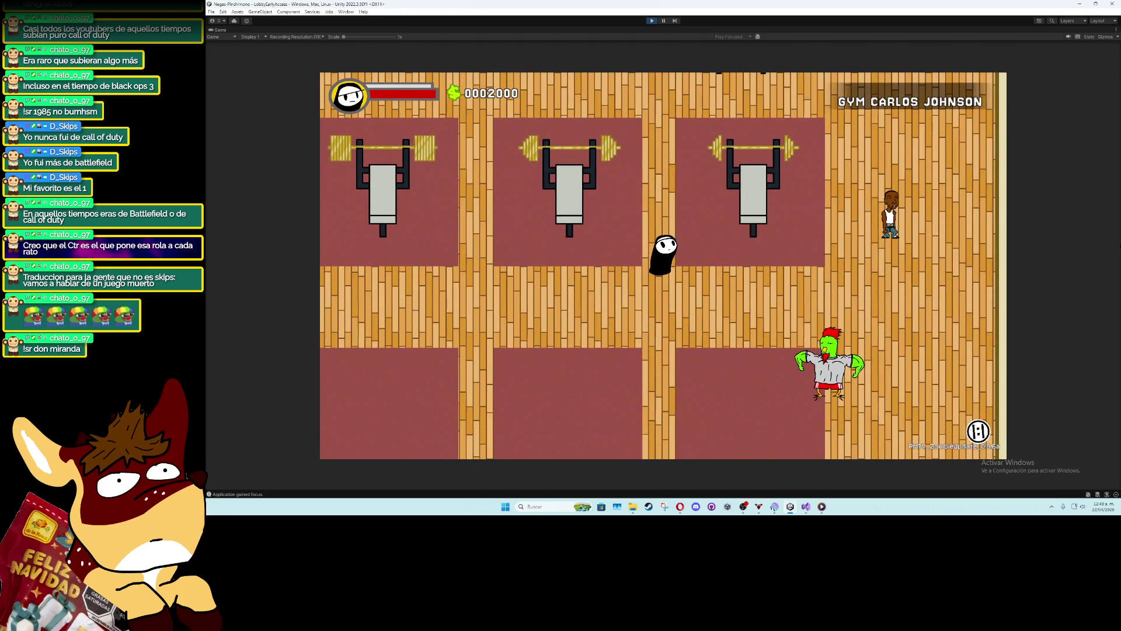
key(d)
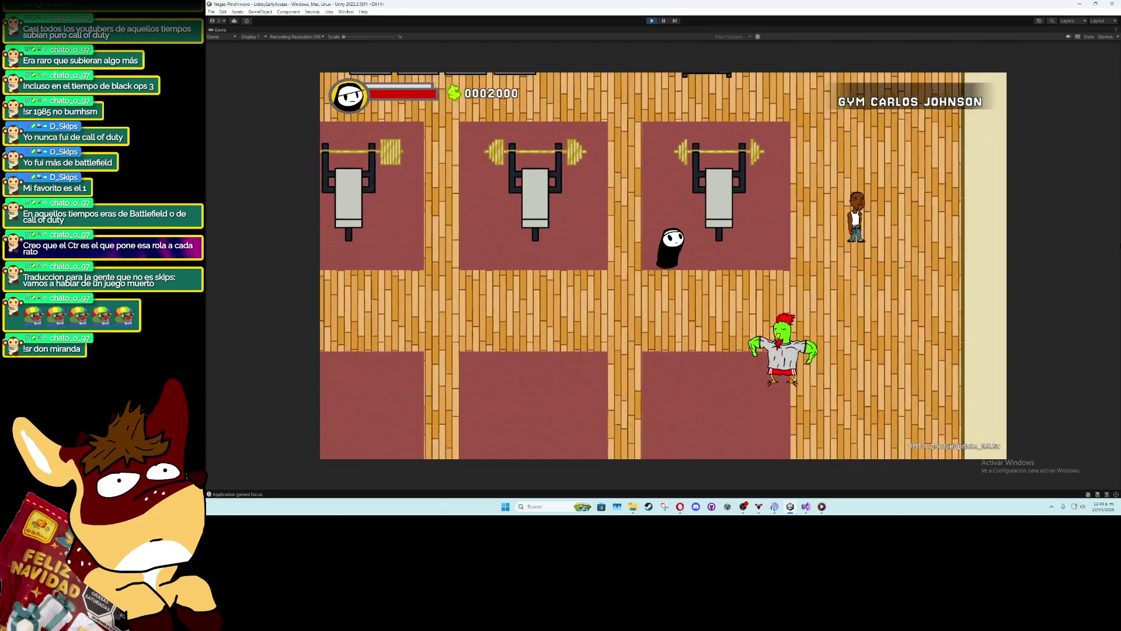
Lift the barbell repeatedly for FUERZA + 0.01 gains, then step off the bench
key(space)
key(space)
key(space)
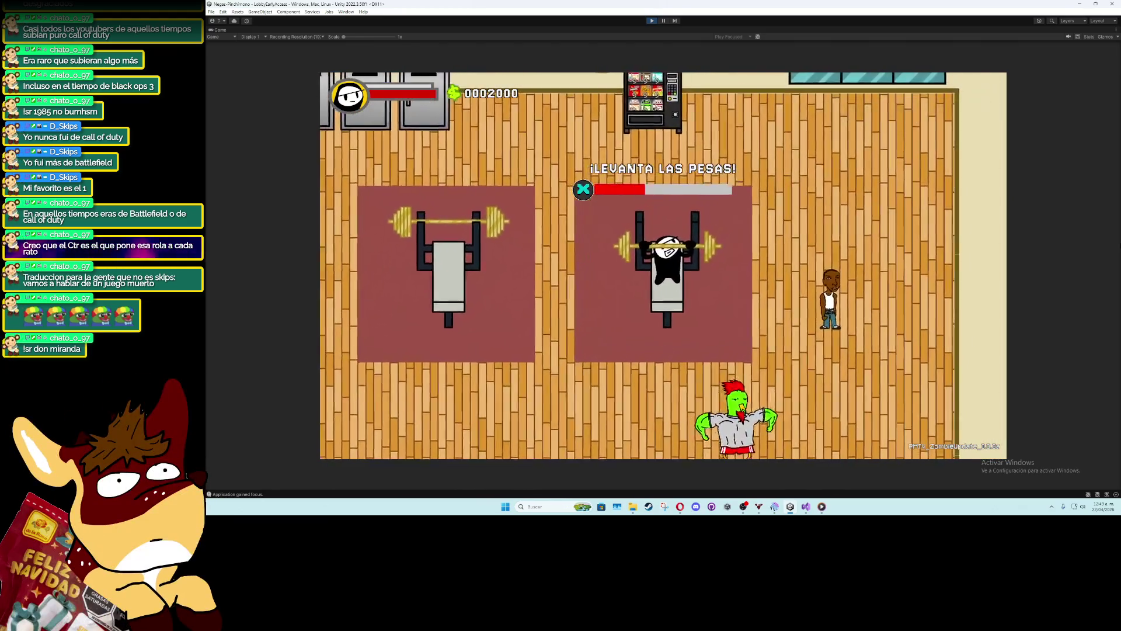
key(space)
key(space)
key(space)
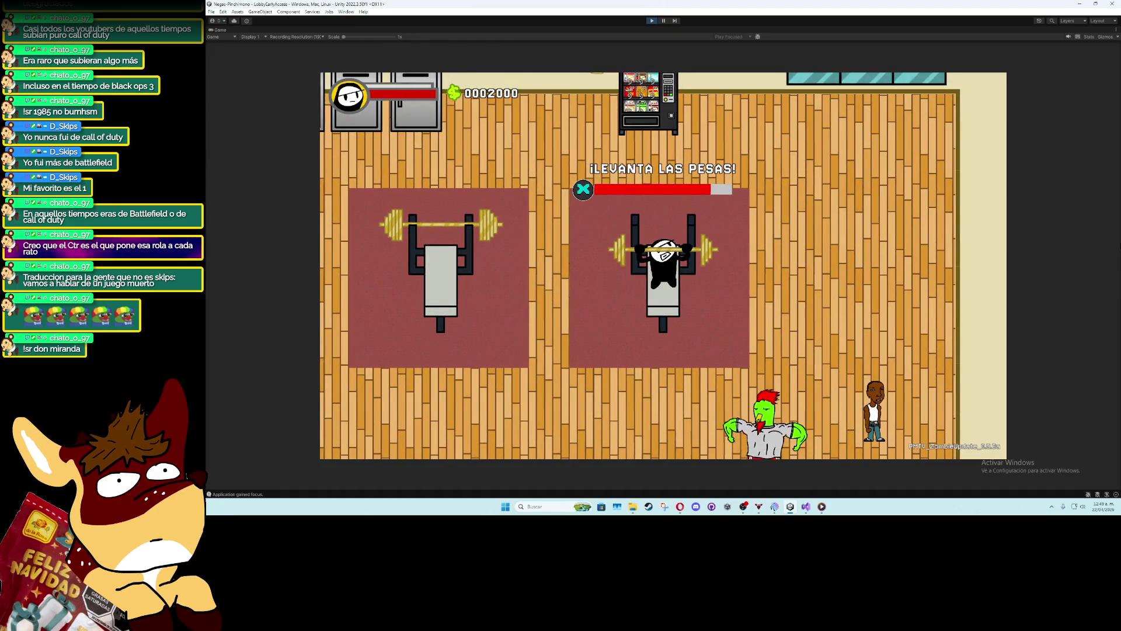
key(space)
key(space)
key(space)
key(space)
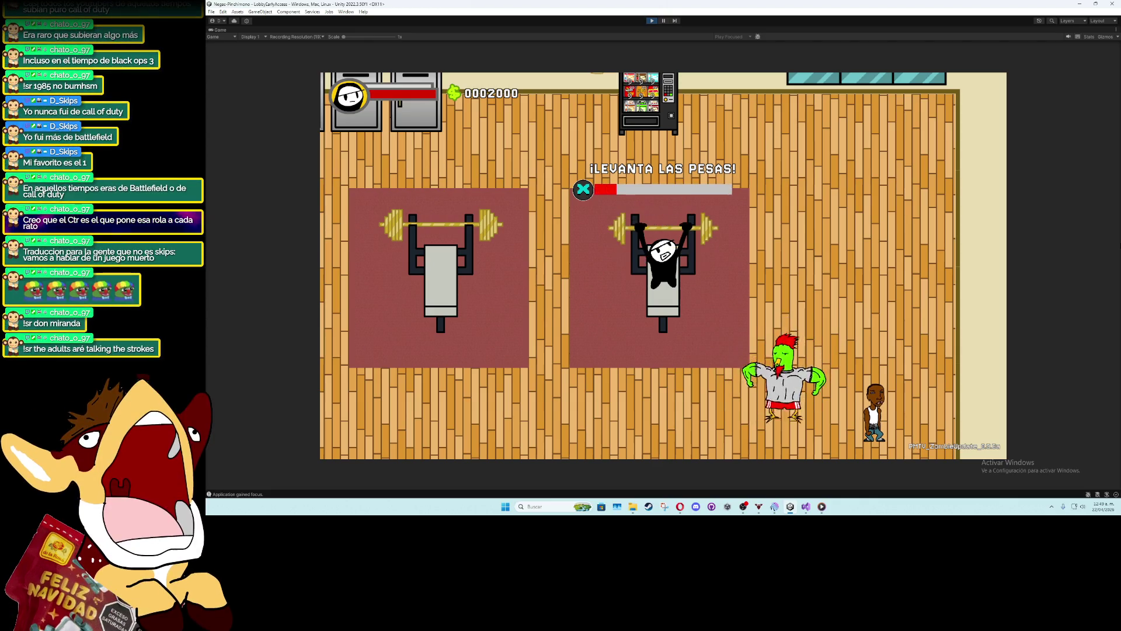
key(space)
key(space)
key(space)
key(space)
key(space)
key(space)
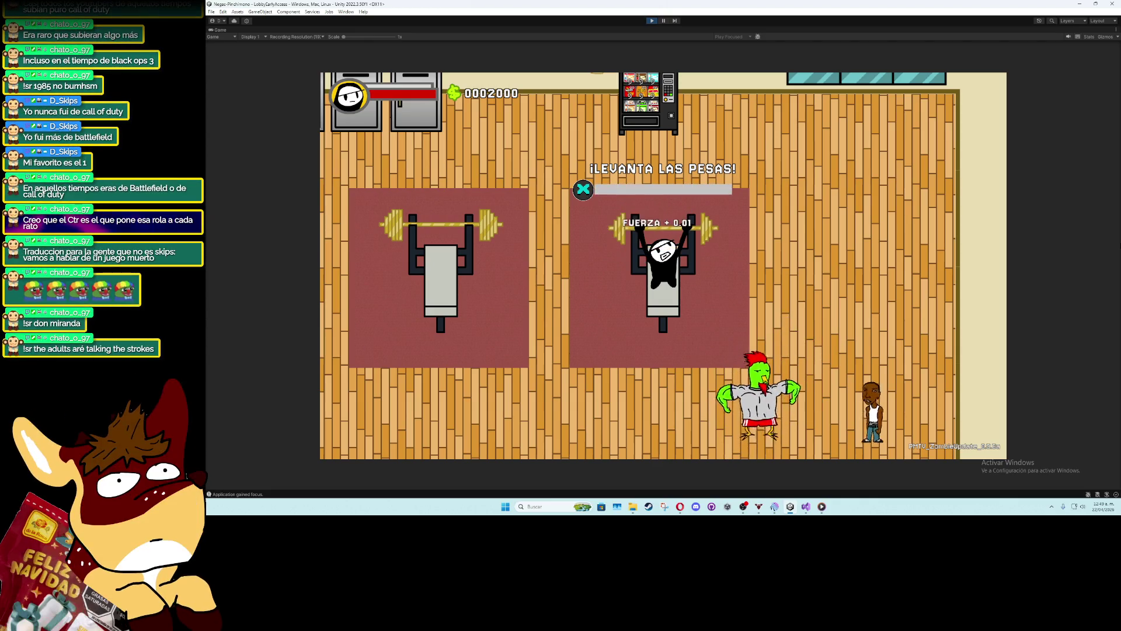
key(space)
key(space)
key(space)
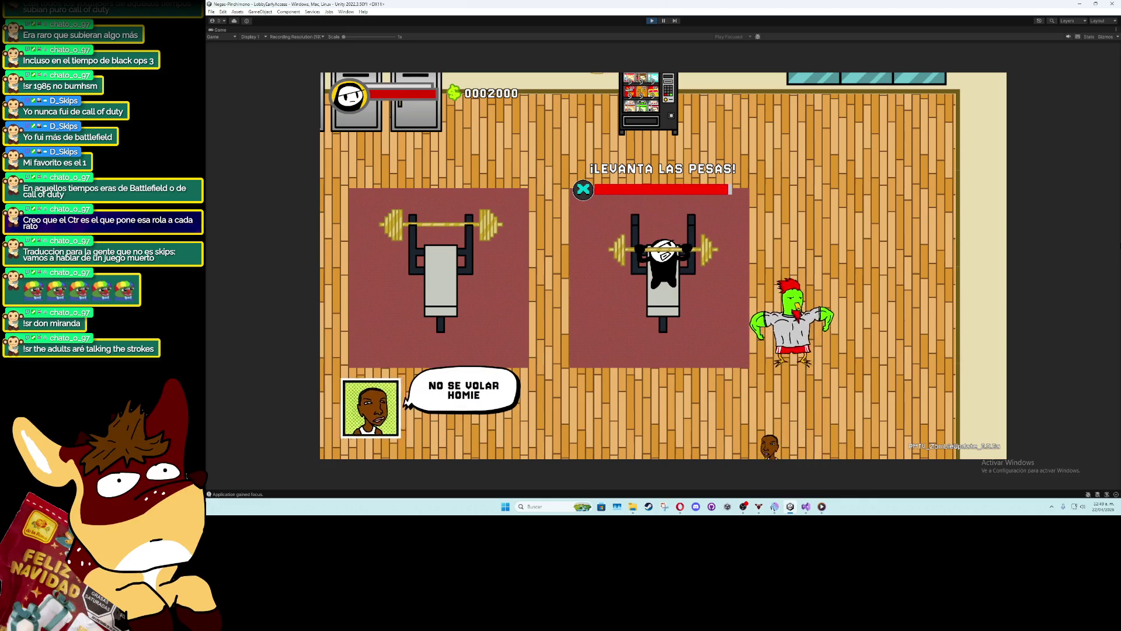
key(space)
key(space)
key(space)
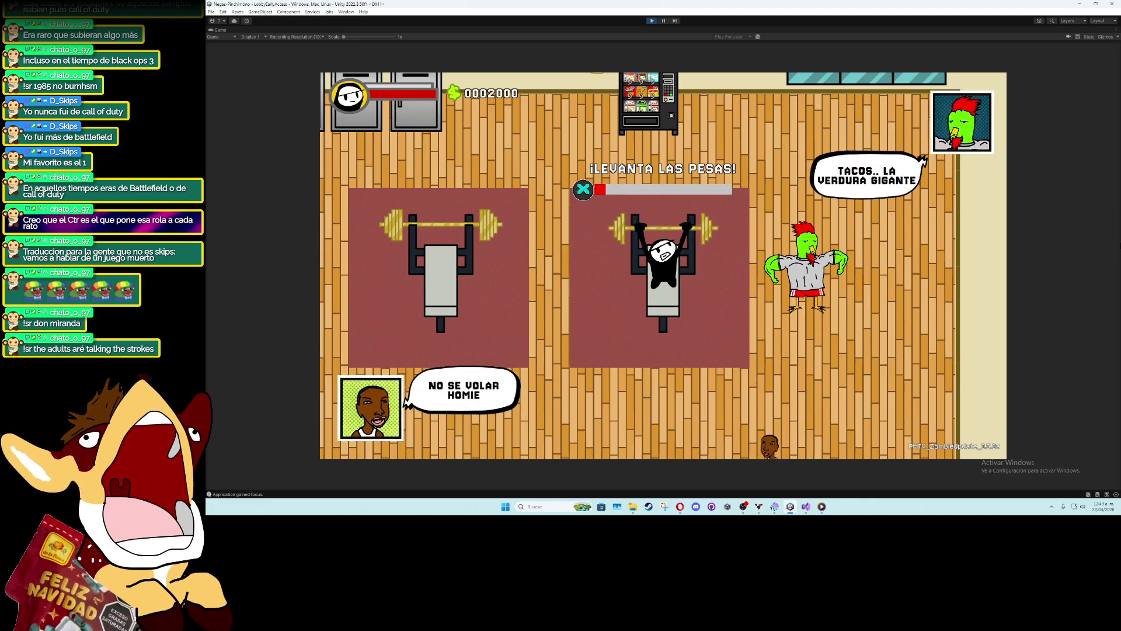
key(space)
key(space)
key(space)
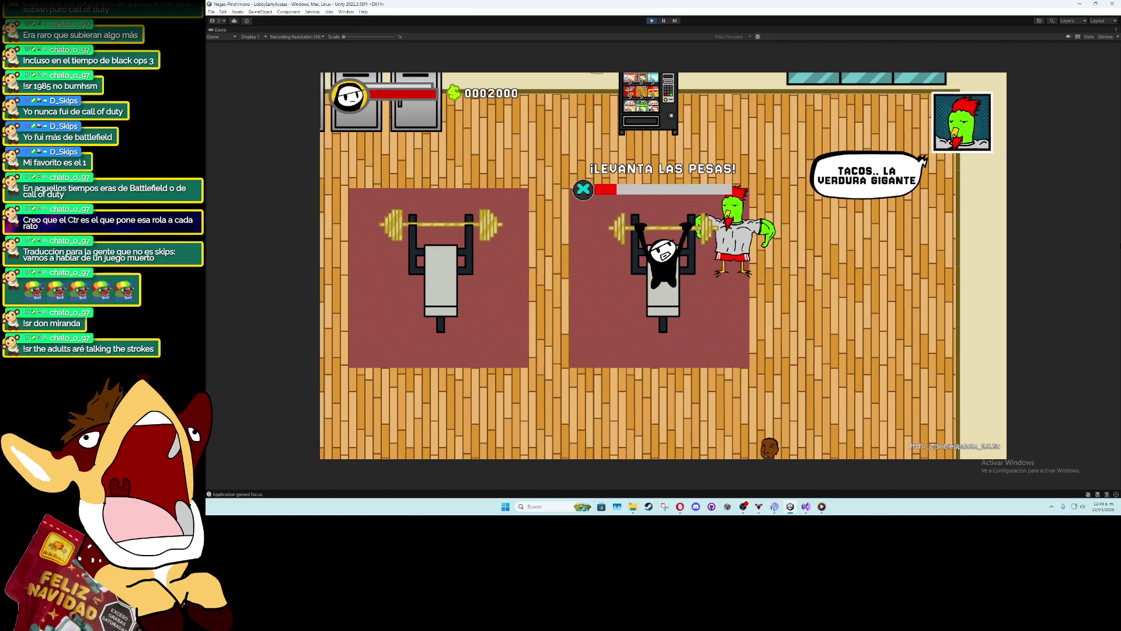
key(space)
key(space)
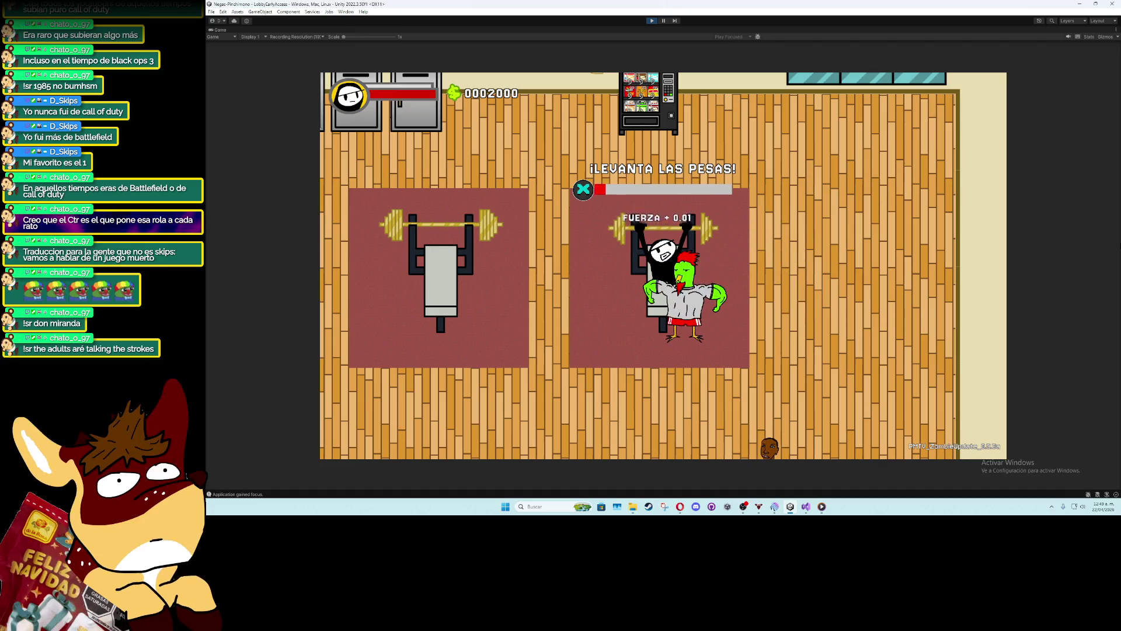
key(space)
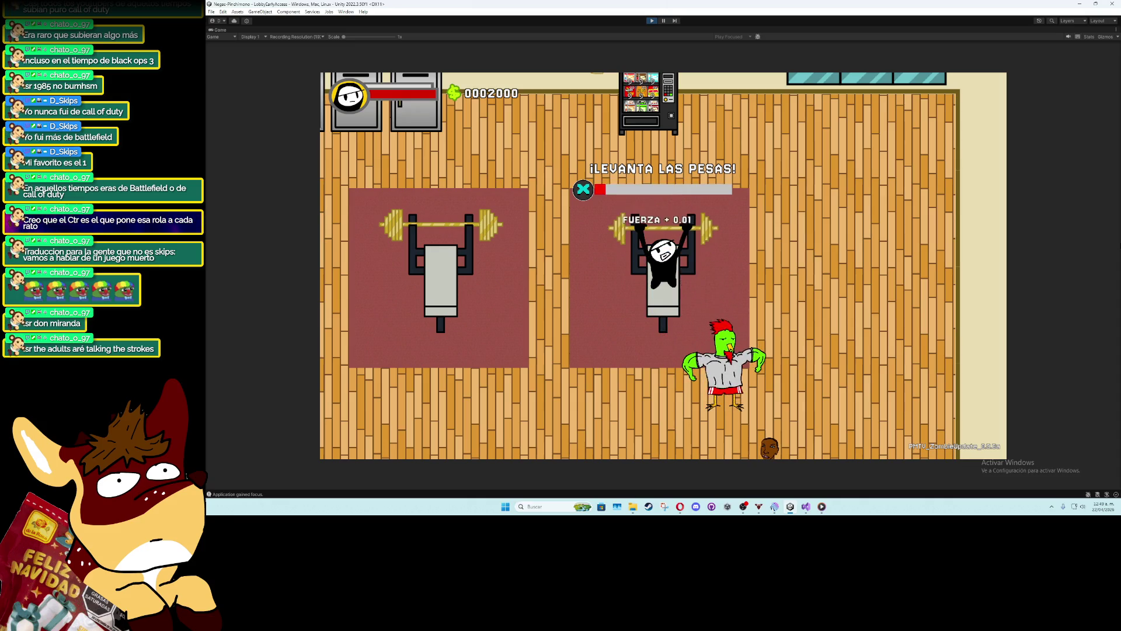
key(space)
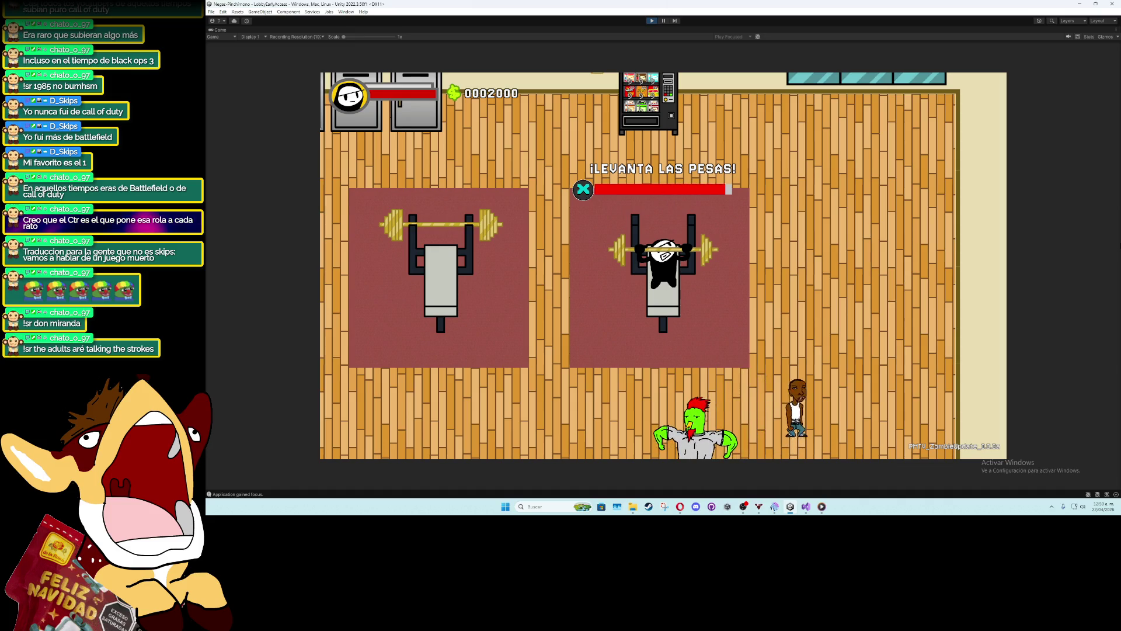
key(space)
key(space)
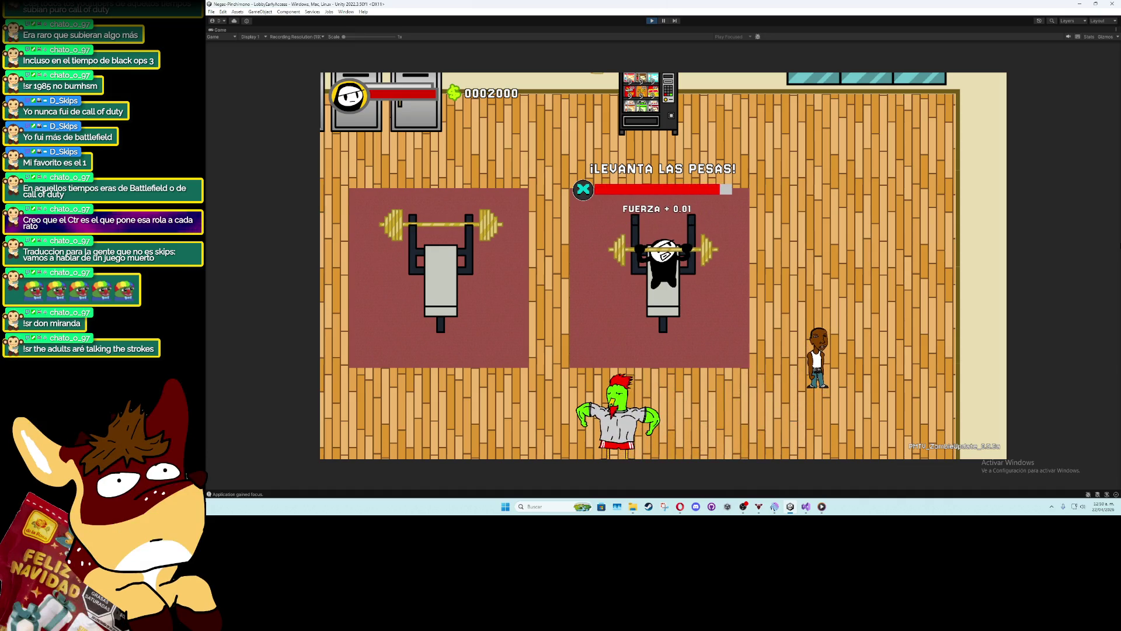
key(space)
key(space)
key(space)
key(space)
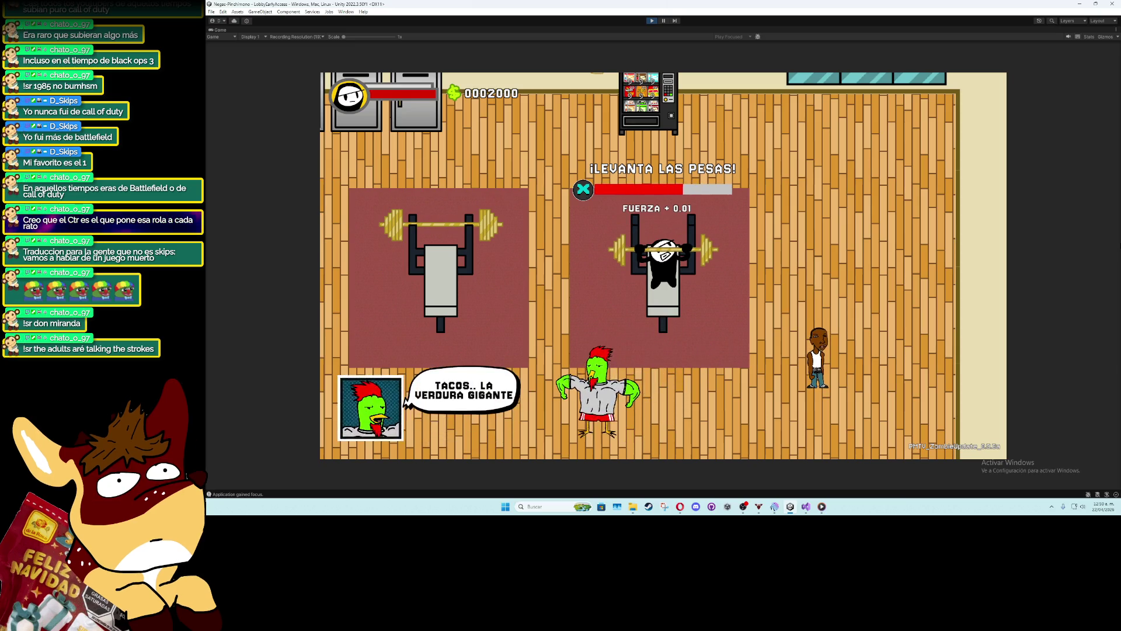
key(space)
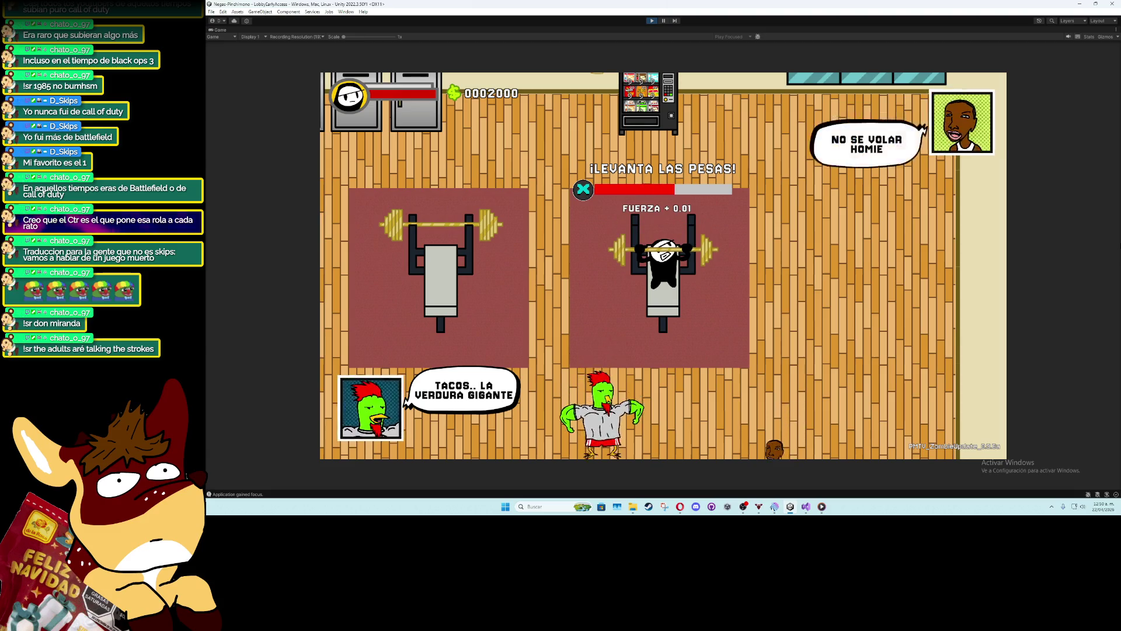
key(space)
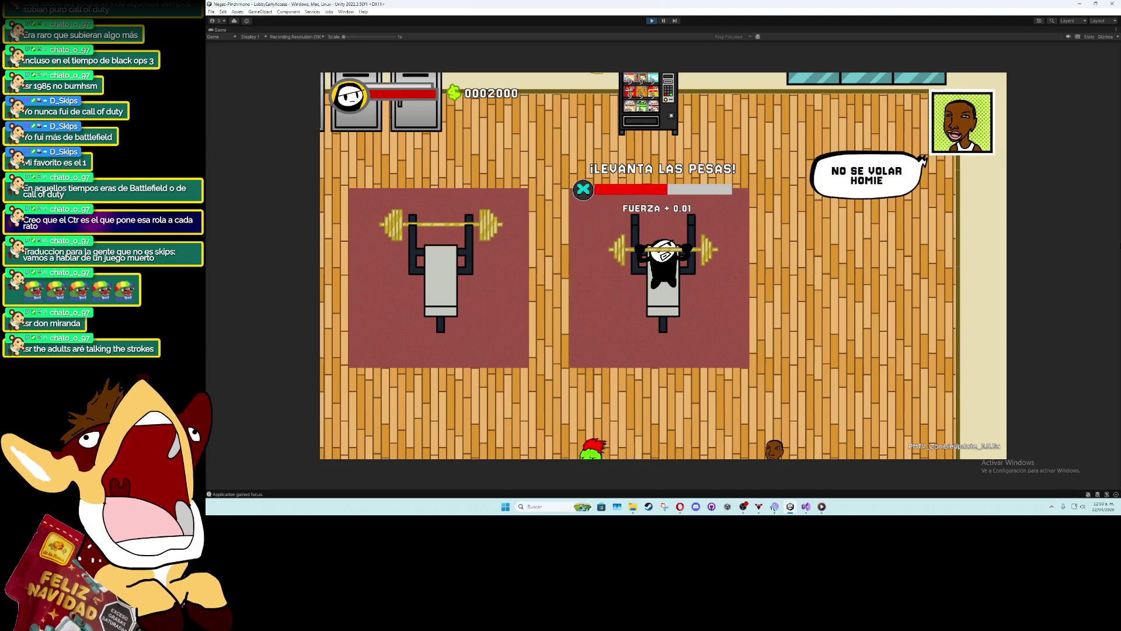
key(space)
key(space)
key(space)
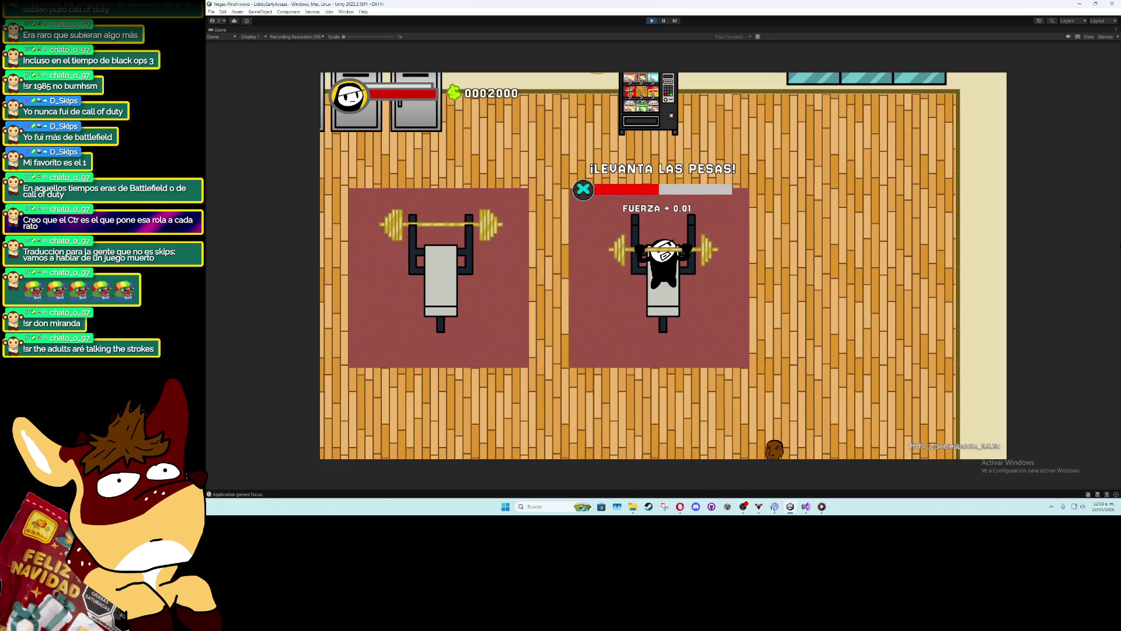
key(space)
key(space)
key(space)
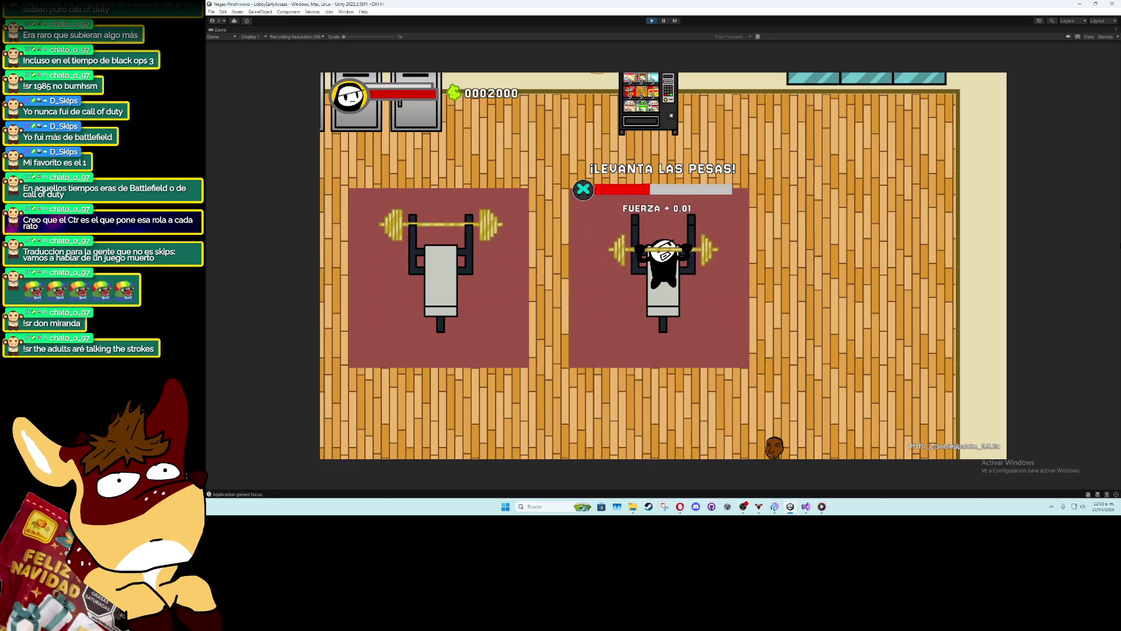
key(space)
key(space)
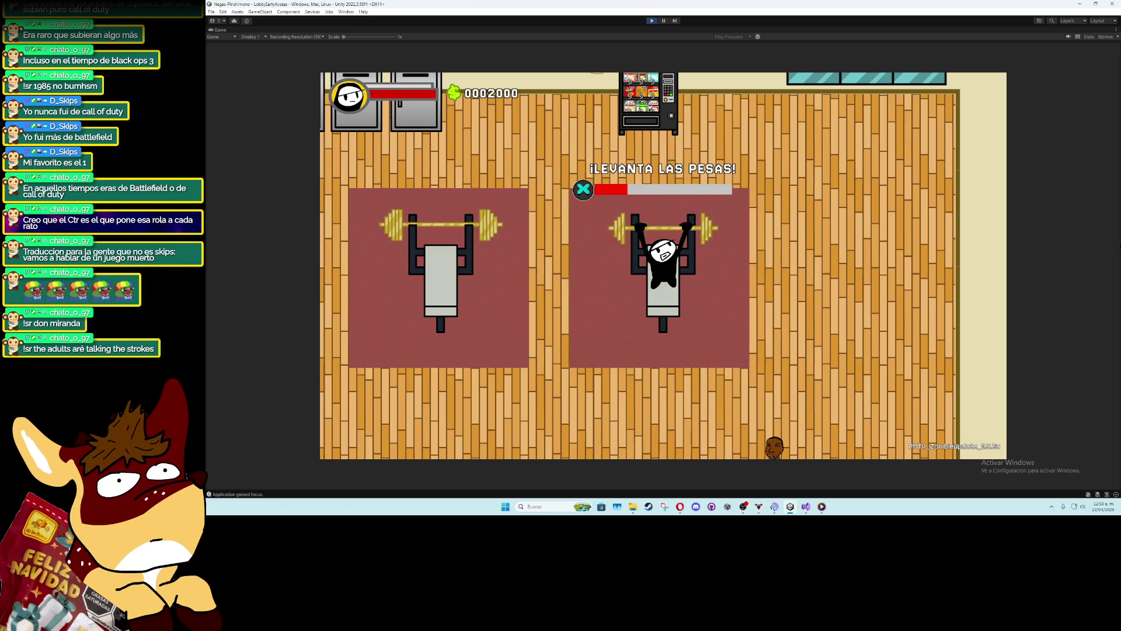
key(space)
key(space)
key(space)
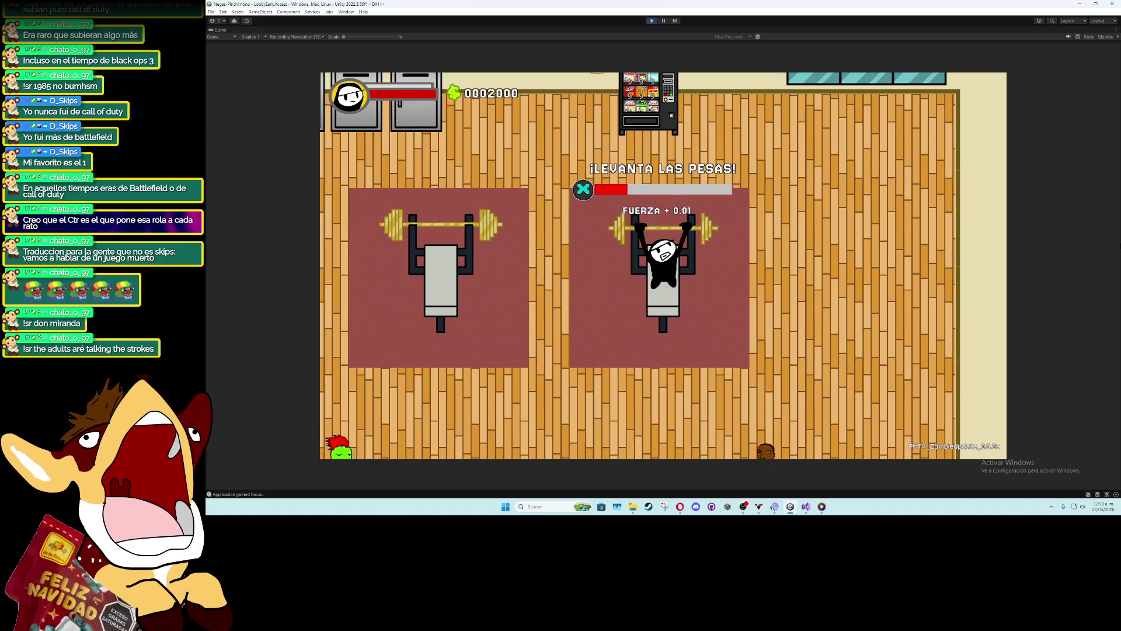
key(space)
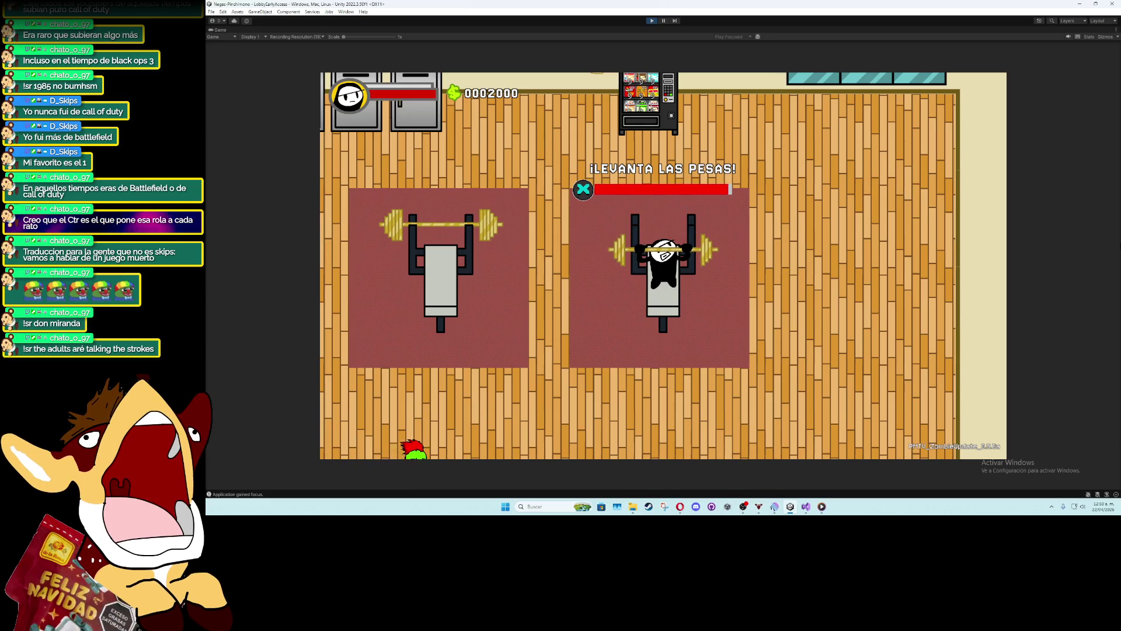
key(space)
key(x)
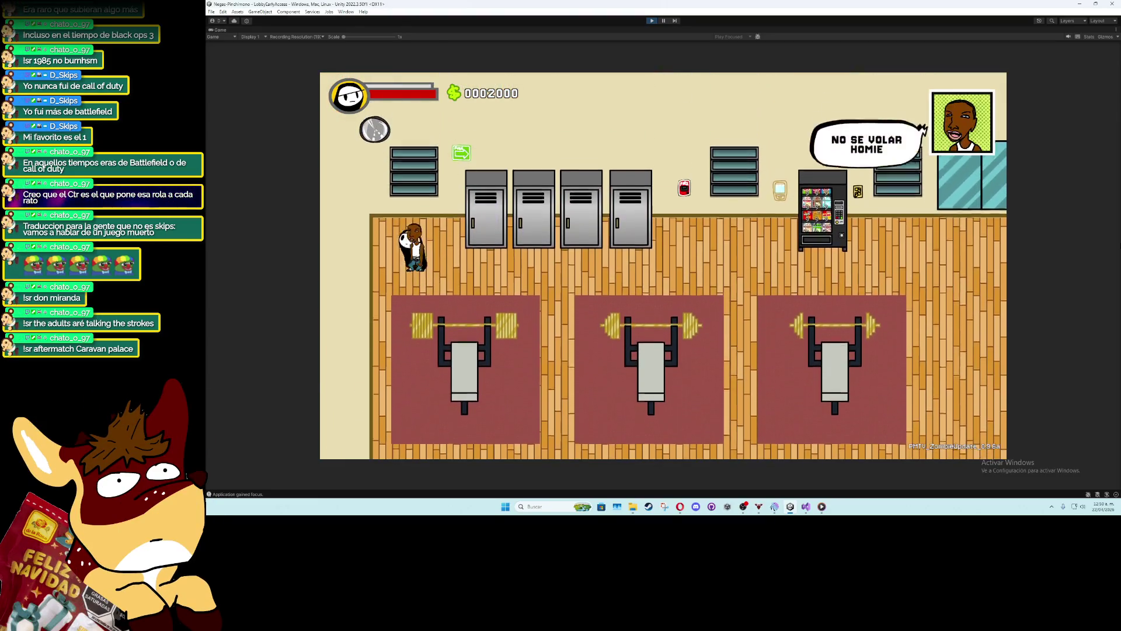
Walk the player around the gym to the first weight bench
key(d)
key(s)
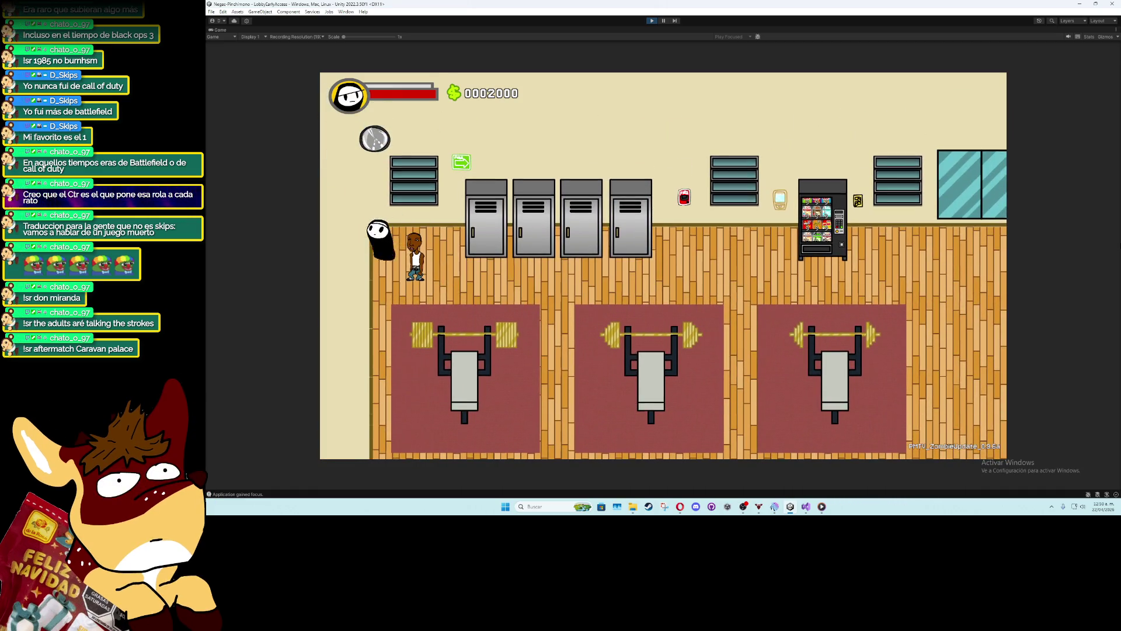
key(s)
key(d)
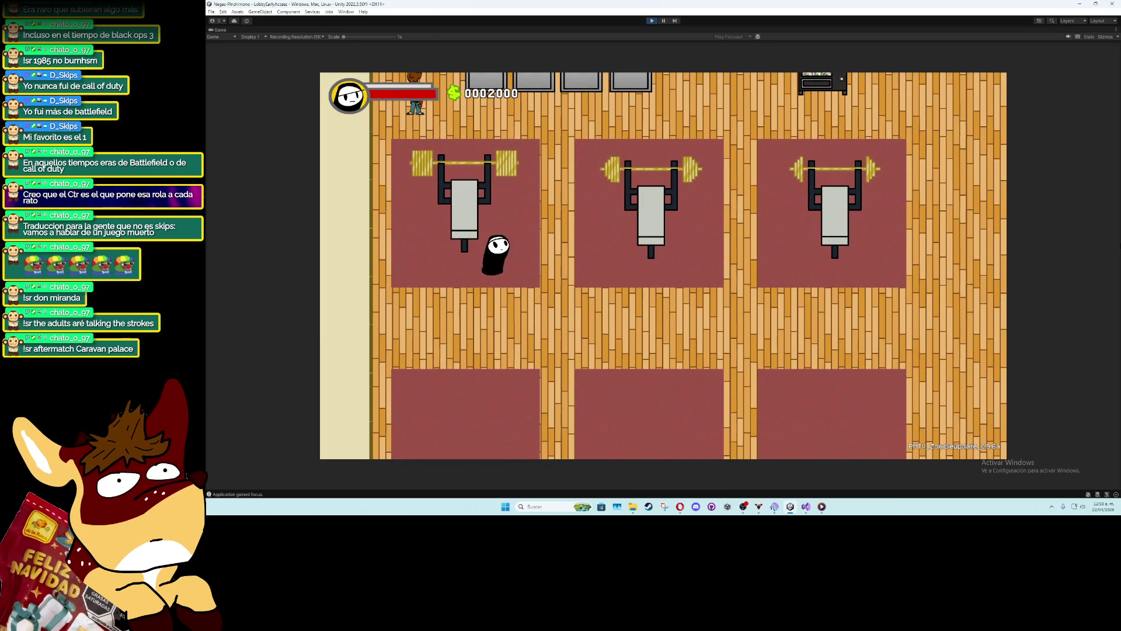
key(w)
key(a)
key(s)
key(w)
key(d)
key(s)
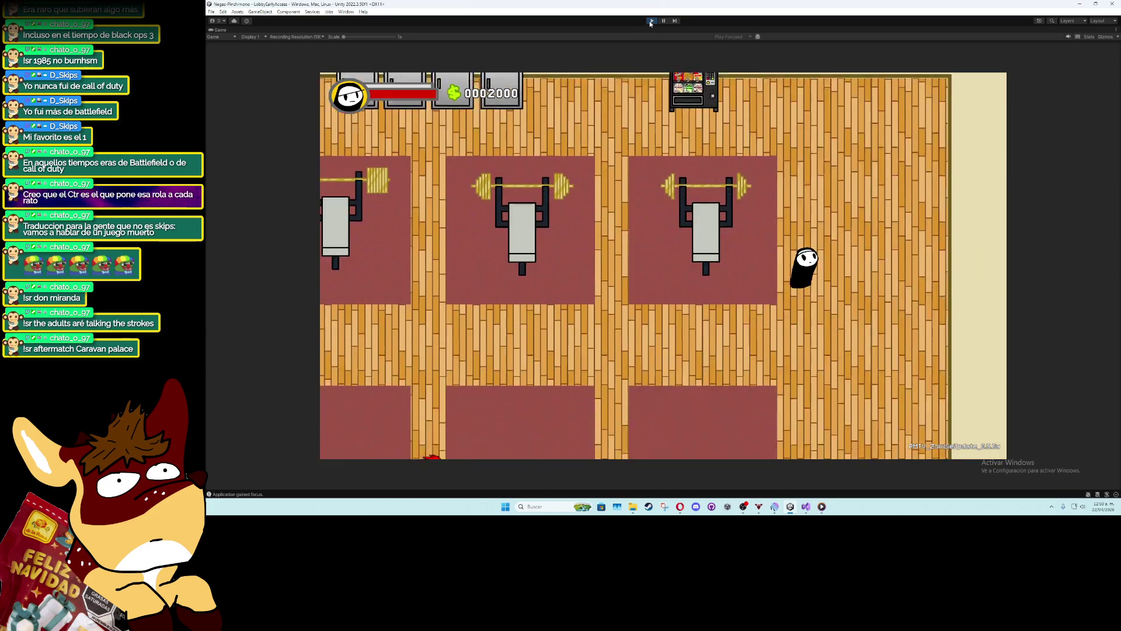
key(s)
key(a)
key(d)
key(w)
key(a)
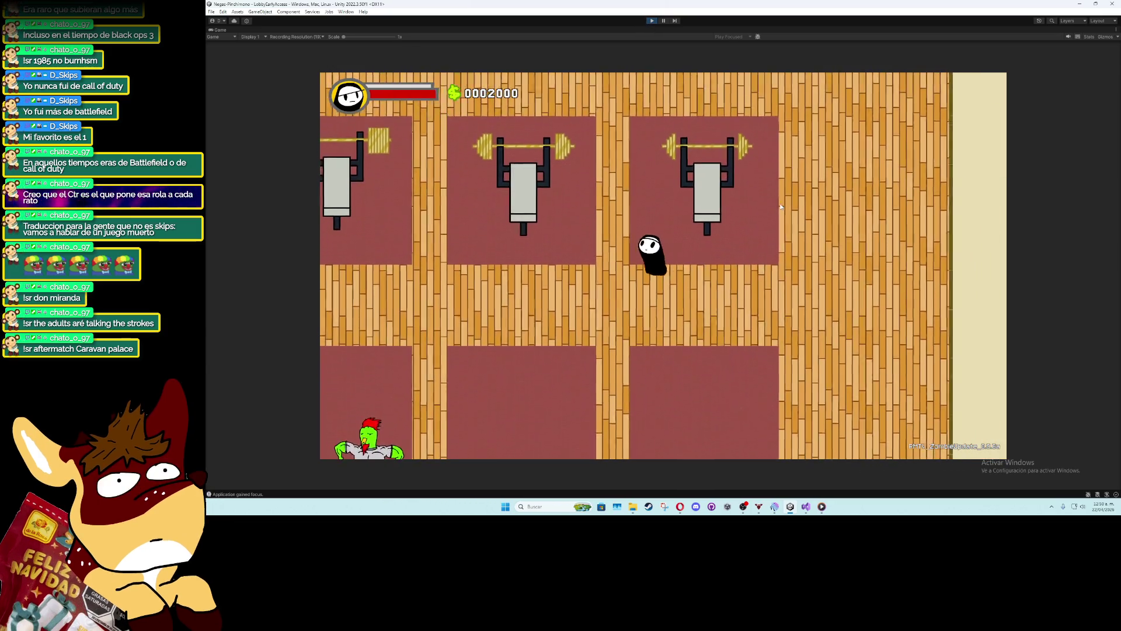
key(a)
key(w)
Mount the first bench, start a lift, then exit Play mode and bring up GymMachineSystem.cs
key(e)
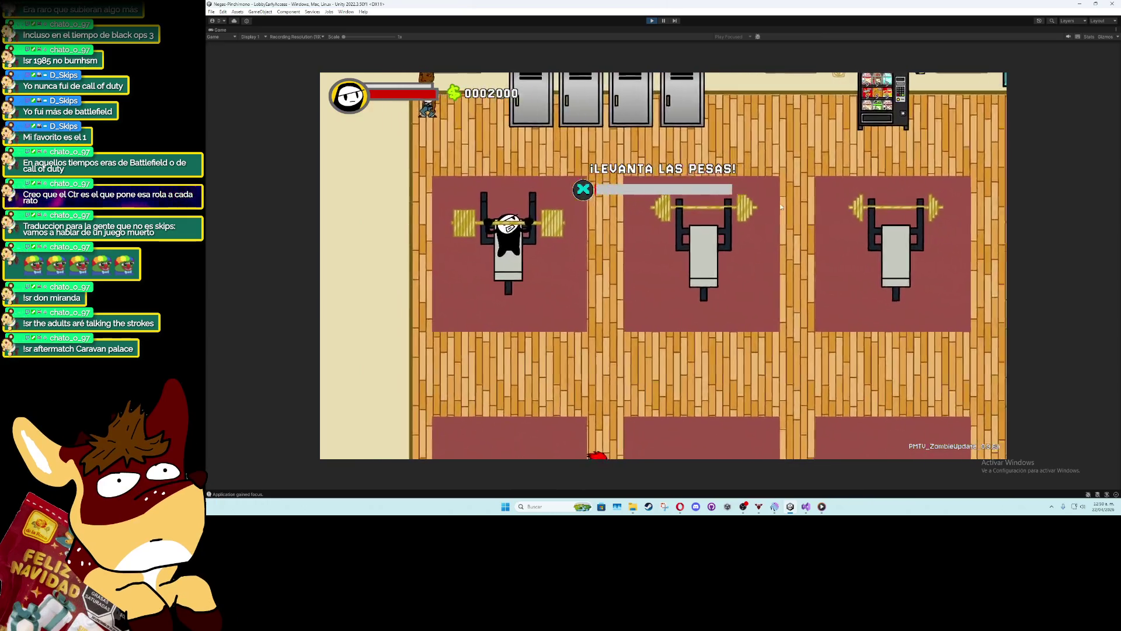
key(e)
key(e)
key(e)
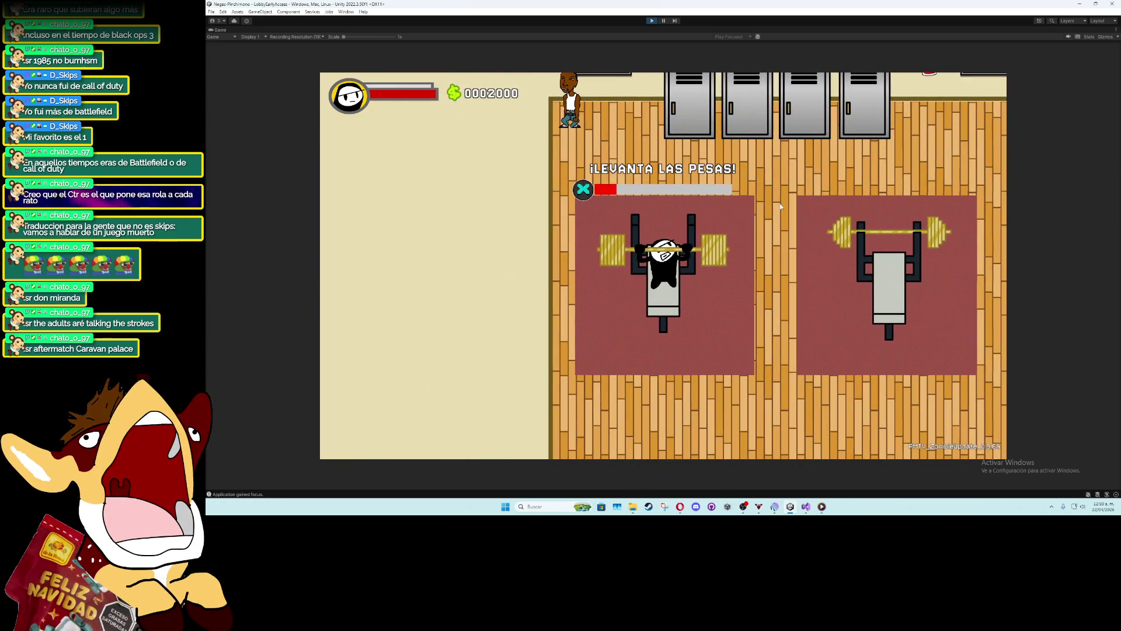
click(653, 21)
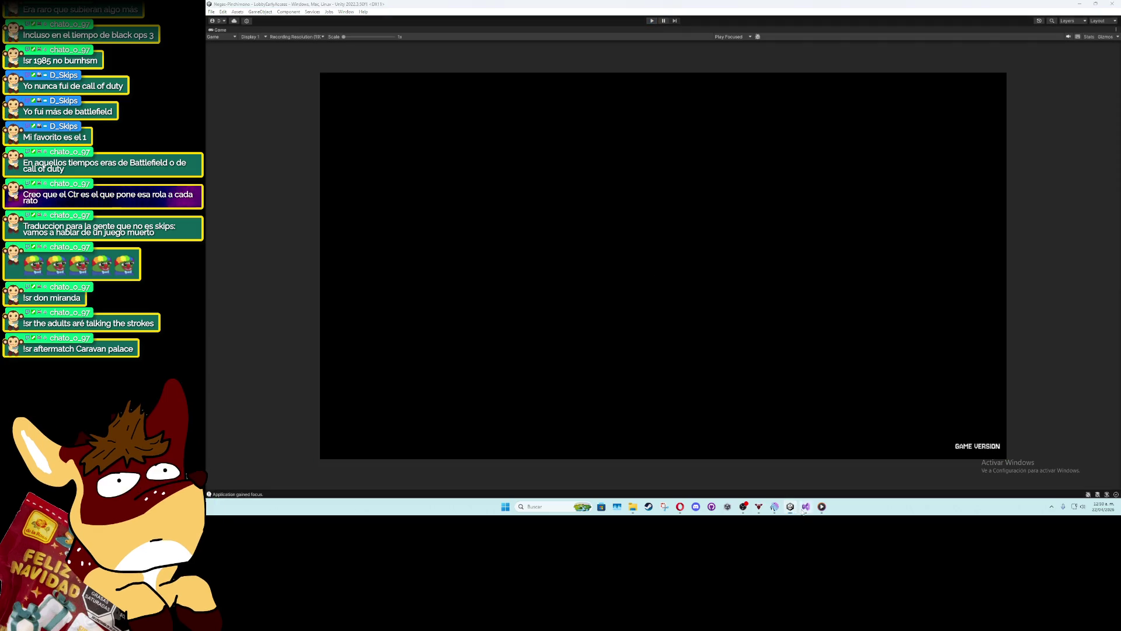
click(807, 507)
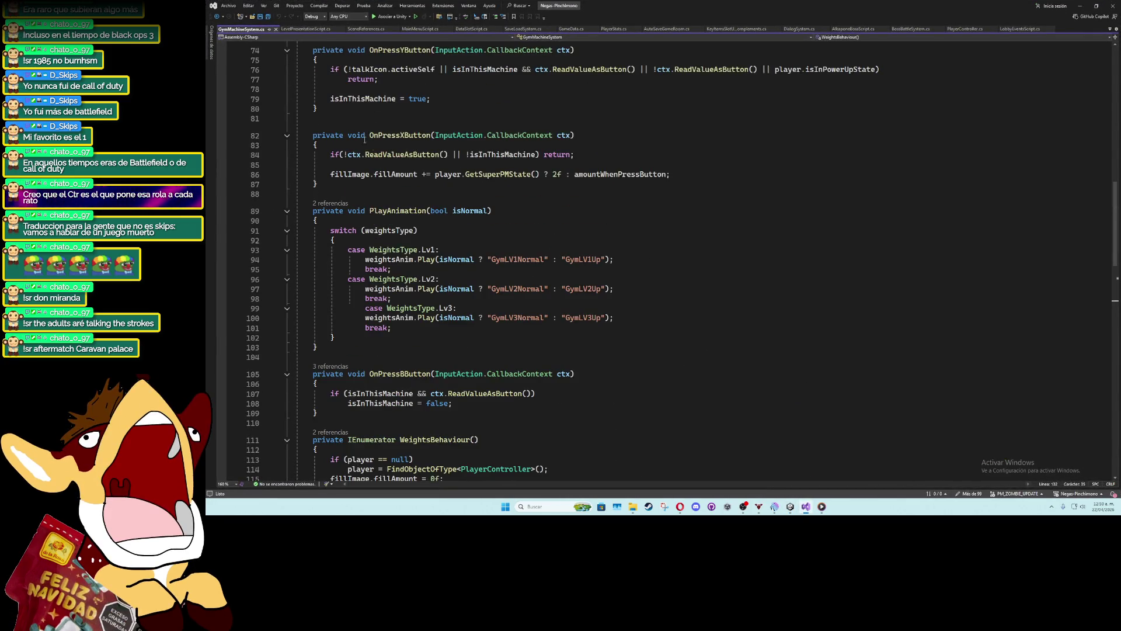
Move the using Cinemachine directive up below UnityEngine.UI, then go to the cameraOffset line
scroll(365, 139, up, 20)
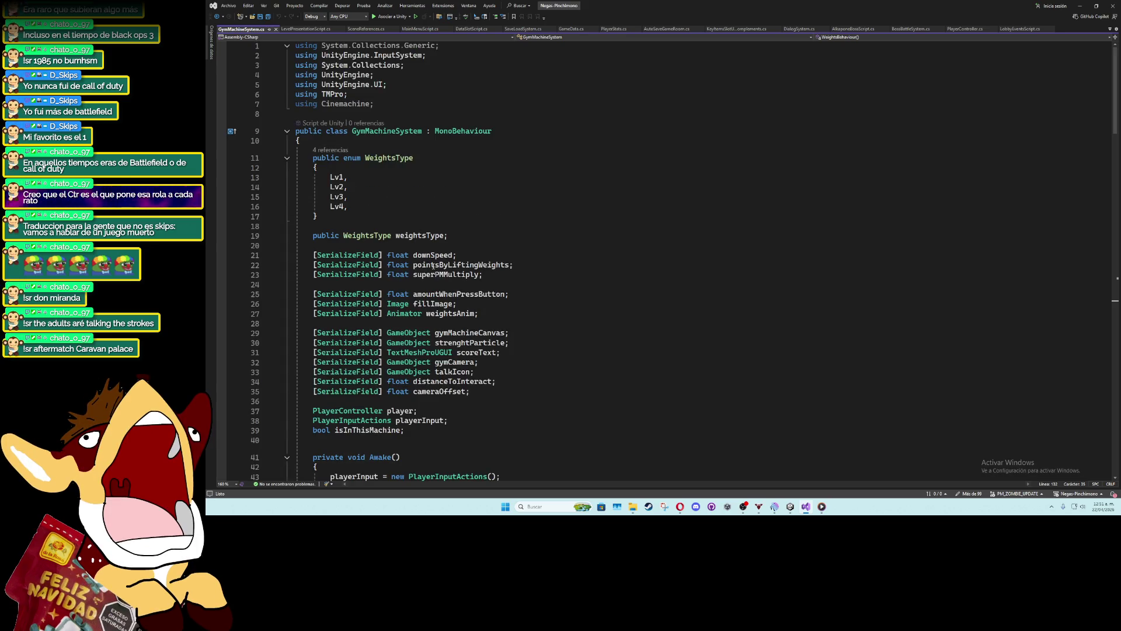
click(372, 104)
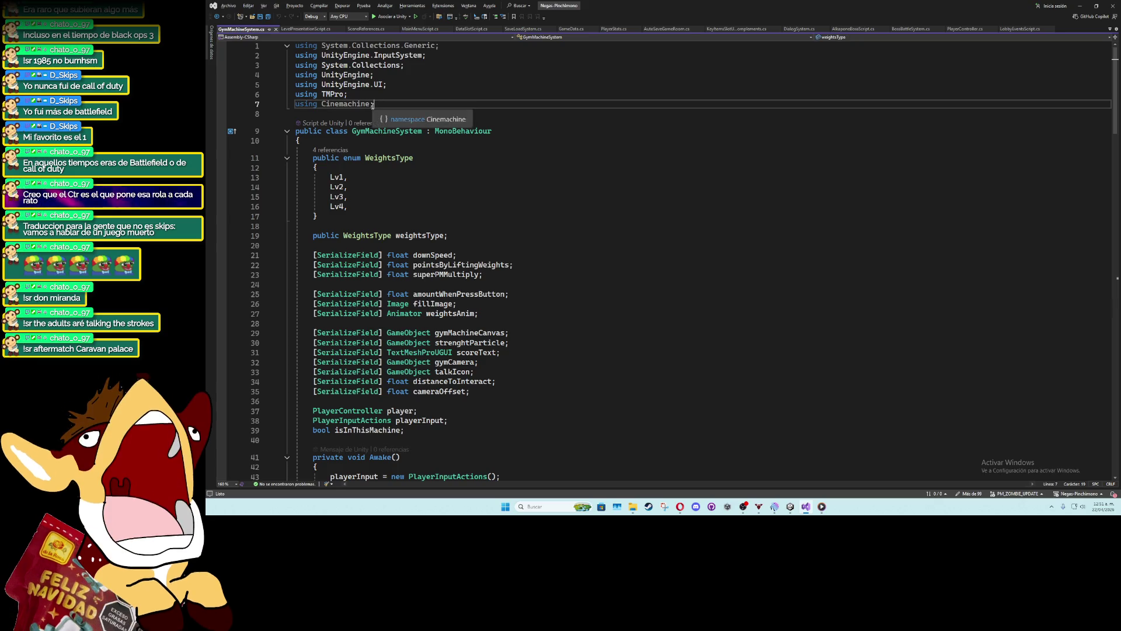
key(alt+Up)
key(alt+Up)
key(alt+Up)
key(Down)
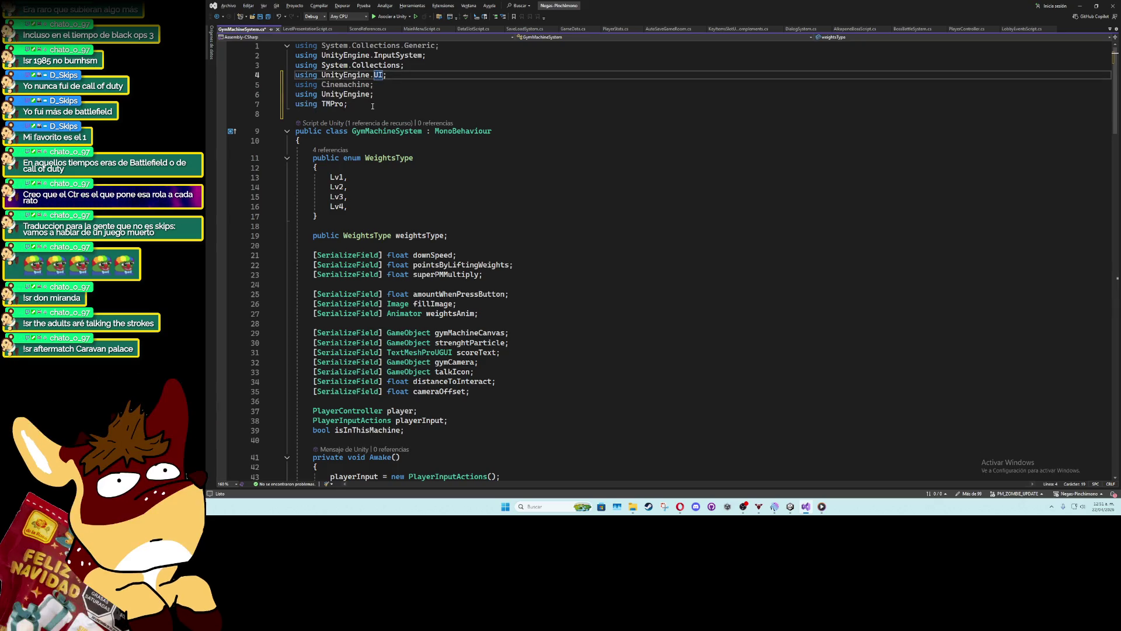
scroll(396, 199, down, 3)
click(497, 323)
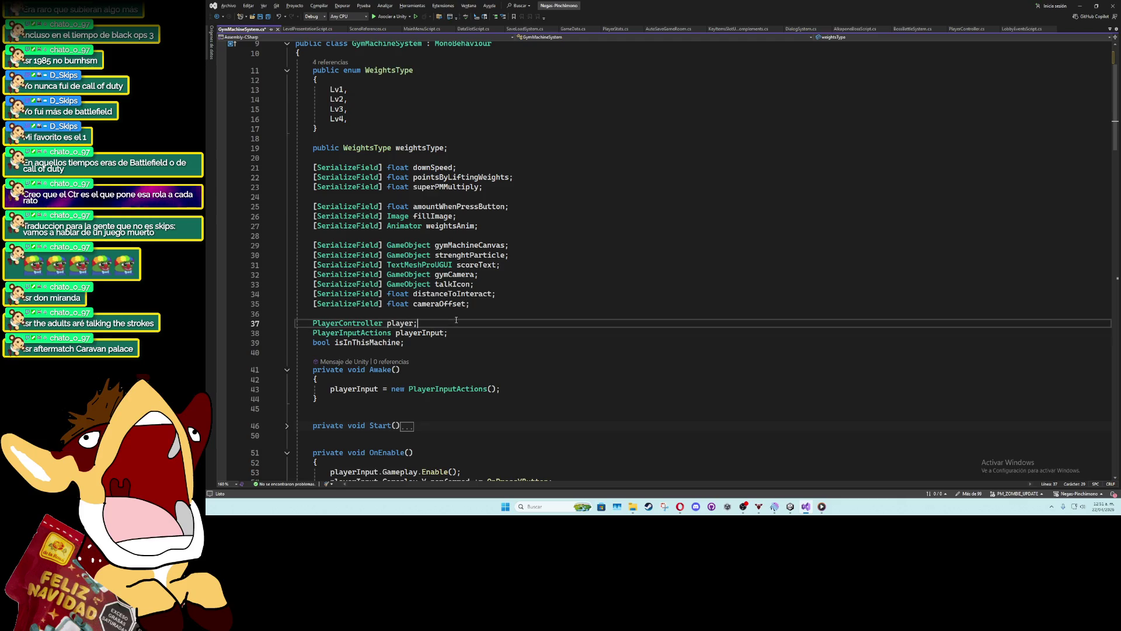
click(498, 306)
Declare '[SerializeField] AudioSource incrementAudioSource;' on a new line below cameraOffset
key(Return)
text([SerializeField] aud)
key(Tab)
text(i)
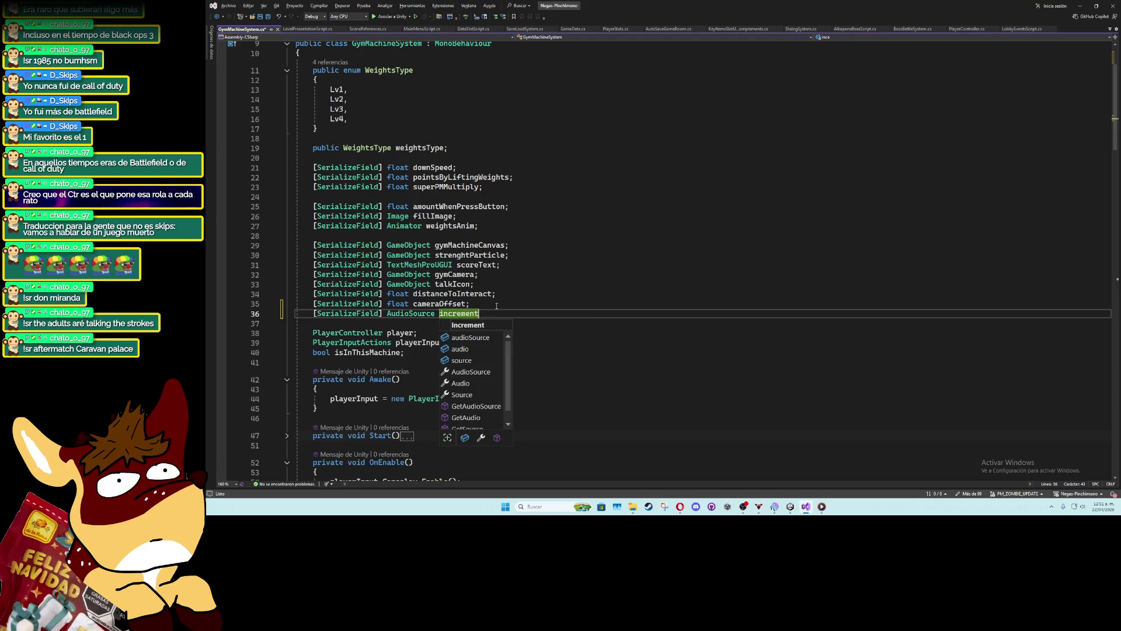
text(urce;)
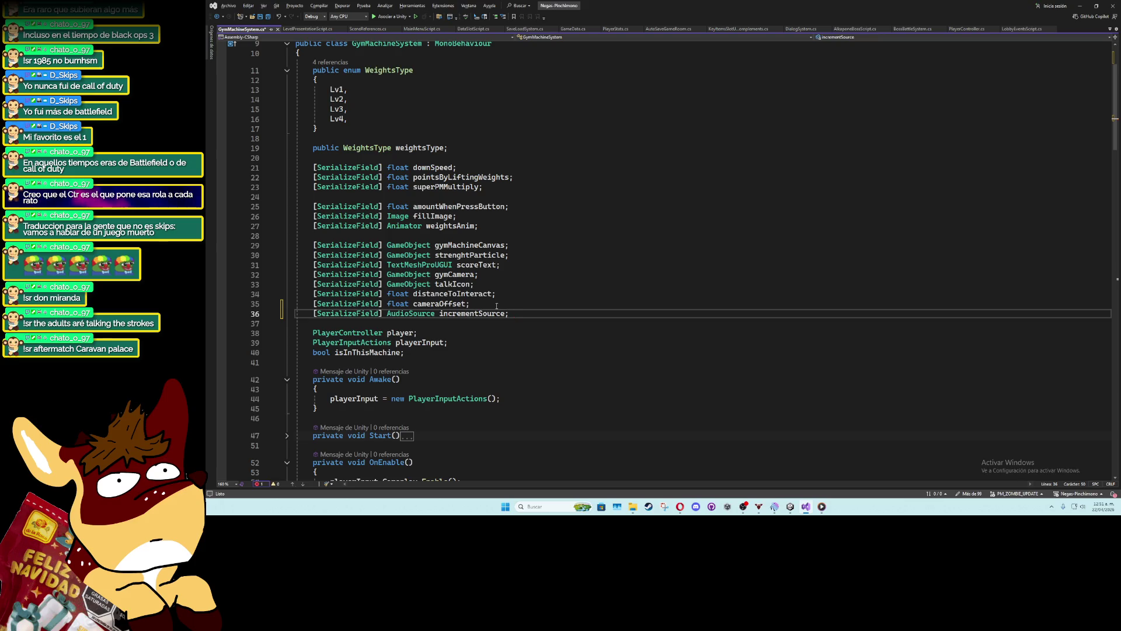
key(Left)
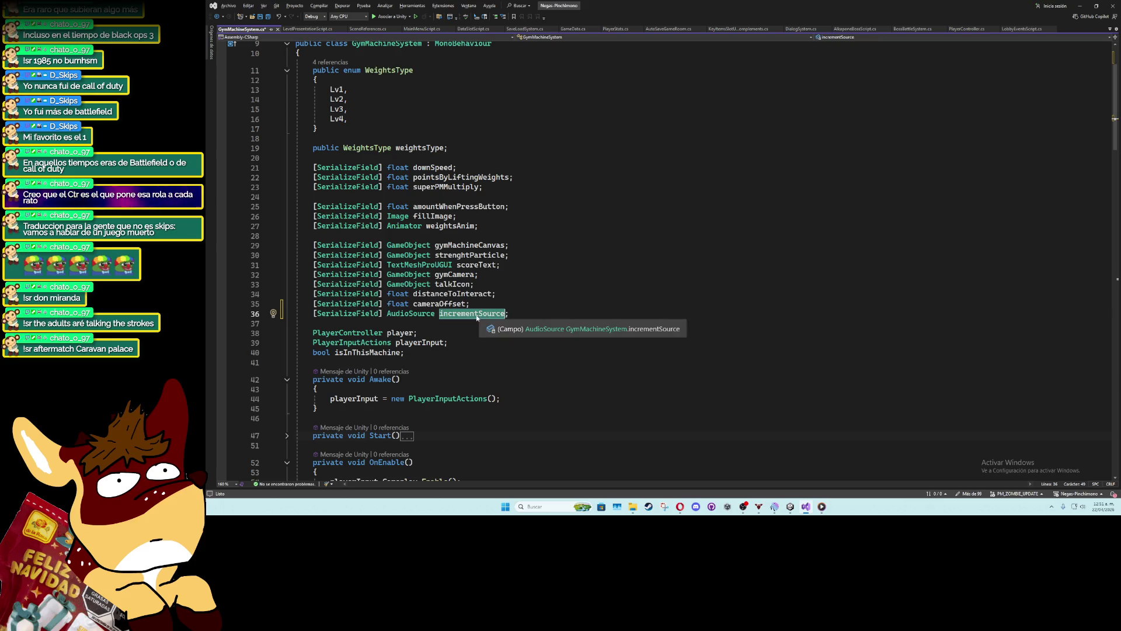
click(478, 314)
text(Audio)
scroll(482, 321, down, 10)
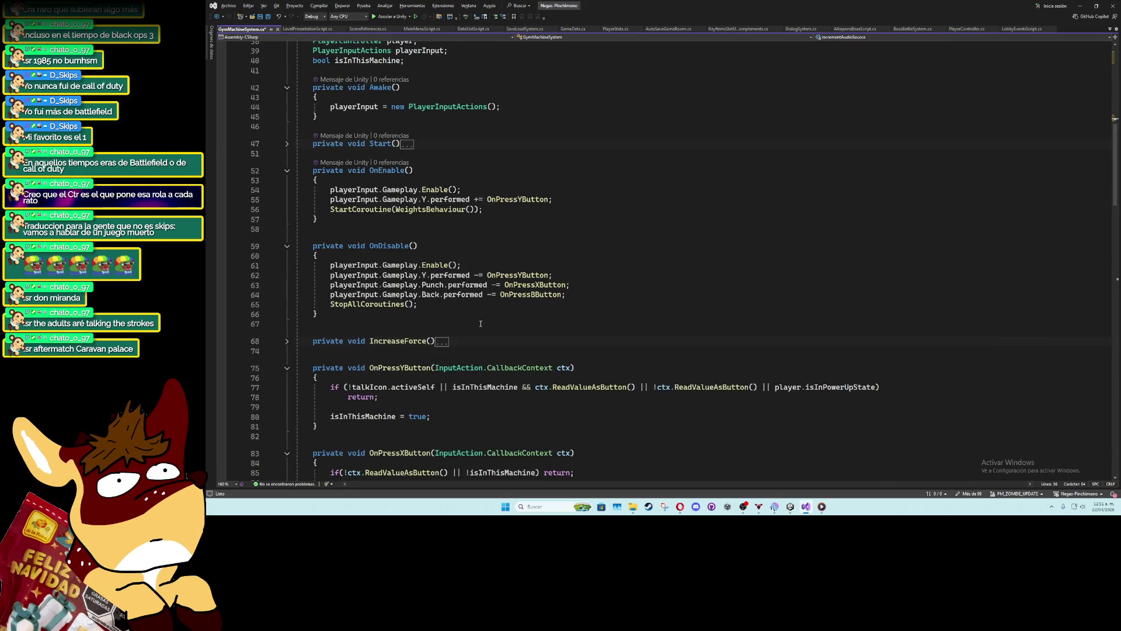
Add incrementAudioSource.Play() right after strenghtParticle.SetActive(true) in the lifting loop
scroll(444, 263, down, 20)
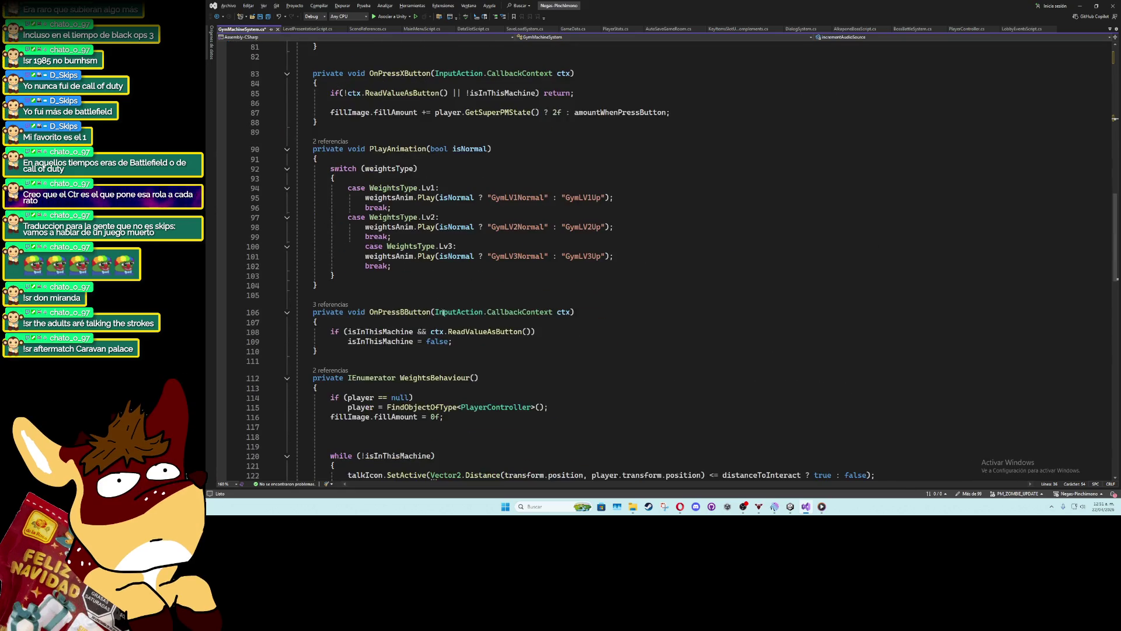
scroll(457, 329, down, 10)
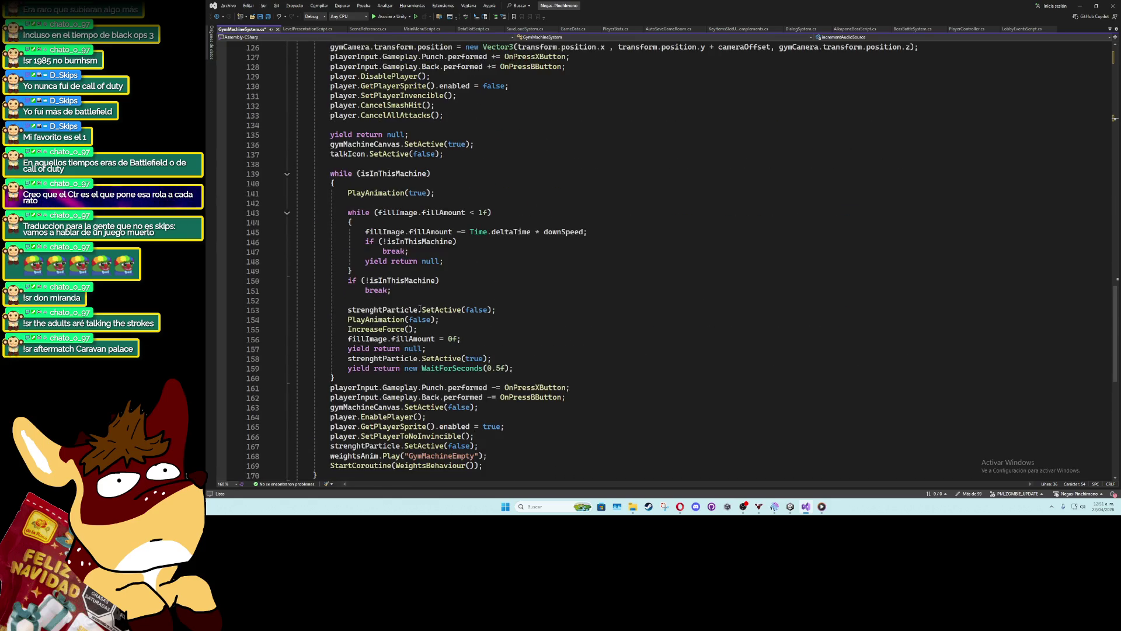
click(535, 299)
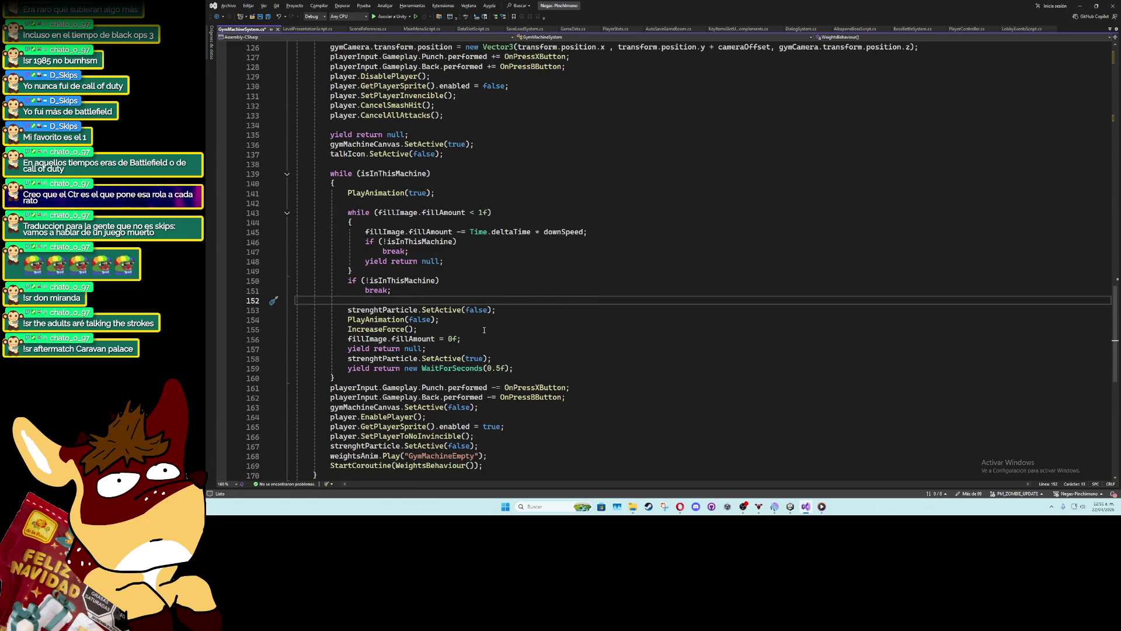
click(497, 358)
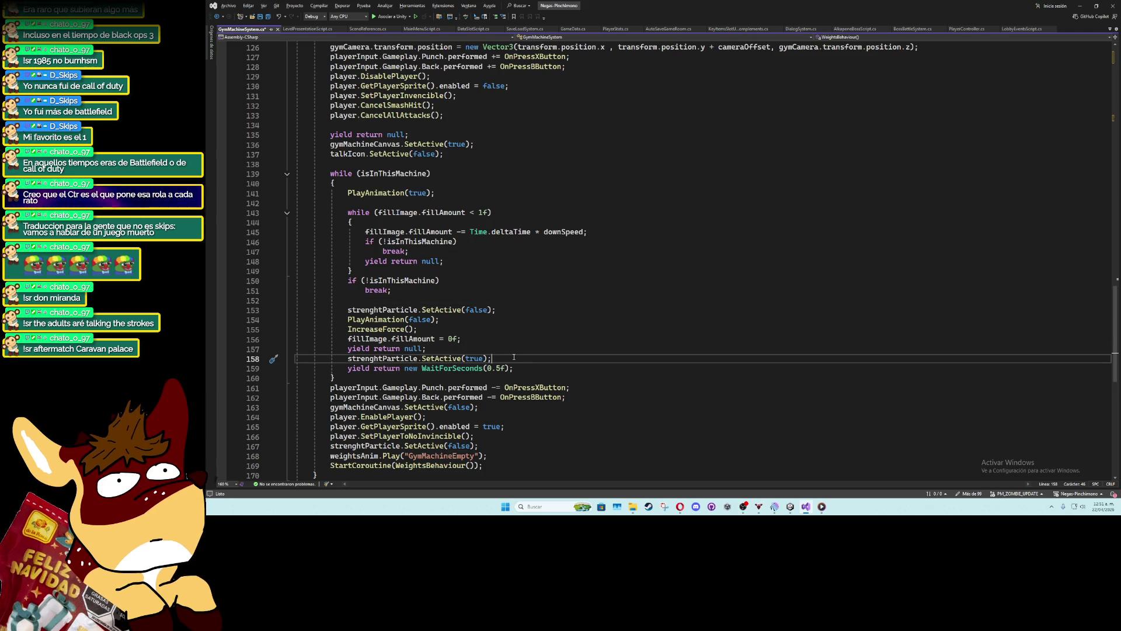
key(Return)
text(incrementAudioSource.play)
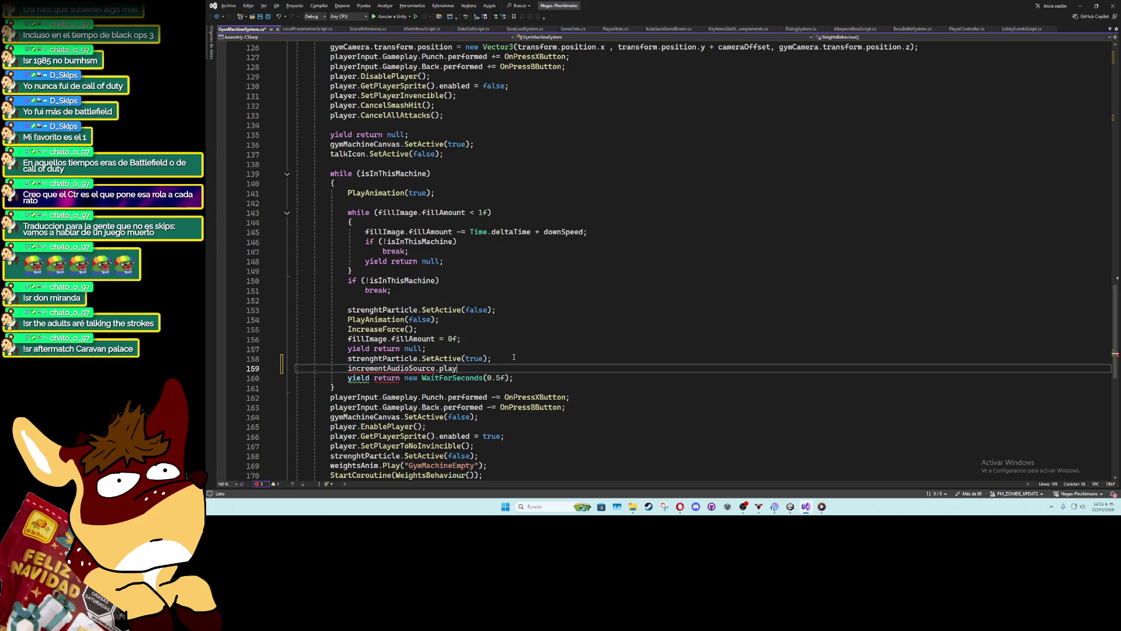
Save GymMachineSystem.cs and switch back to Unity
click(514, 357)
key(ctrl+s)
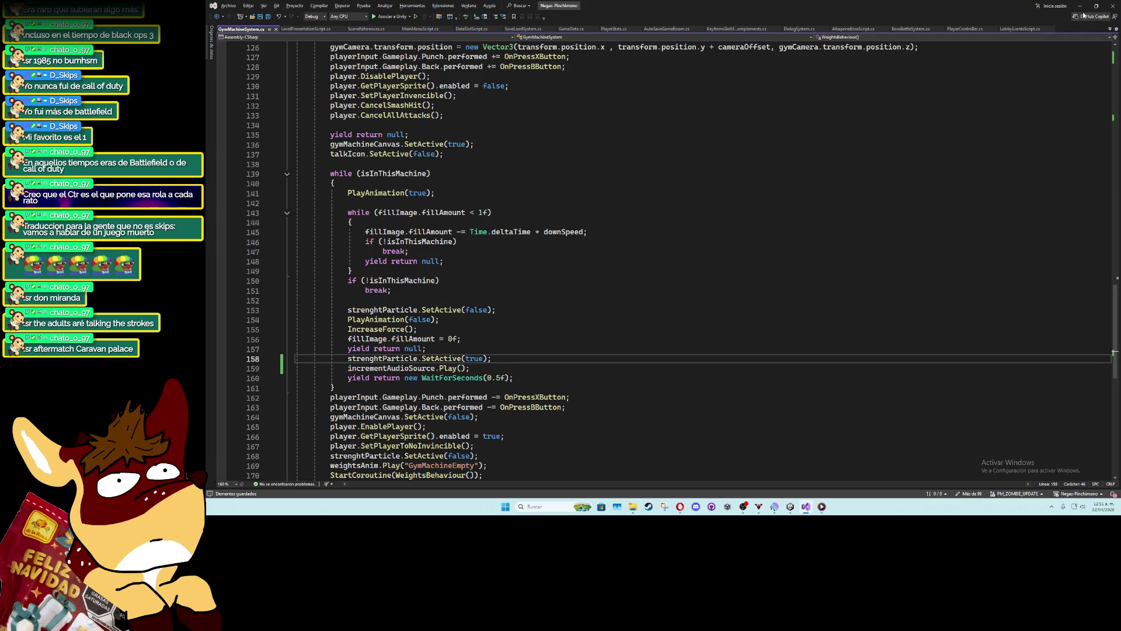
click(1080, 6)
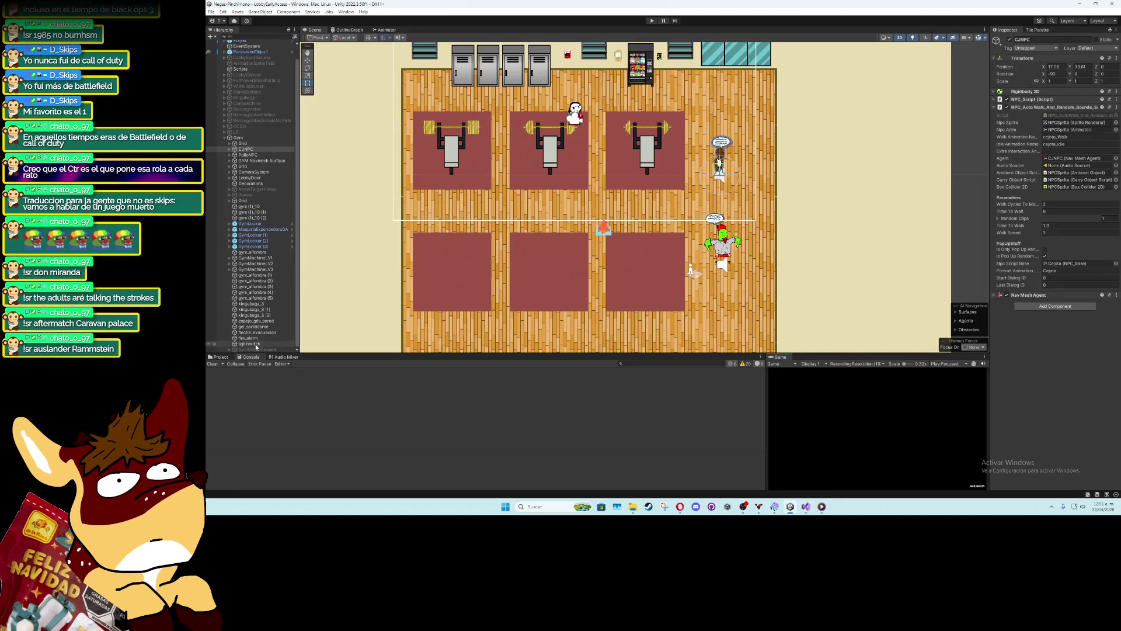
Add an Audio Source to GymVirtualCamera with the gasolina increment clip and SFXVolume output
click(253, 348)
click(1046, 211)
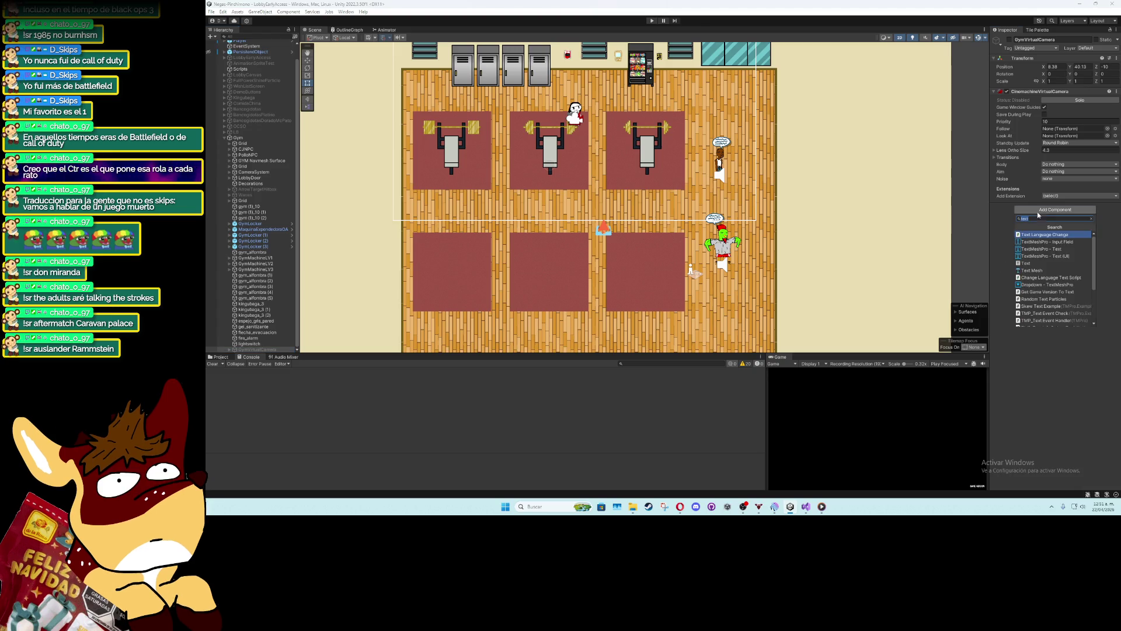
click(1052, 210)
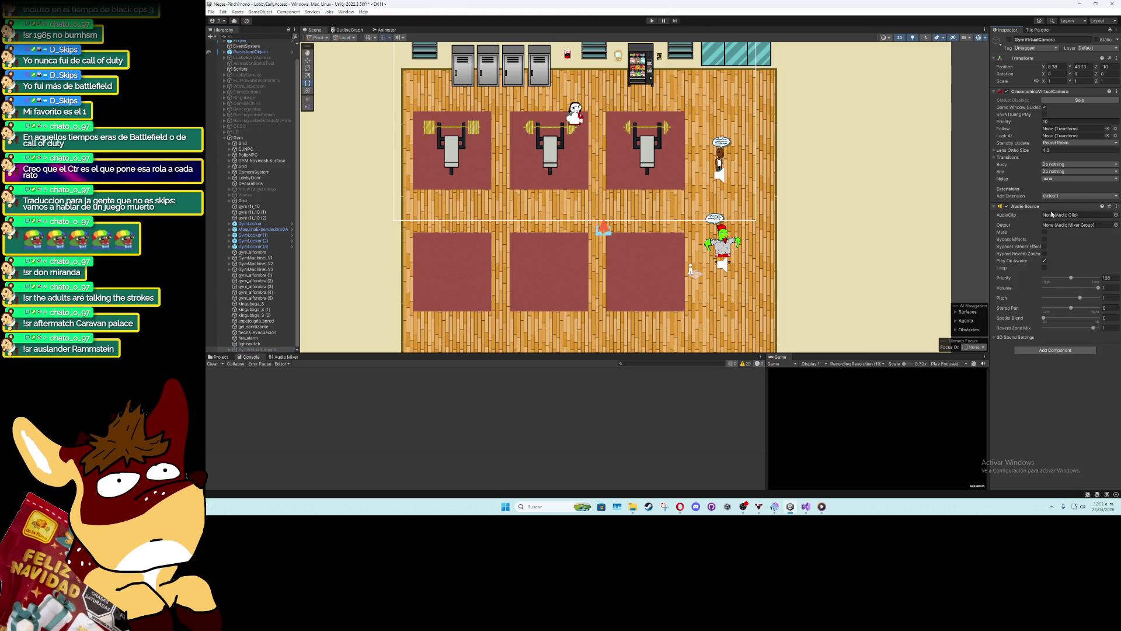
click(1117, 216)
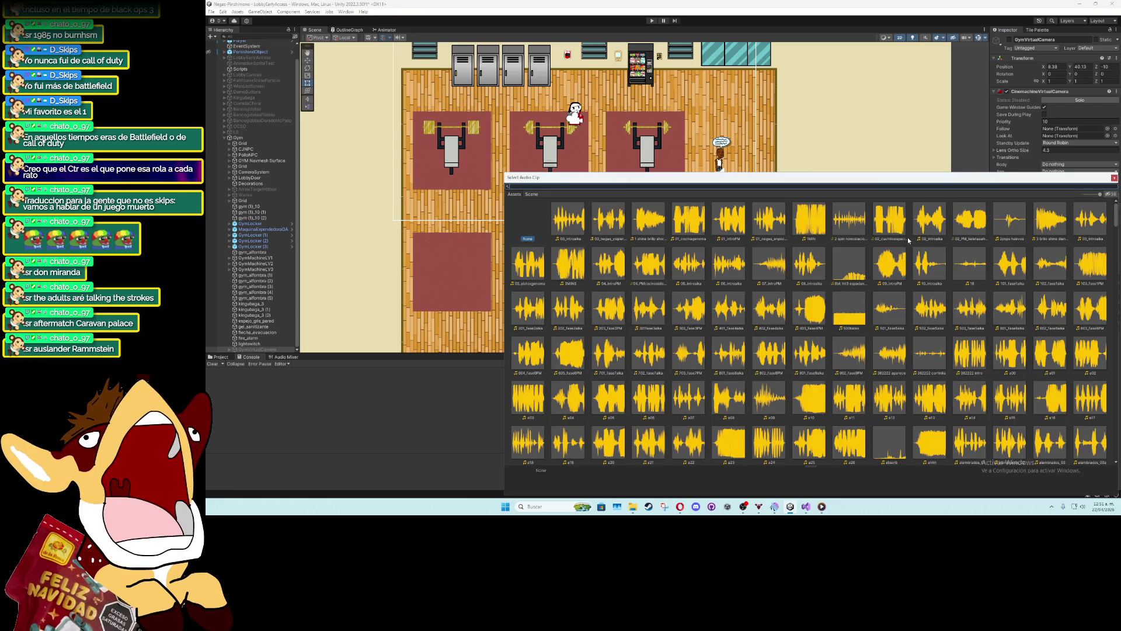
text(incre)
double_click(566, 219)
click(1115, 225)
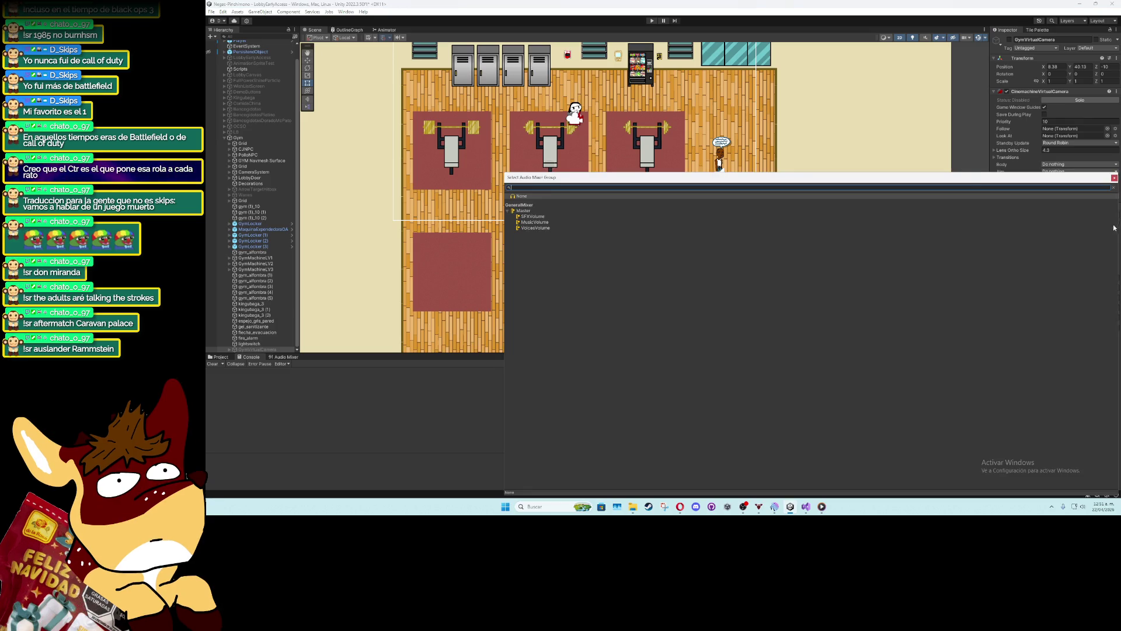
double_click(532, 217)
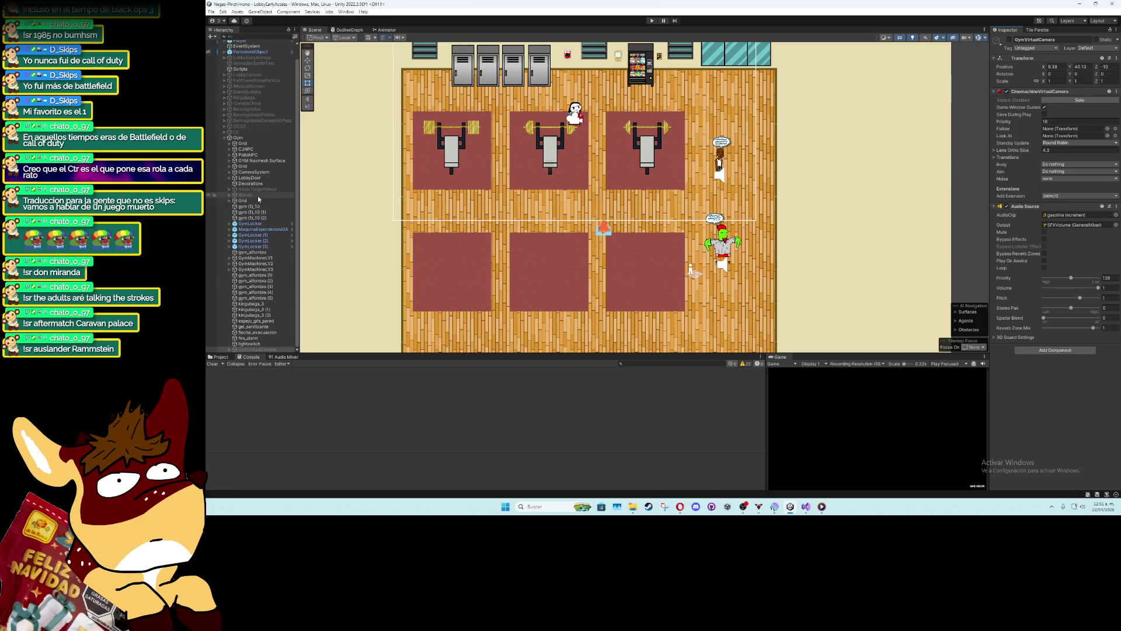
click(252, 235)
shift+click(253, 246)
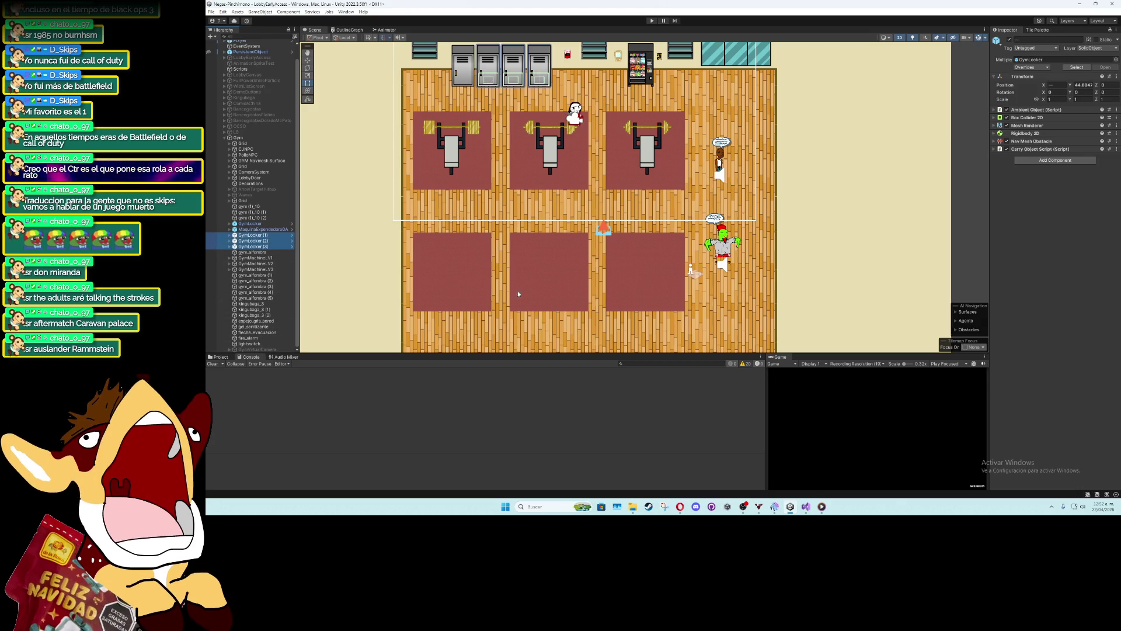
Expand the three GymLocker objects, select their Object children, then collapse them again
click(230, 235)
click(242, 264)
ctrl+click(250, 253)
ctrl+click(250, 241)
scroll(256, 233, down, 1)
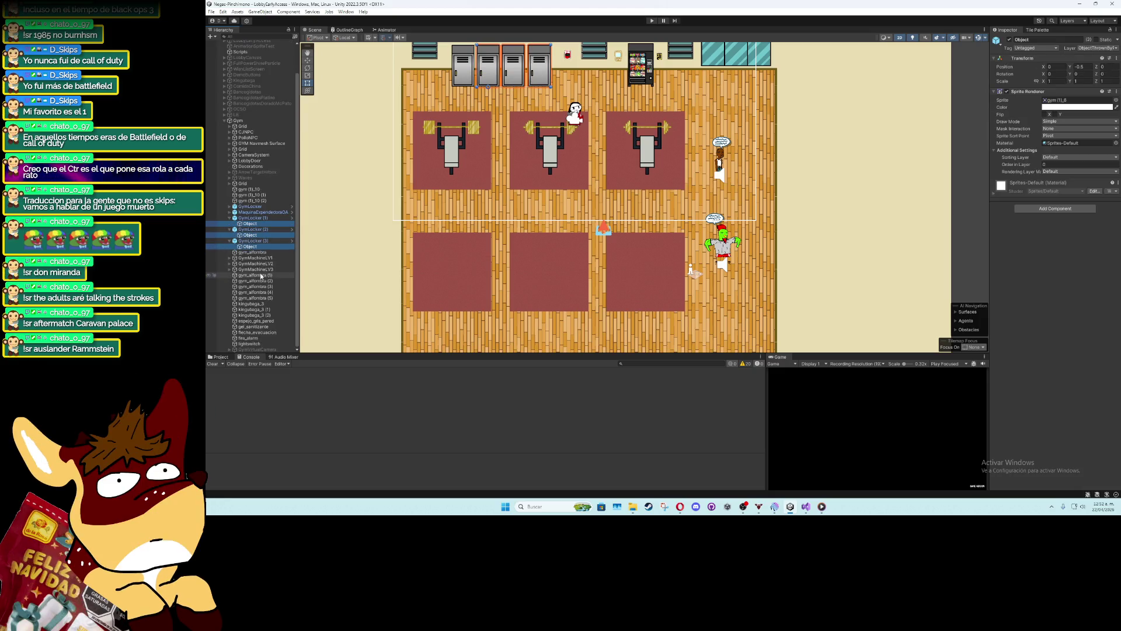
click(251, 218)
click(229, 219)
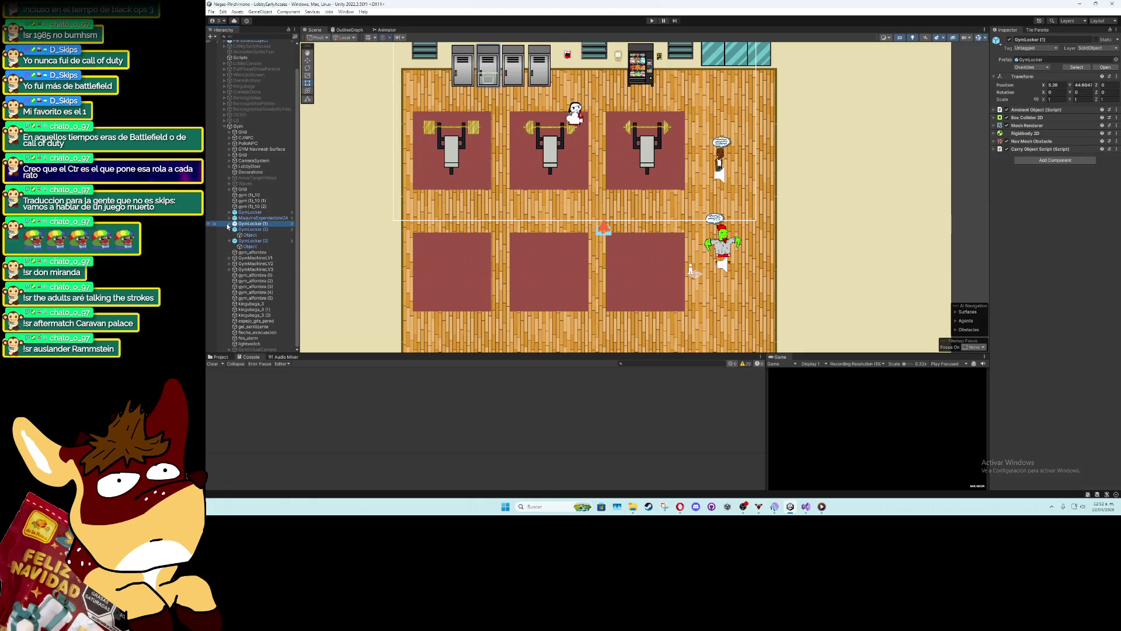
click(229, 230)
click(230, 241)
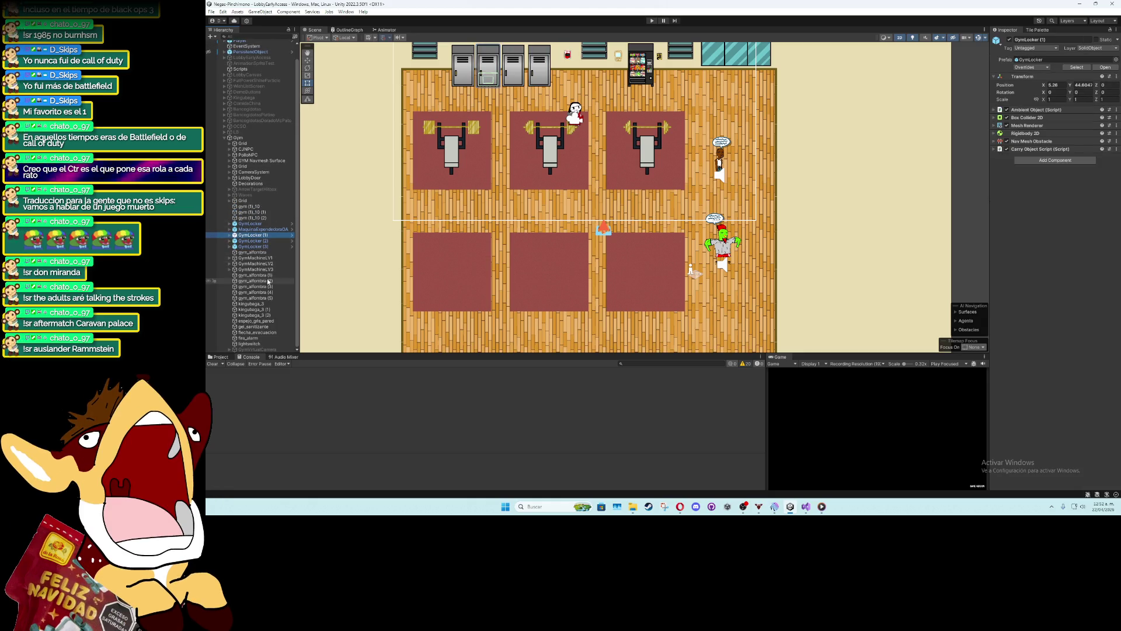
Select GymMachineLV1–LV3 and assign GymVirtualCamera's Audio Source as their Increment Audio Source
click(255, 270)
shift+click(255, 258)
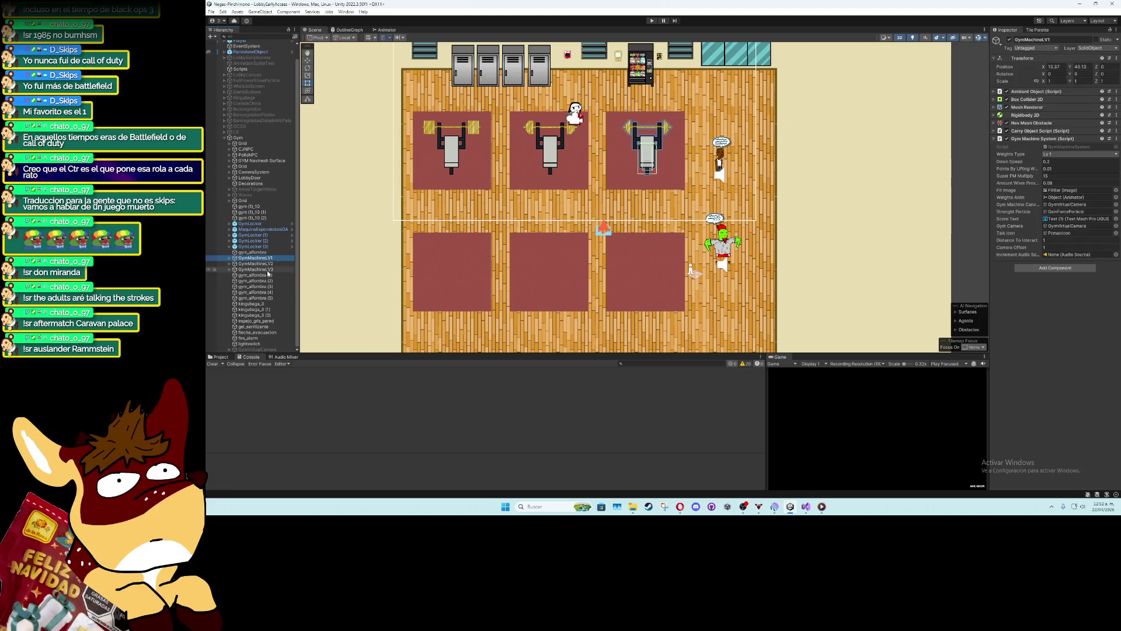
mouse_move(257, 350)
mouse_down()
mouse_move(526, 304)
mouse_move(1080, 254)
mouse_up()
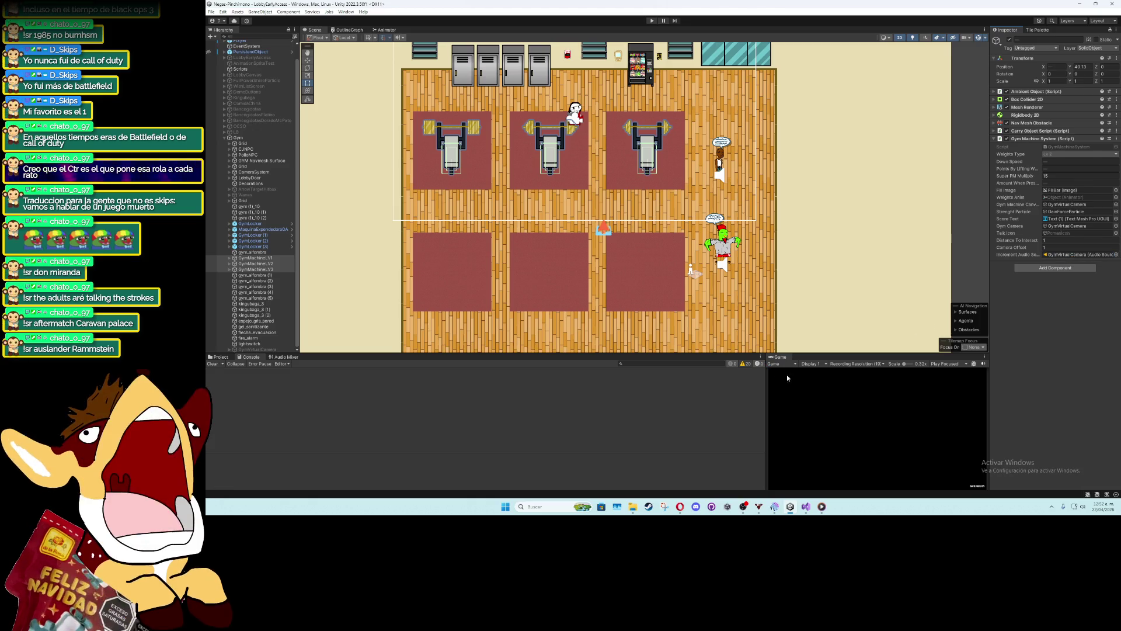
click(962, 261)
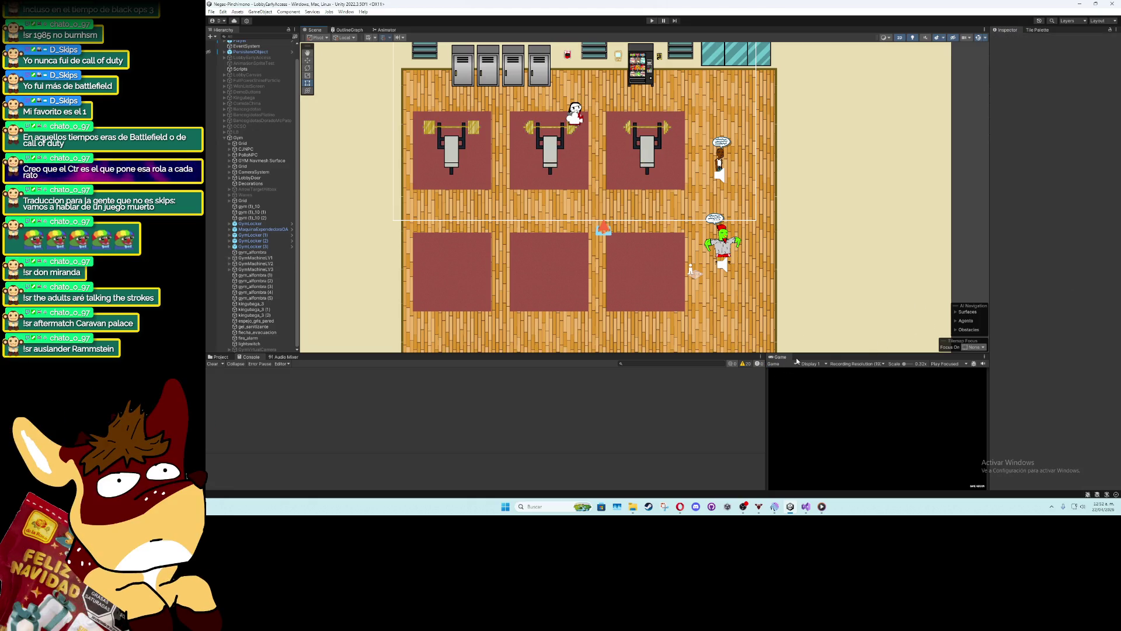
Playtest the gym, complete a bench lift earning FUERZA + 0.01 with the new sound, then stop
click(651, 20)
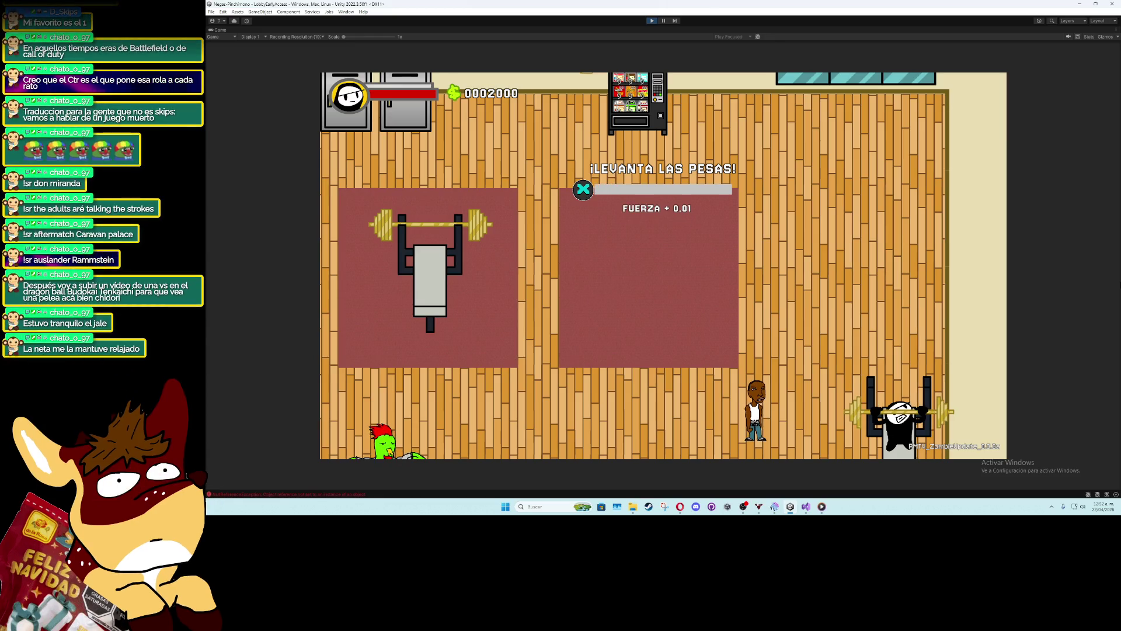
key(w)
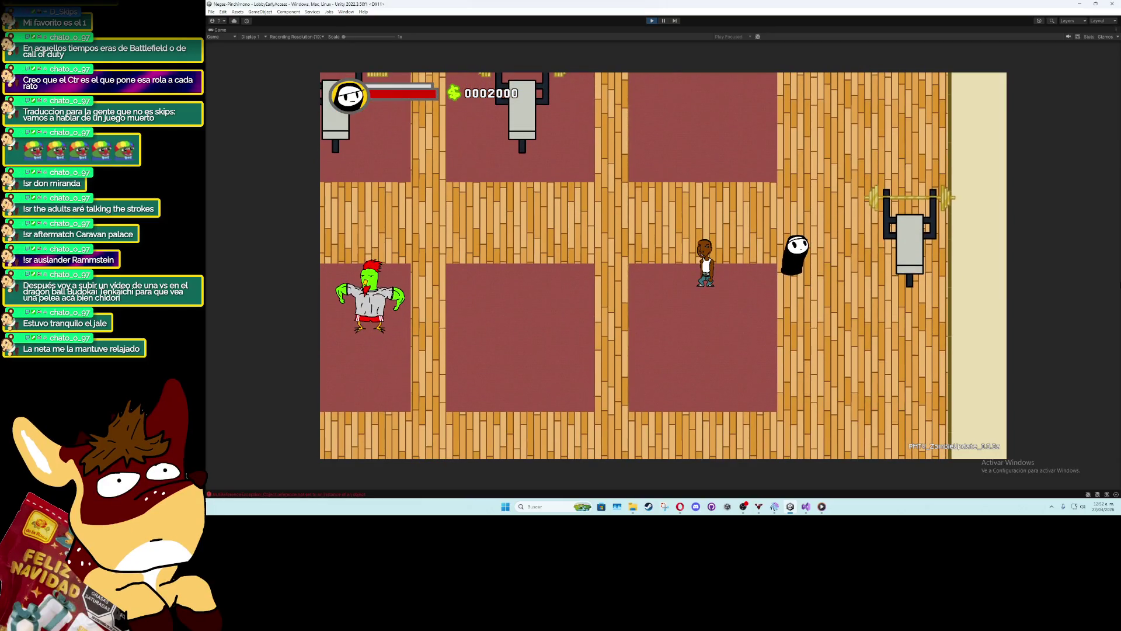
key(d)
key(e)
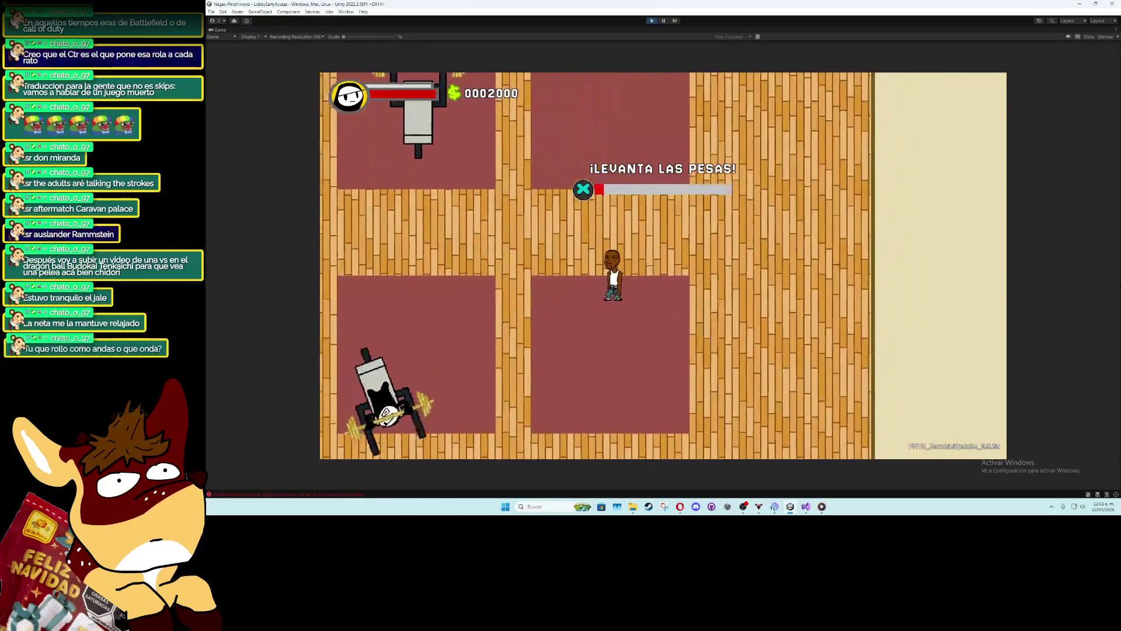
key(e)
key(e)
key(e)
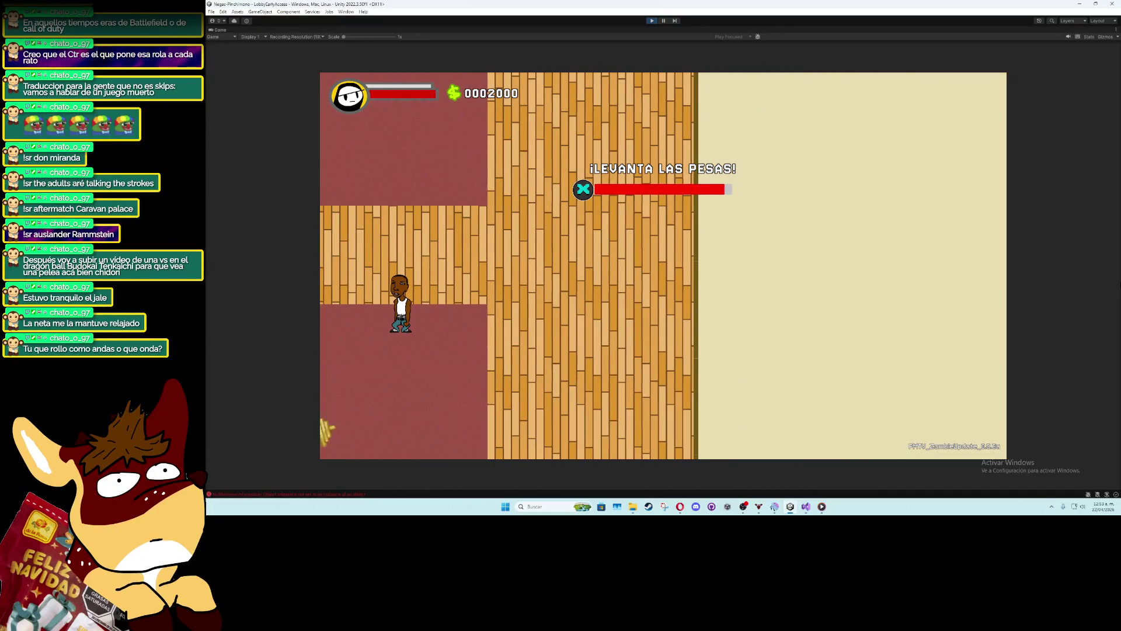
key(e)
click(652, 21)
Start a [SerializeField] declaration on new line 37 below incrementAudioSource in GymMachineSystem.cs
key(alt+Tab)
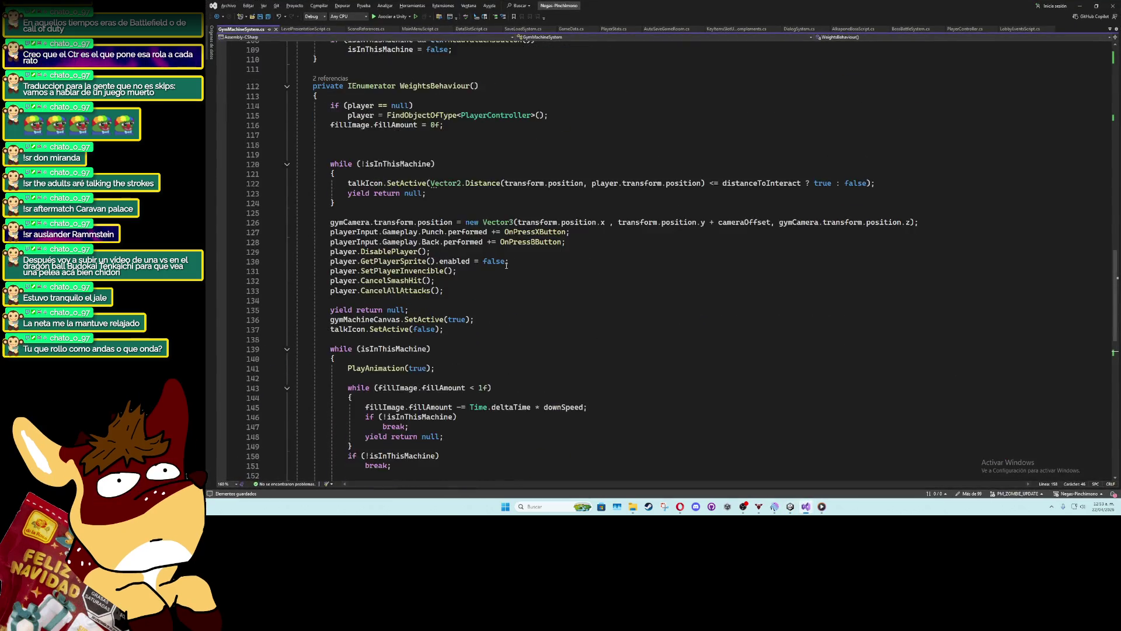
scroll(506, 266, up, 20)
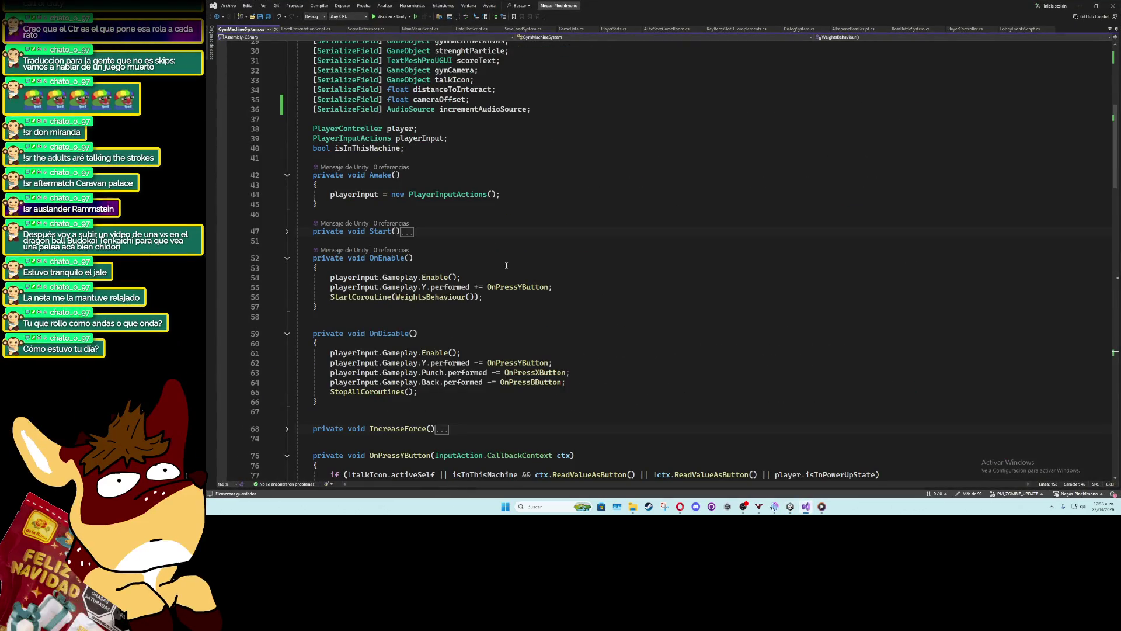
scroll(507, 265, up, 4)
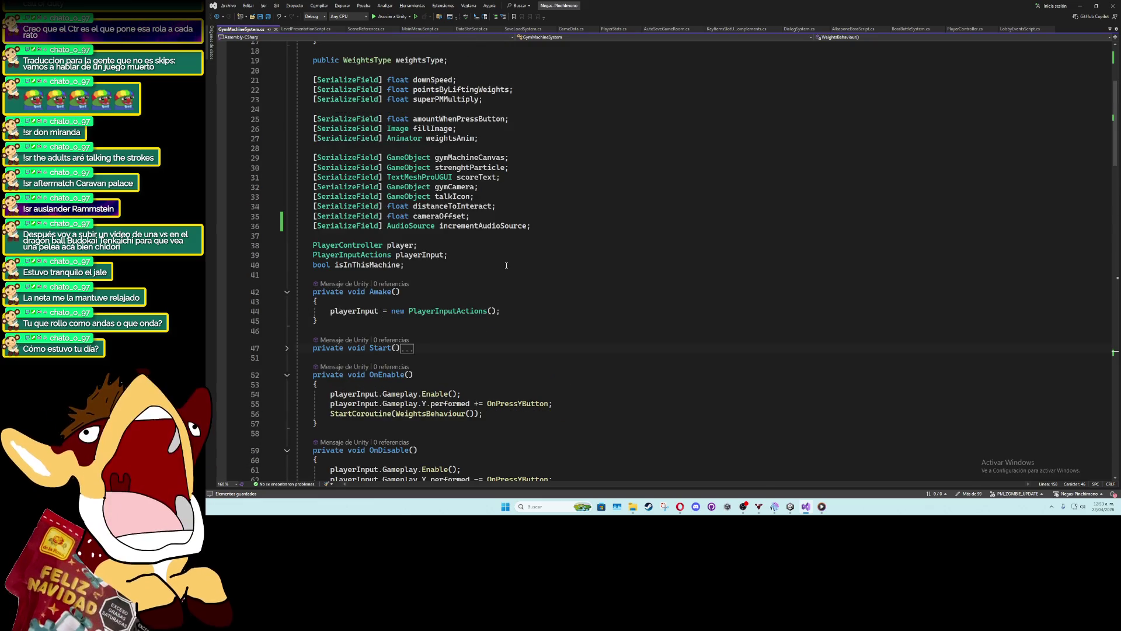
click(621, 236)
scroll(622, 222, up, 3)
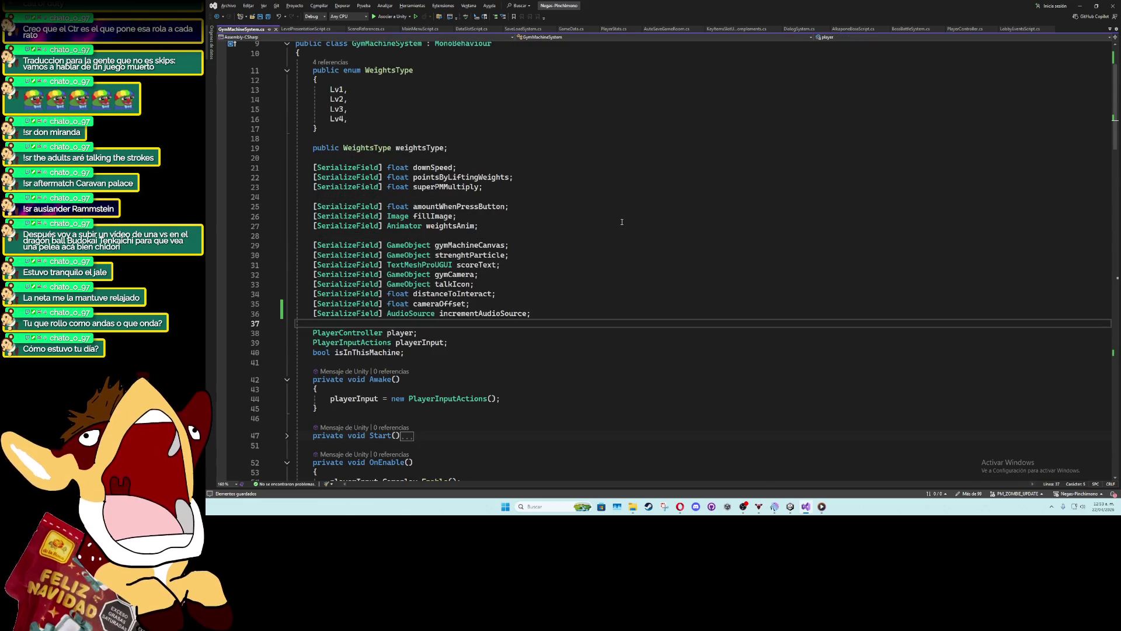
key(Return)
text([ser])
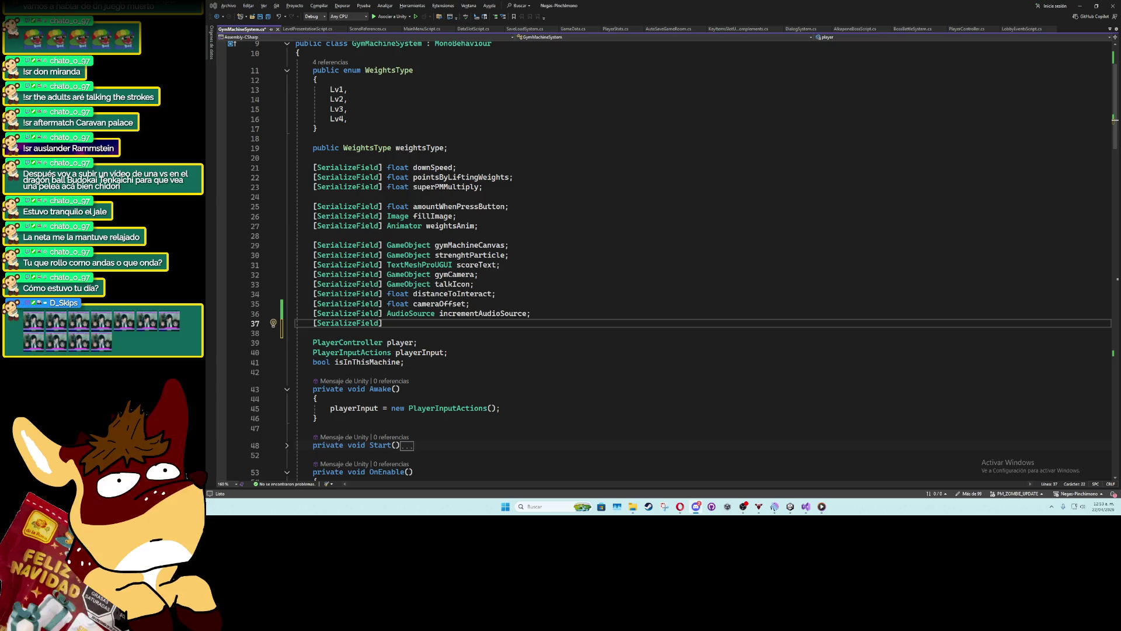
click(696, 506)
drag(582, 236, 684, 174)
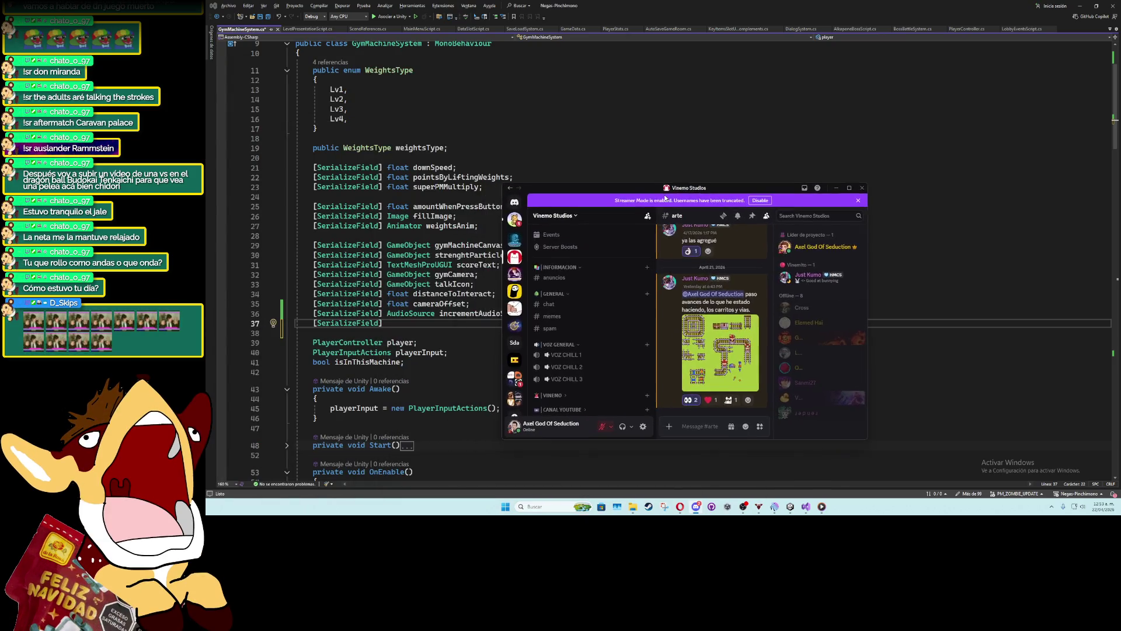
click(846, 195)
click(459, 388)
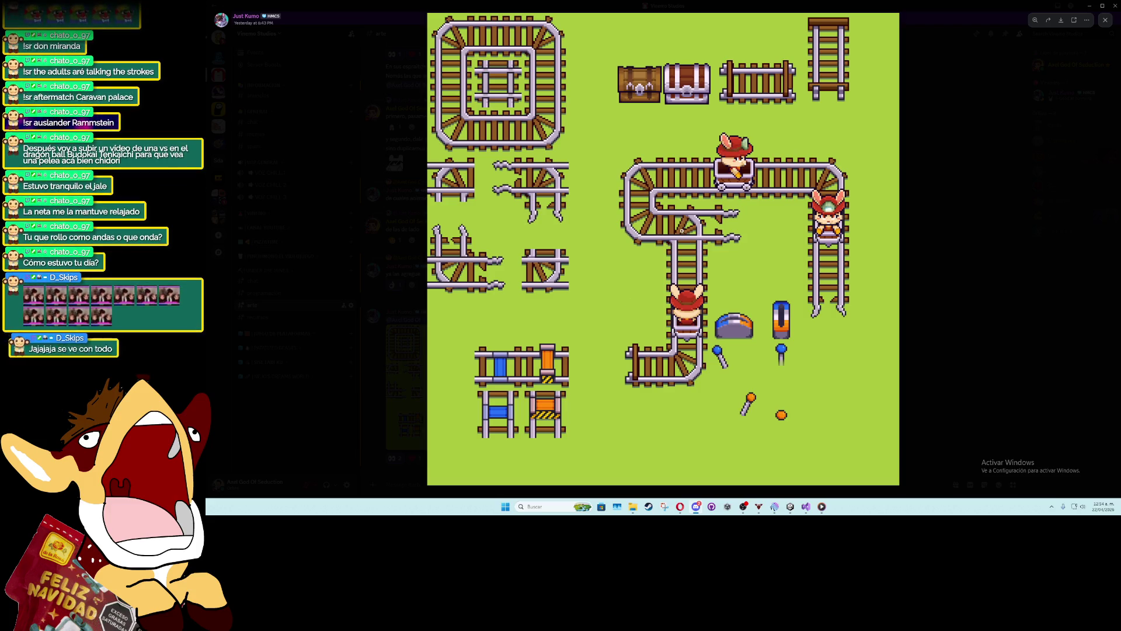
click(748, 238)
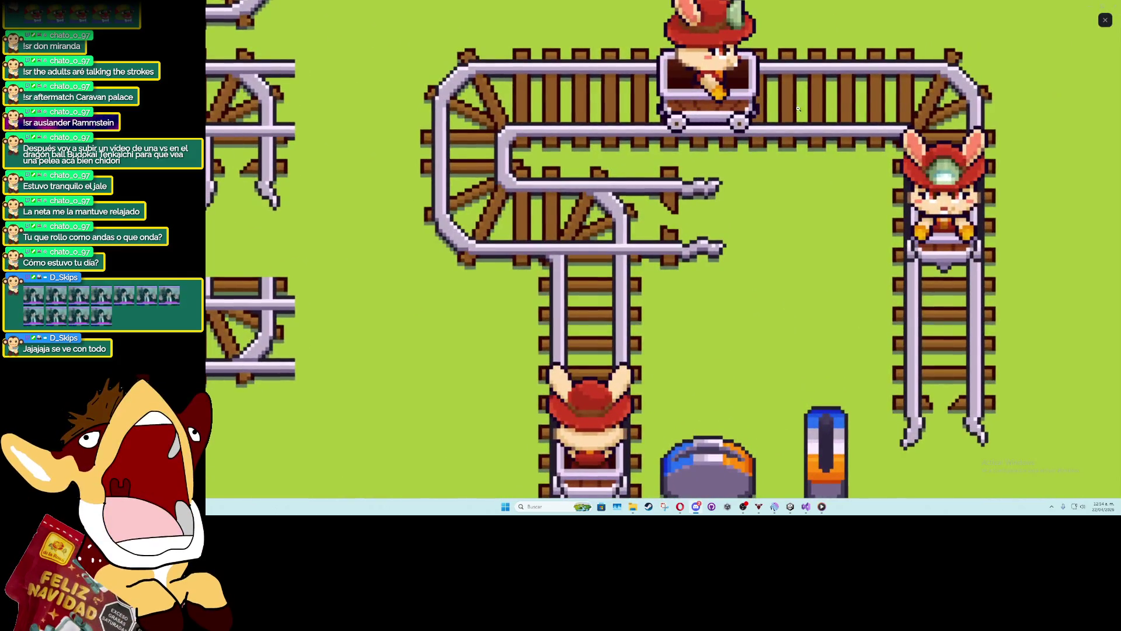
click(740, 237)
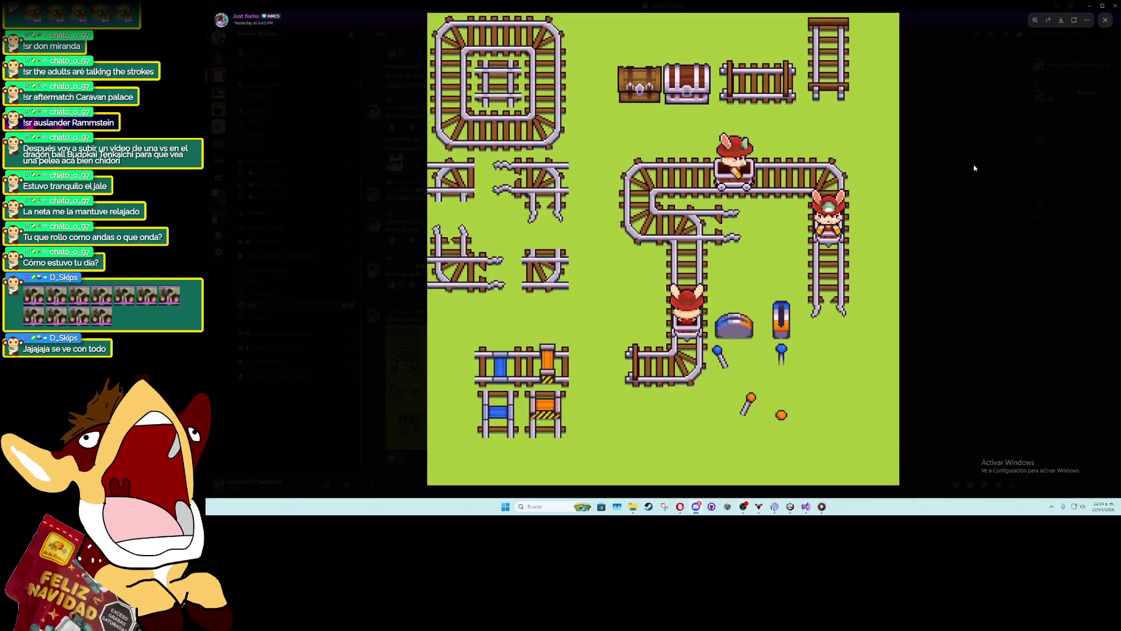
click(929, 188)
key(alt+Tab)
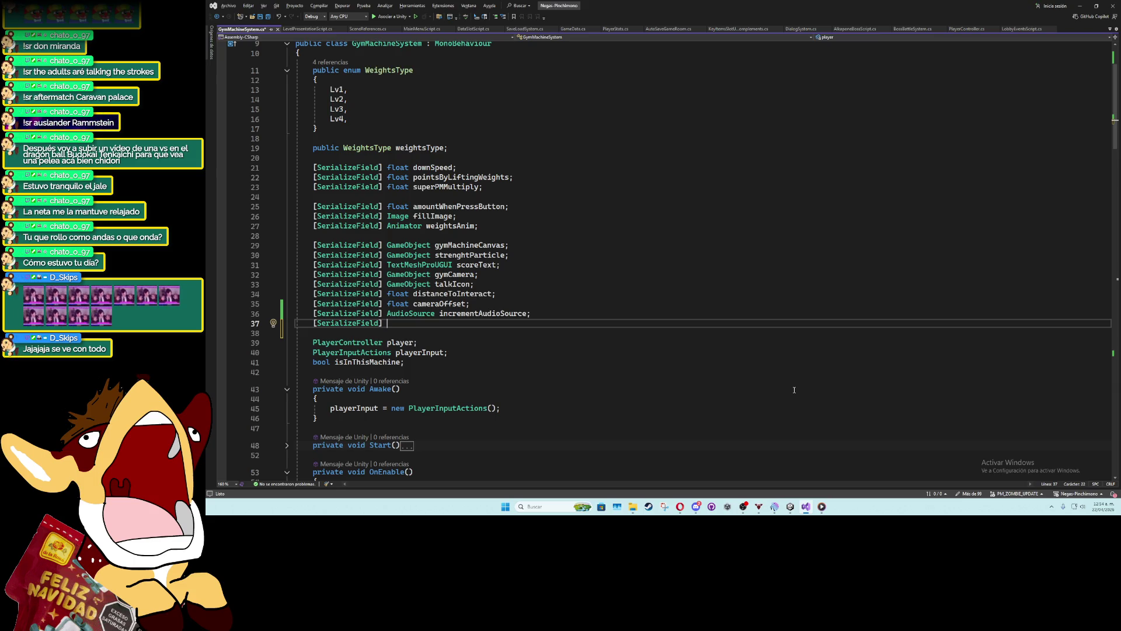
Complete the line as '[SerializeField] AmbientObject ambientObjectScript;' and save the script
text(ambiento)
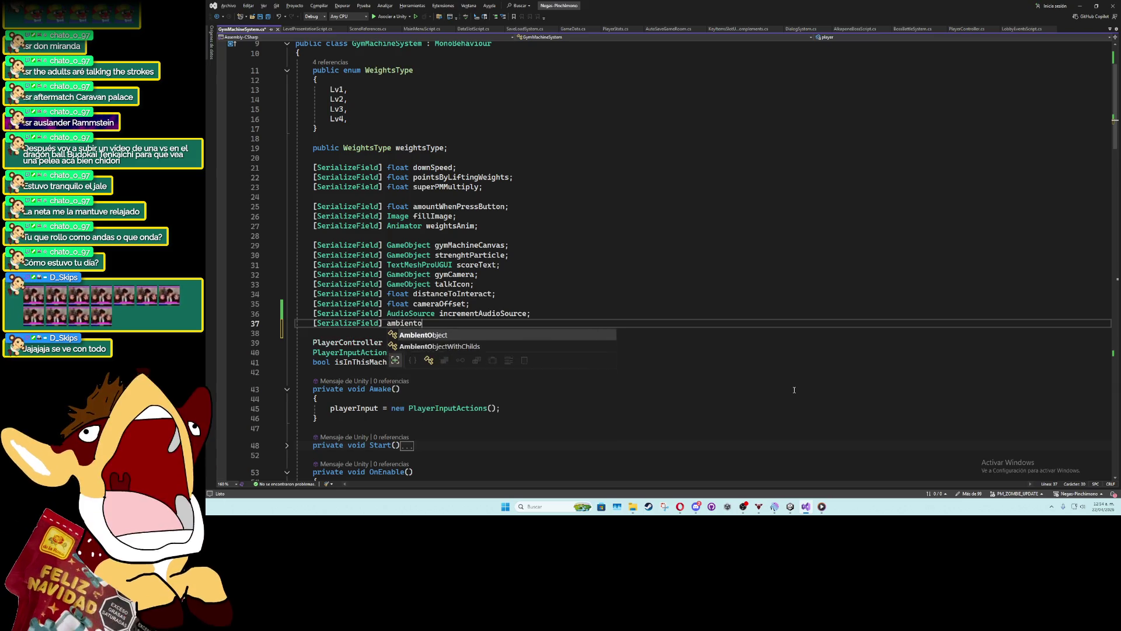
text( ambientScript;)
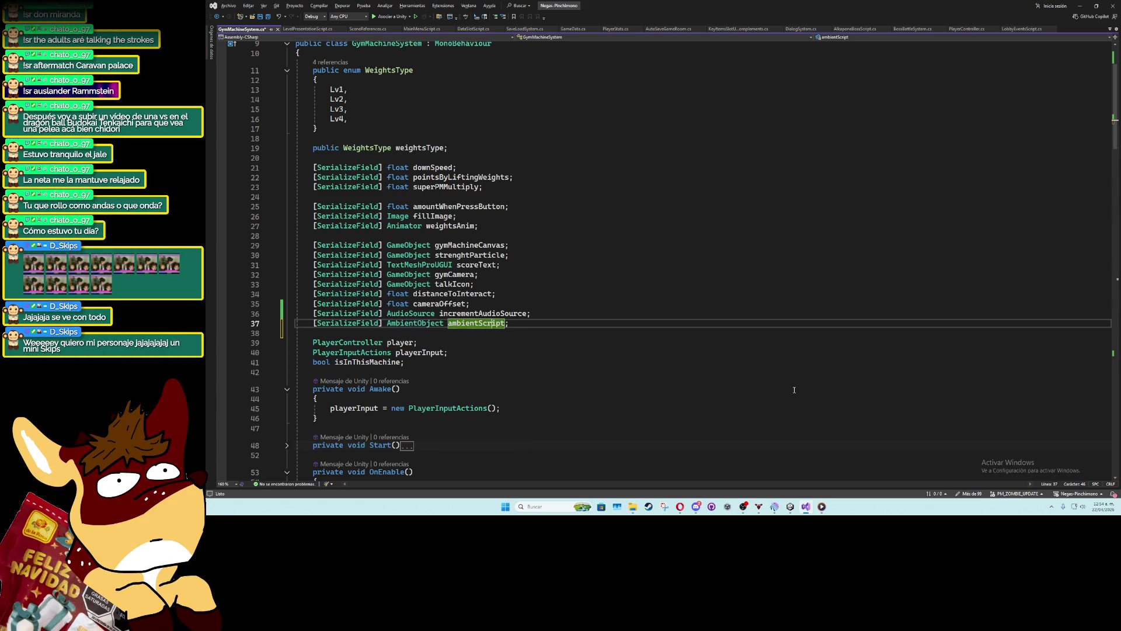
text(Object)
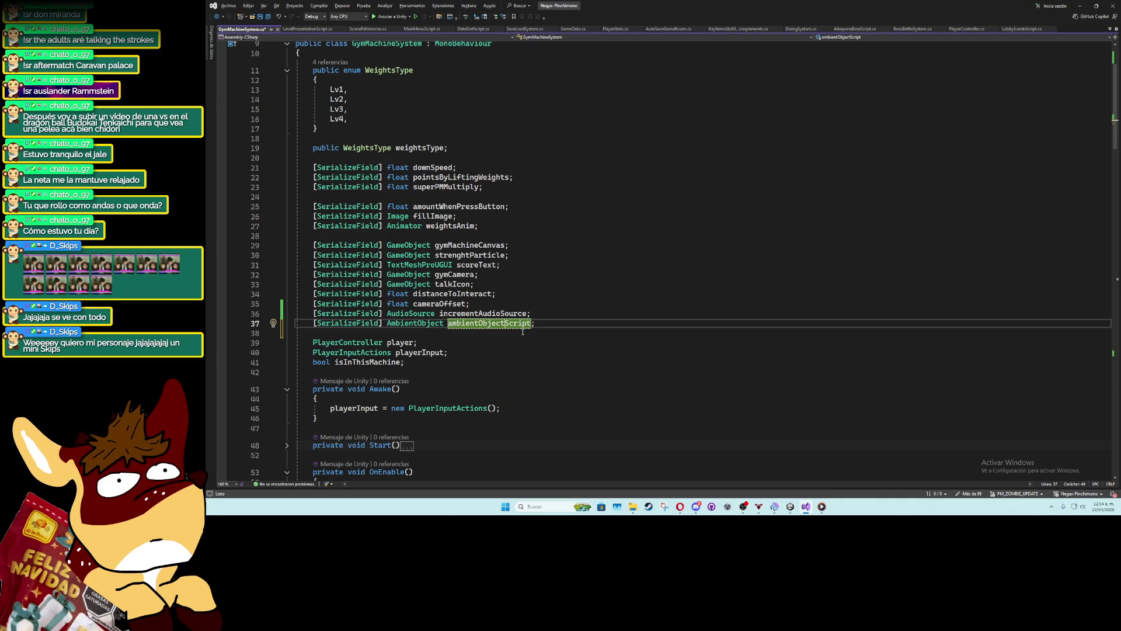
click(537, 298)
double_click(475, 325)
key(ctrl+s)
Click through lines of GymMachineSystem.cs, moving up through the script
click(475, 332)
click(482, 304)
click(489, 224)
click(484, 236)
click(464, 197)
click(443, 159)
click(438, 149)
click(433, 139)
click(430, 129)
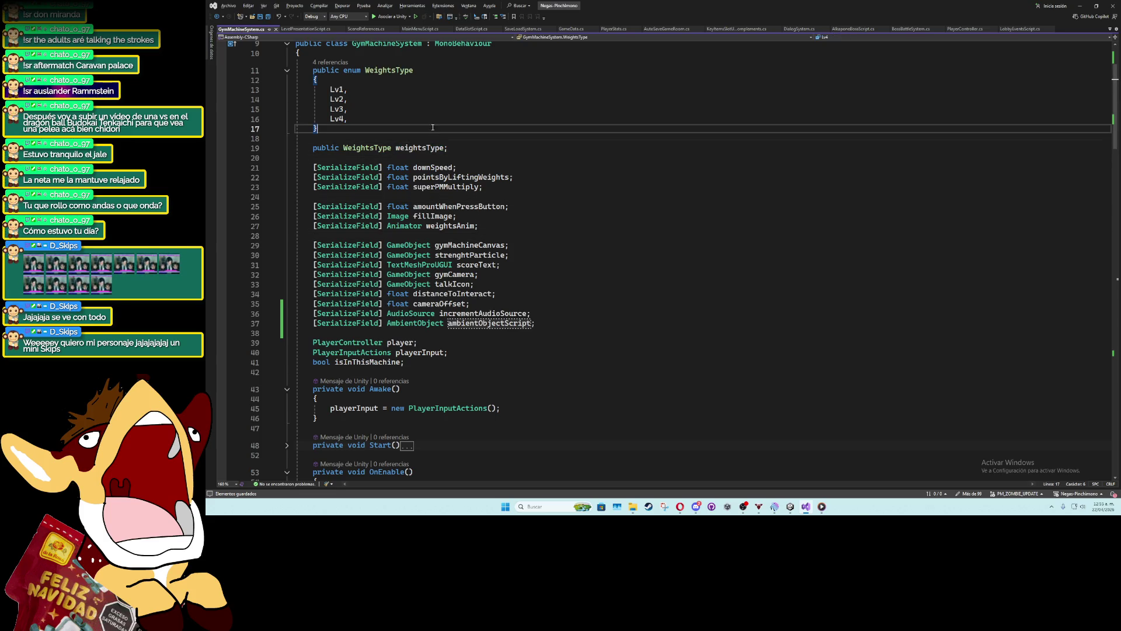
scroll(419, 140, up, 3)
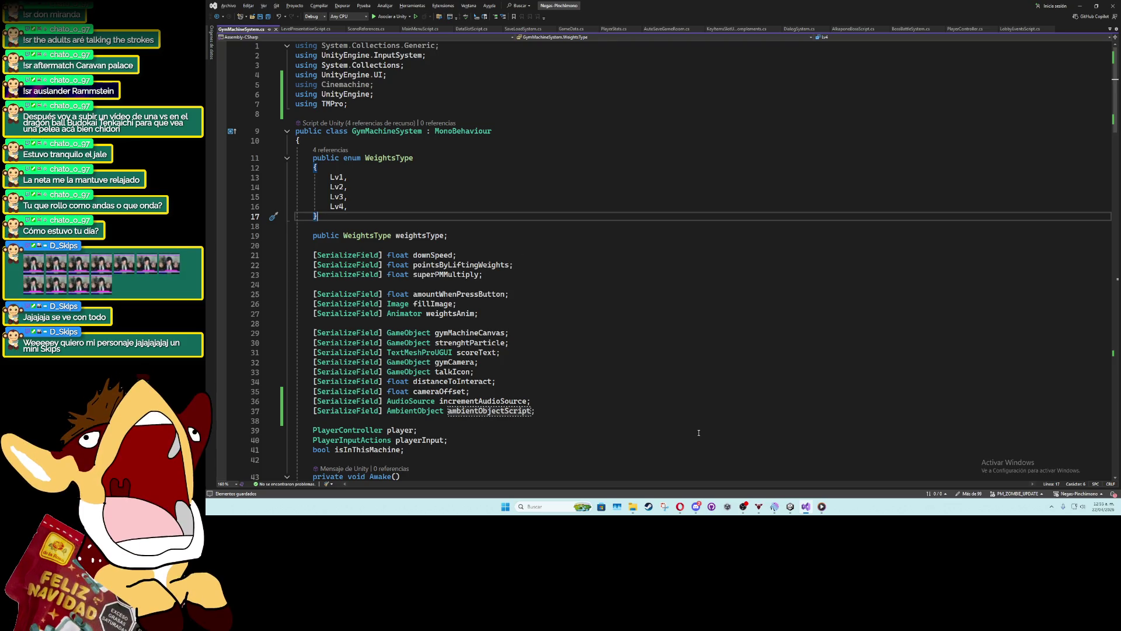
click(444, 285)
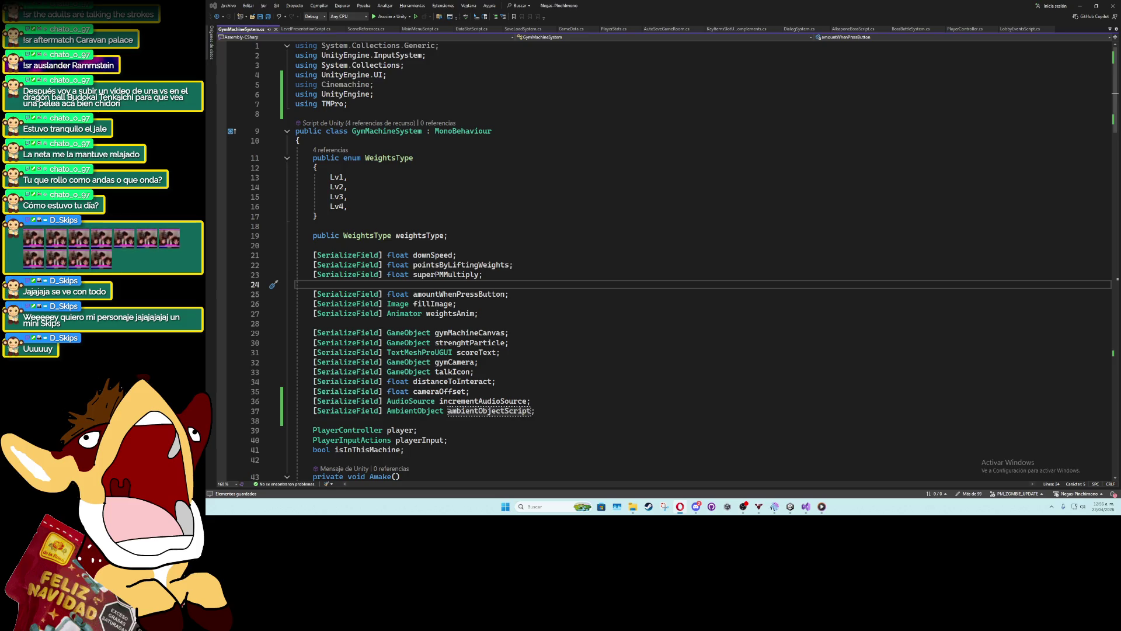
click(471, 392)
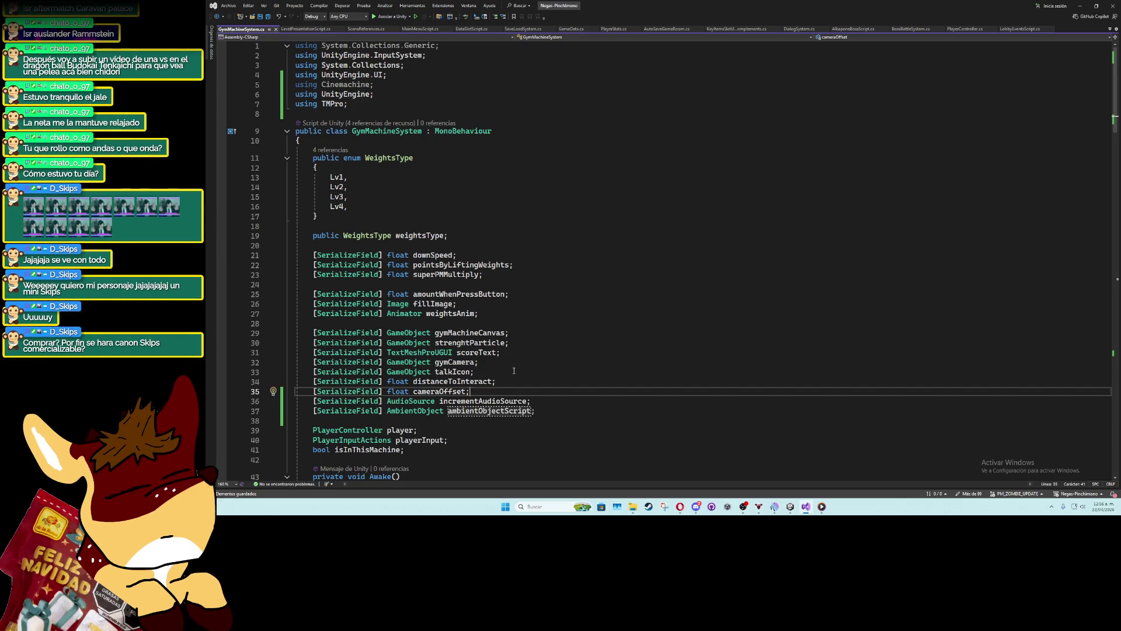
click(519, 371)
scroll(519, 370, down, 3)
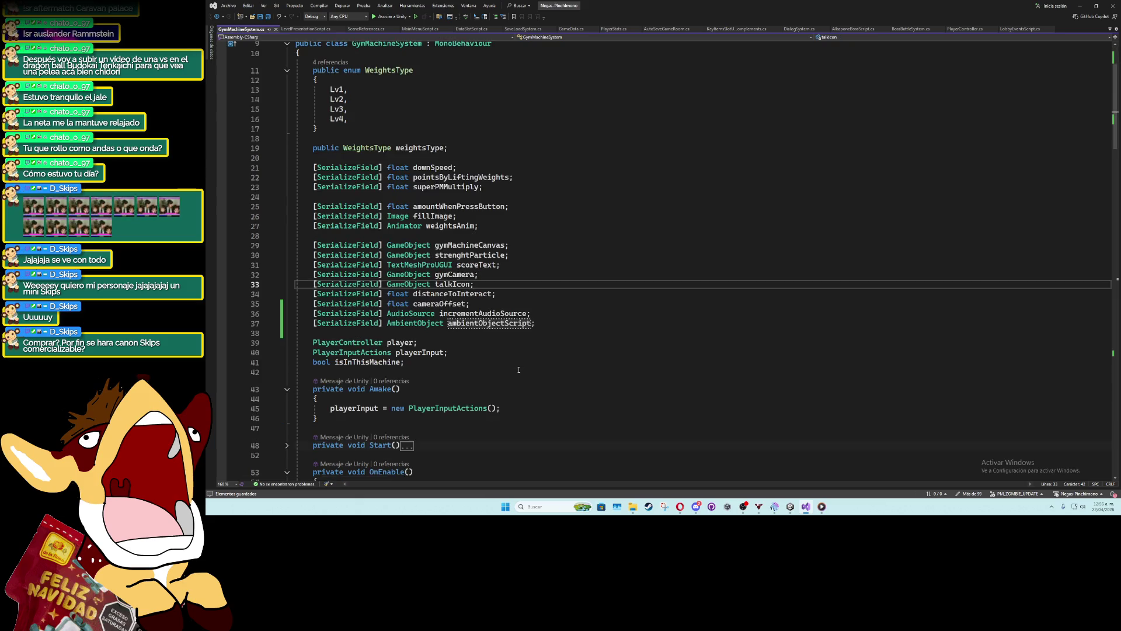
click(468, 334)
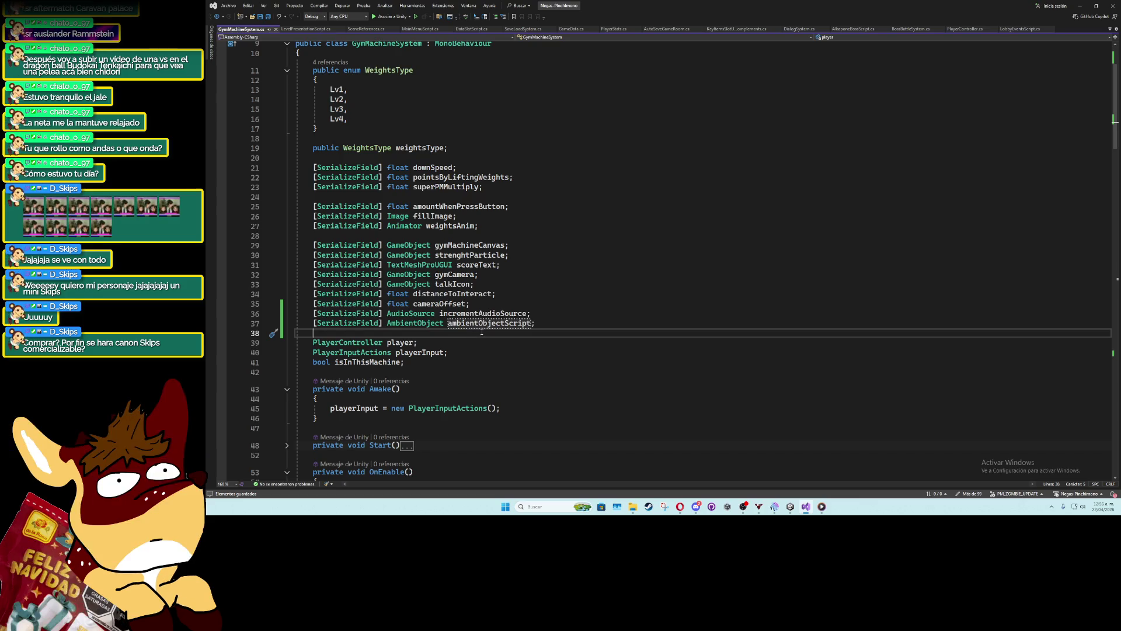
double_click(488, 324)
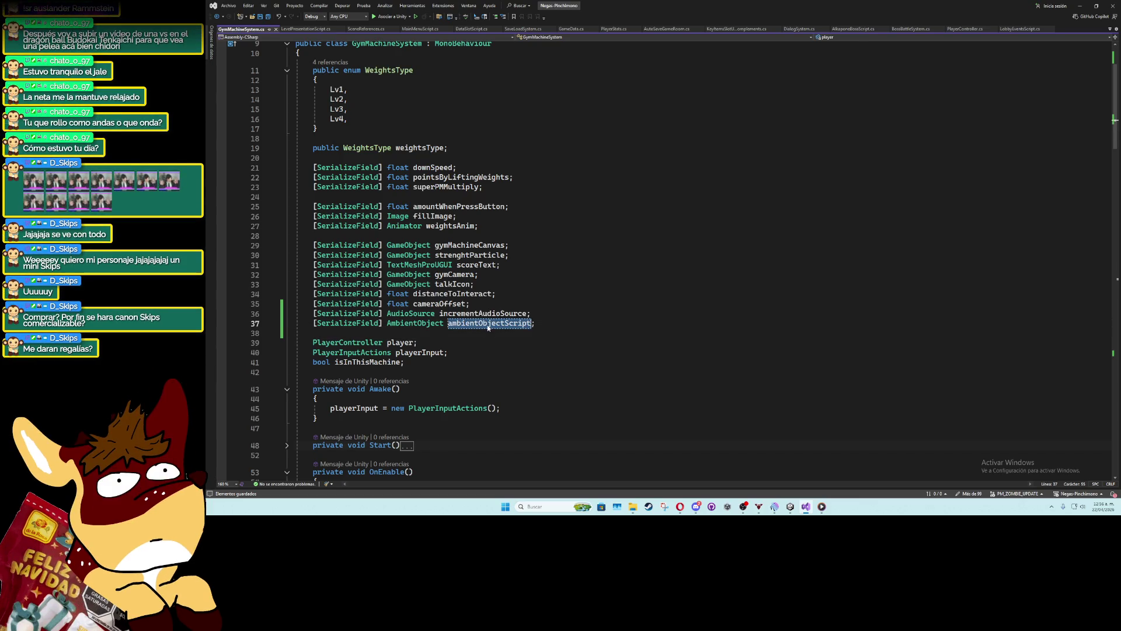
click(489, 308)
click(495, 334)
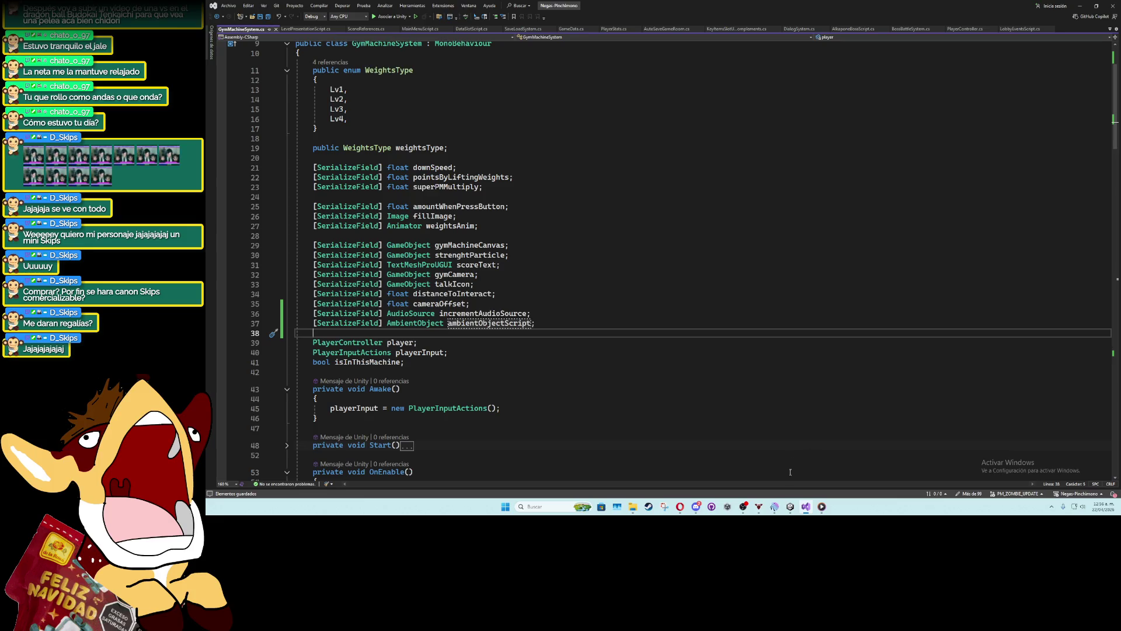
click(743, 456)
key(Up)
key(Up)
key(Up)
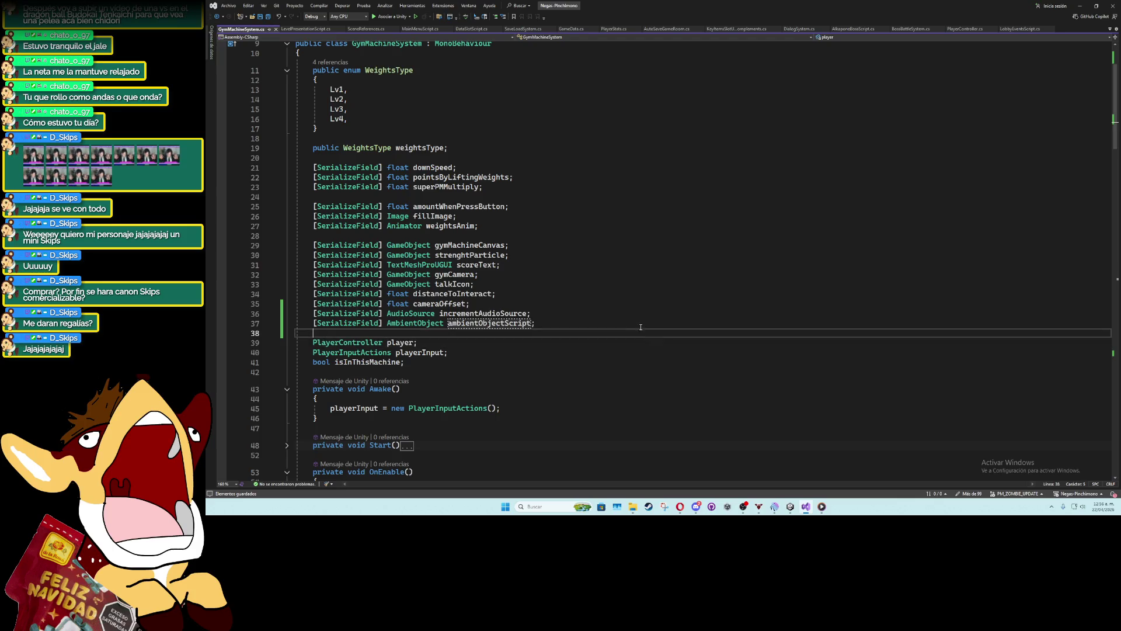
click(560, 235)
click(538, 197)
click(514, 158)
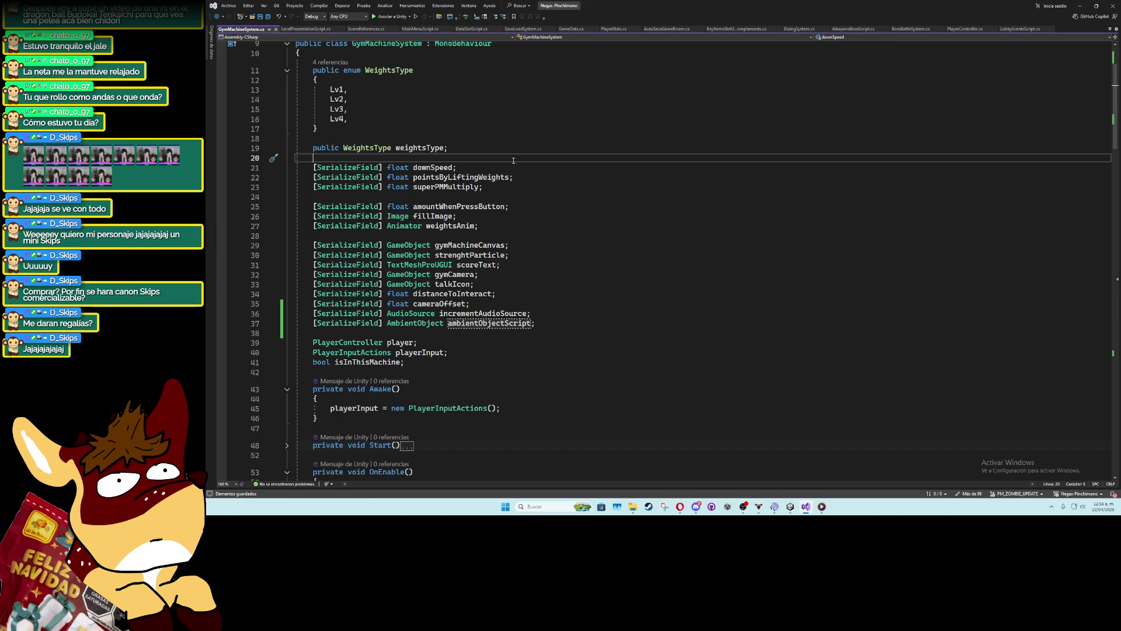
Extend line 123's talk icon condition with && ambientObjectScript.throwCoroutine == null
scroll(523, 367, down, 9)
scroll(523, 367, down, 19)
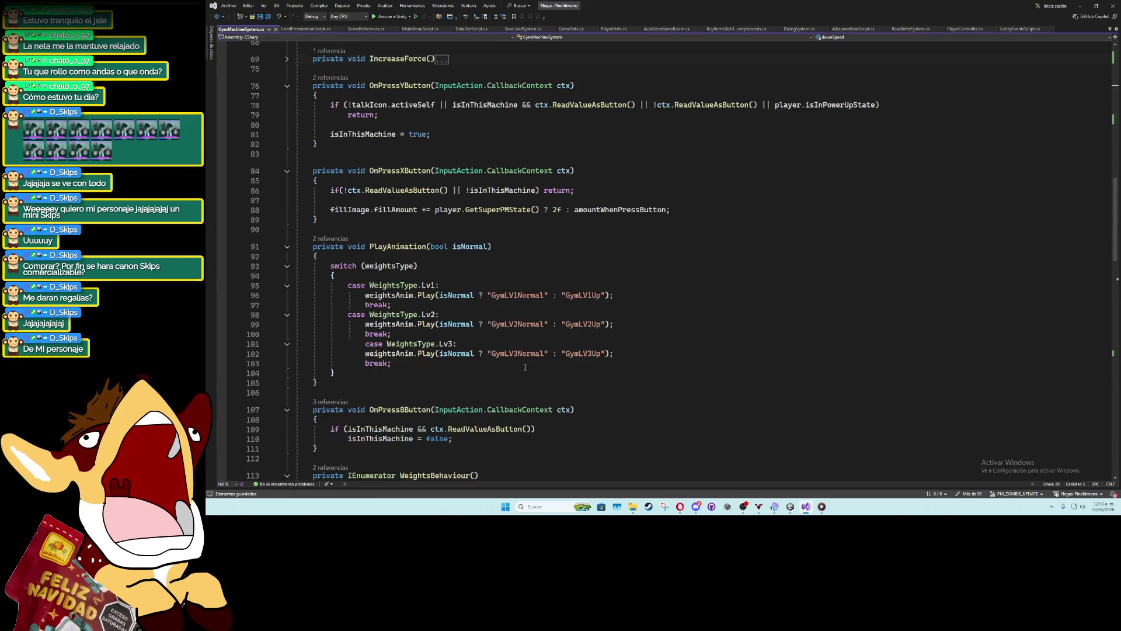
scroll(428, 315, up, 4)
scroll(429, 316, up, 2)
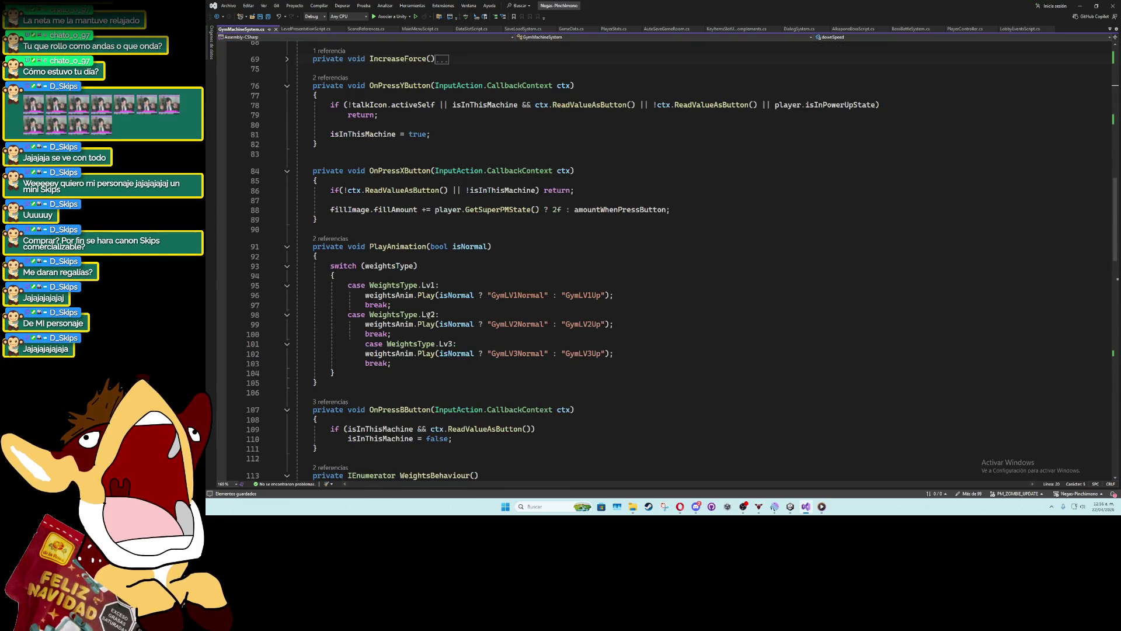
scroll(428, 316, down, 10)
scroll(428, 315, down, 8)
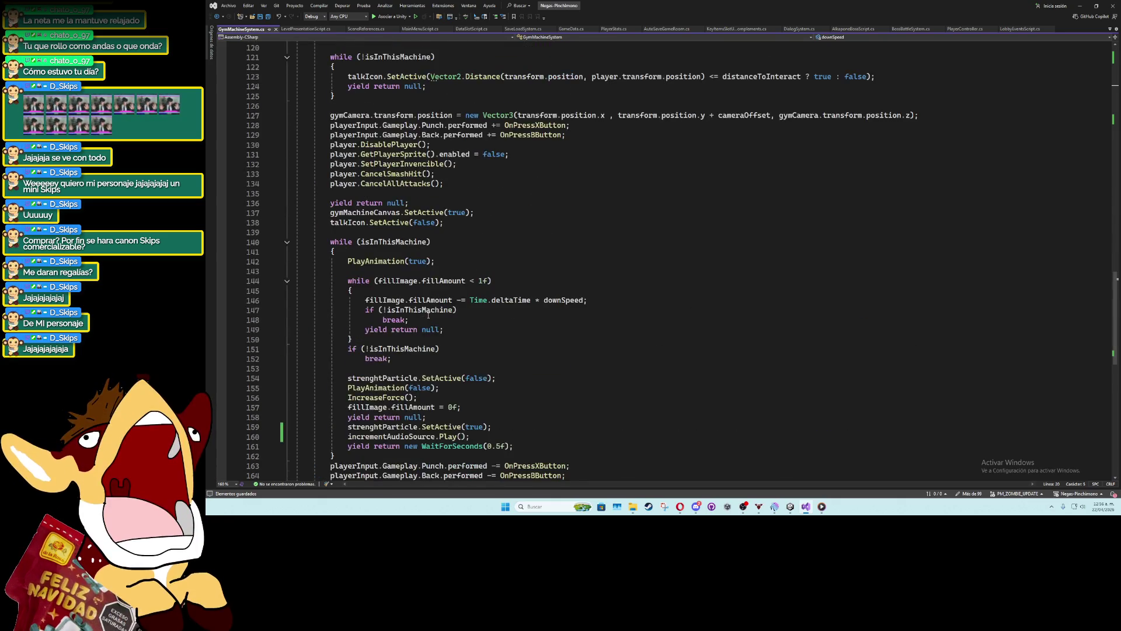
scroll(428, 315, up, 3)
scroll(427, 317, up, 5)
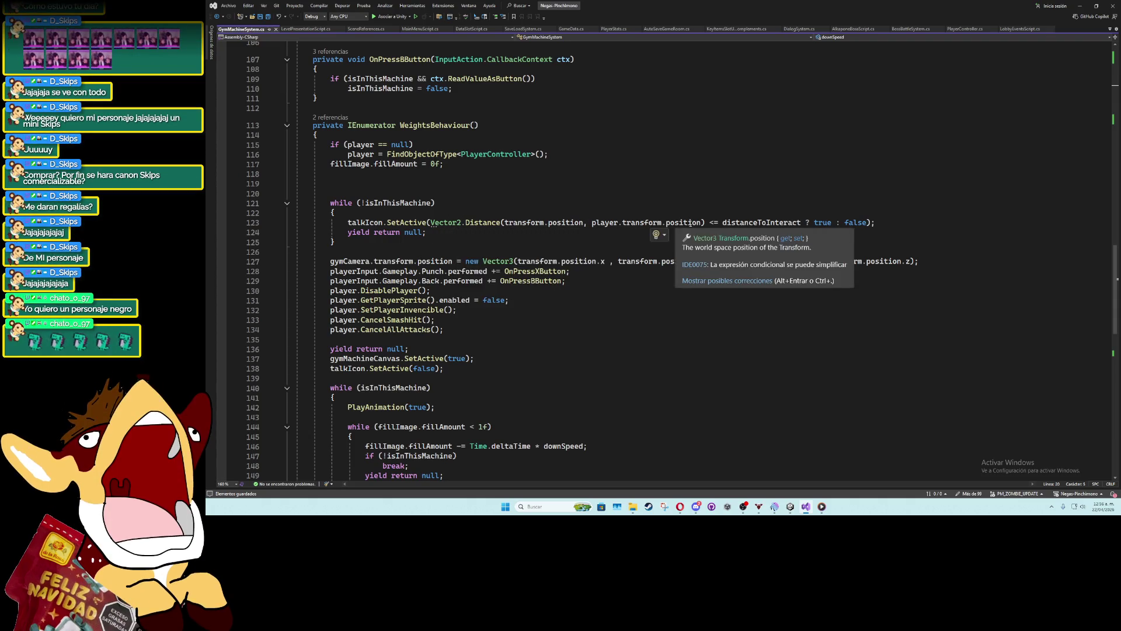
click(807, 223)
text(&& ambientObjectScript .)
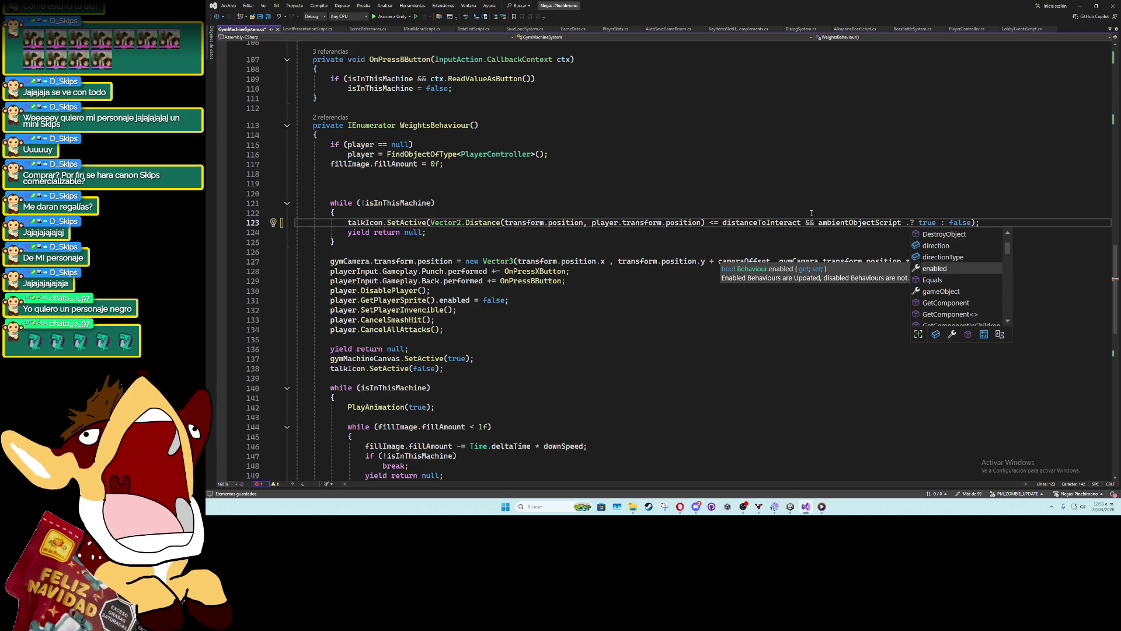
key(BackSpace)
key(BackSpace)
text(.th)
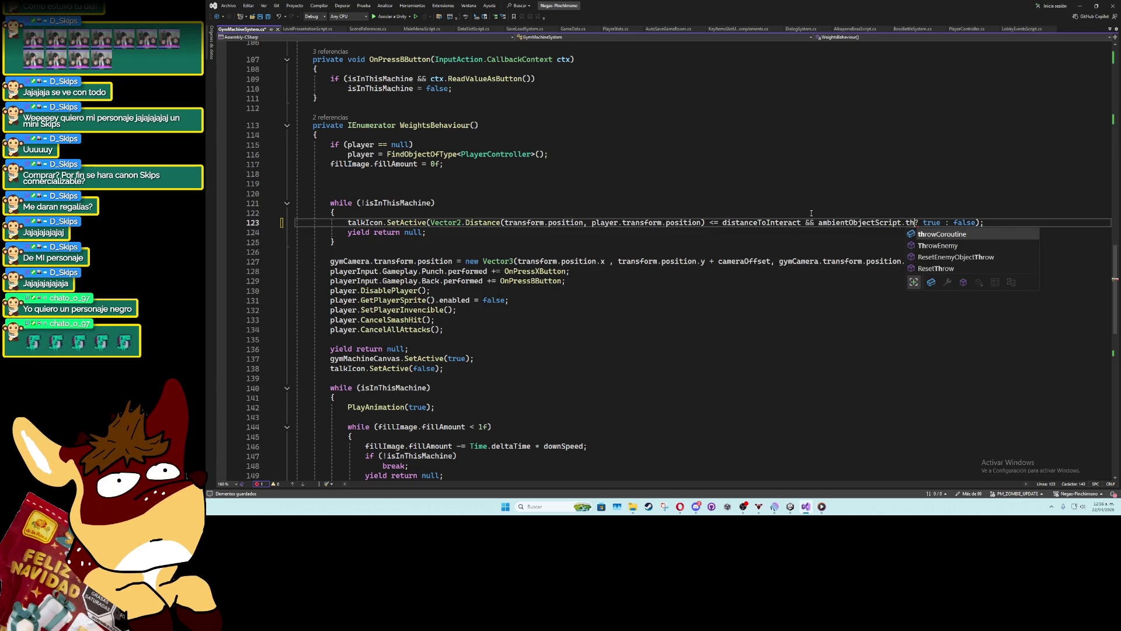
key(Tab)
text(== null)
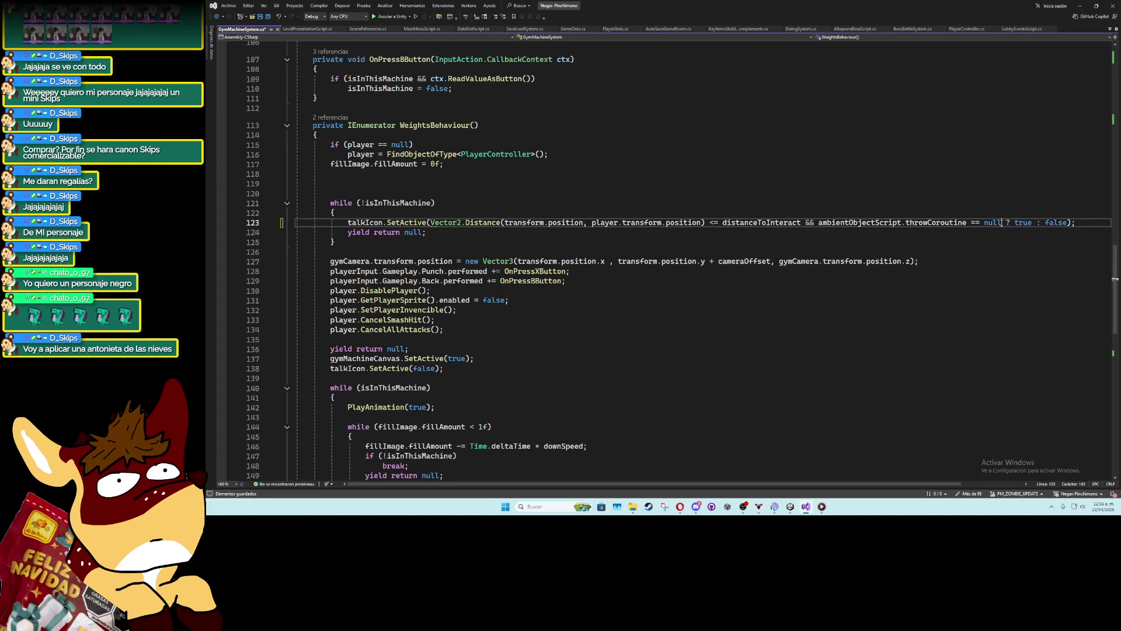
click(820, 223)
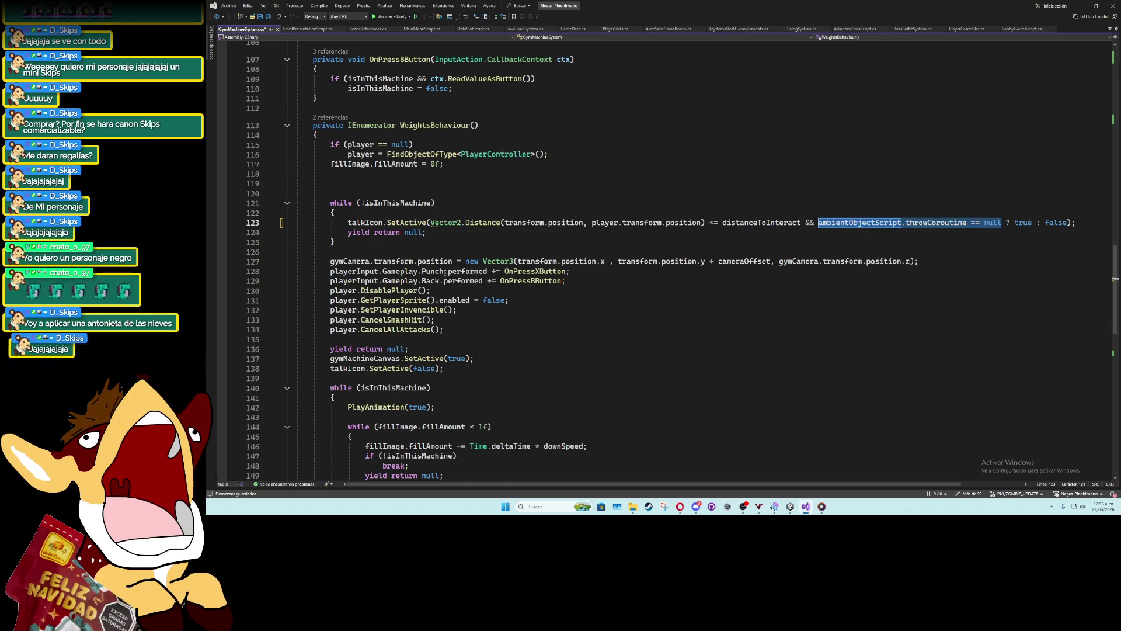
Prepend ambientObjectScript.throwCoroutine != null || to OnPressYButton's early-return condition on line 78
scroll(383, 366, up, 10)
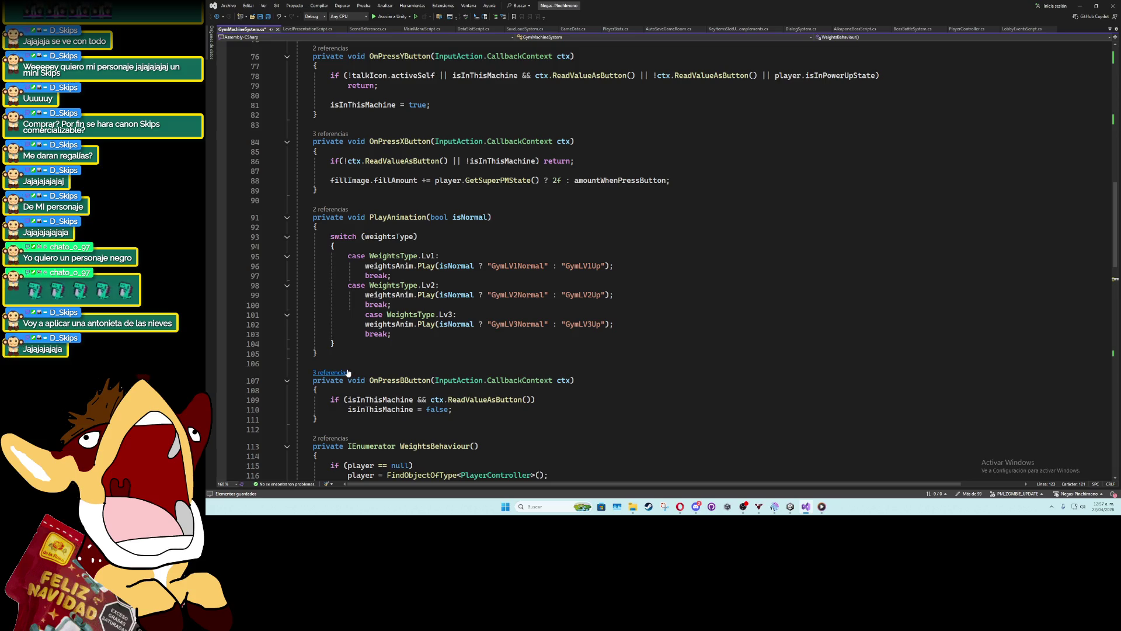
scroll(397, 280, up, 5)
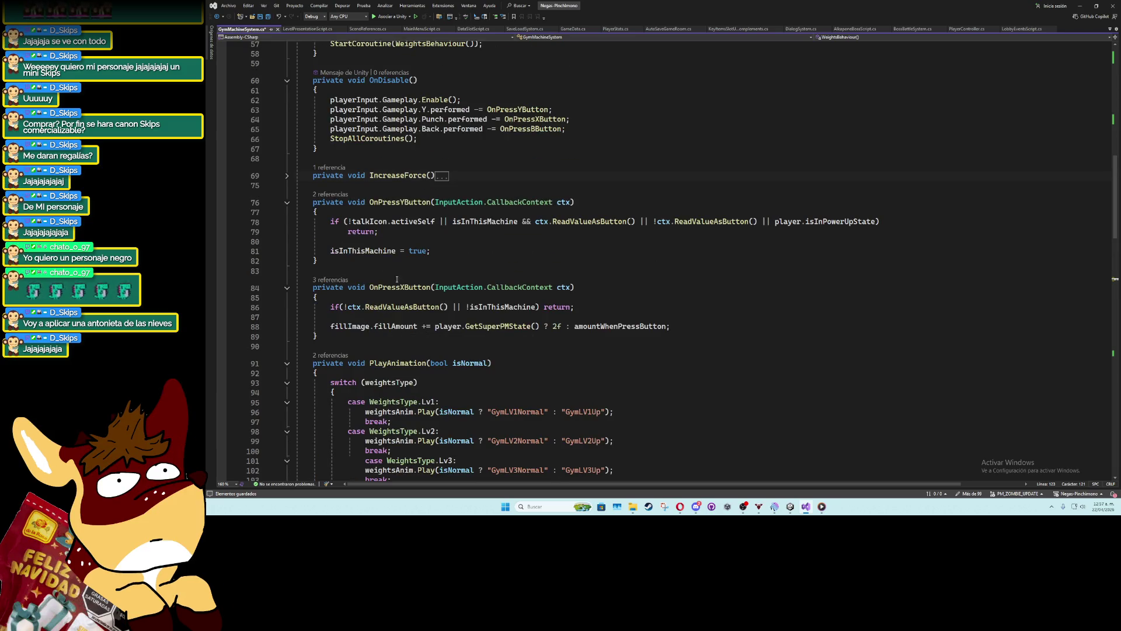
scroll(397, 279, up, 3)
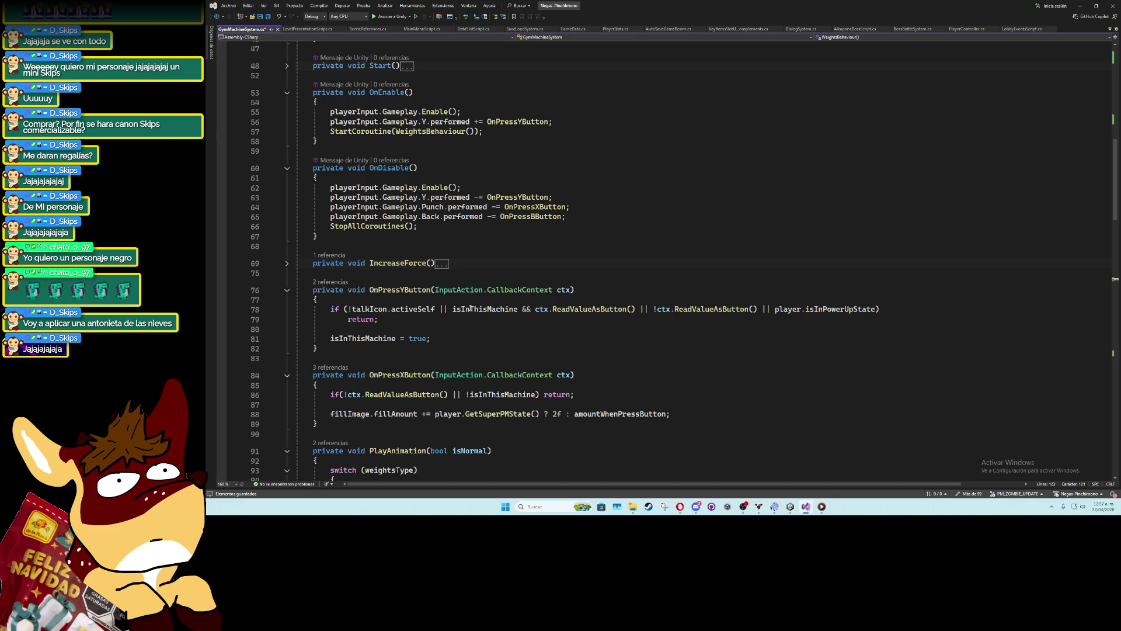
click(350, 310)
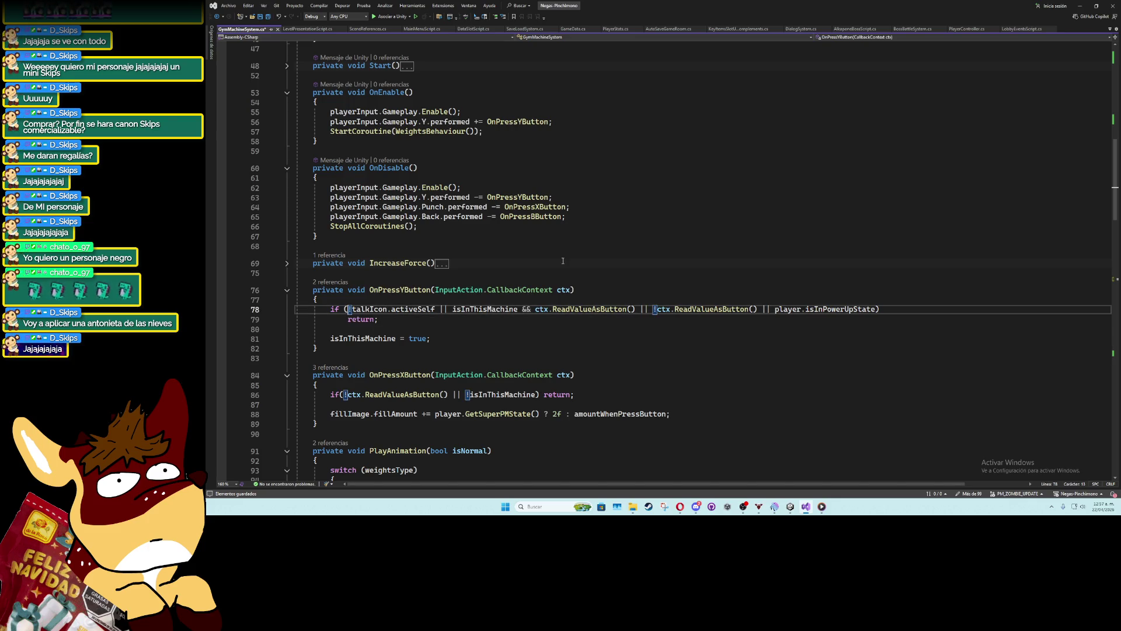
text(ambientObjectScript.throwCoroutine == null ||)
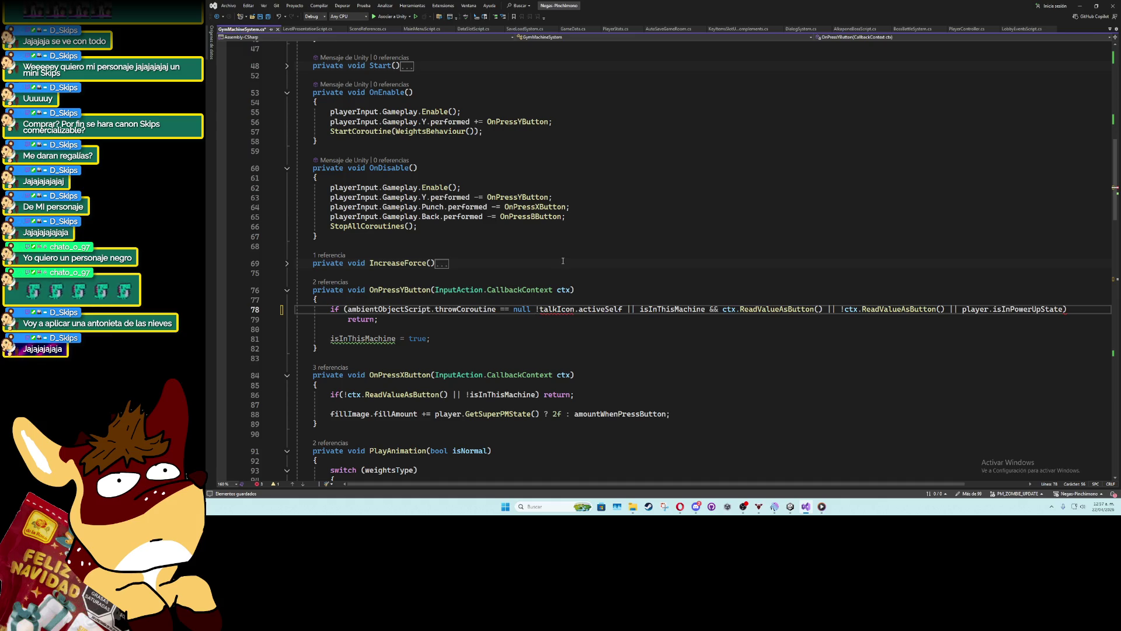
click(347, 309)
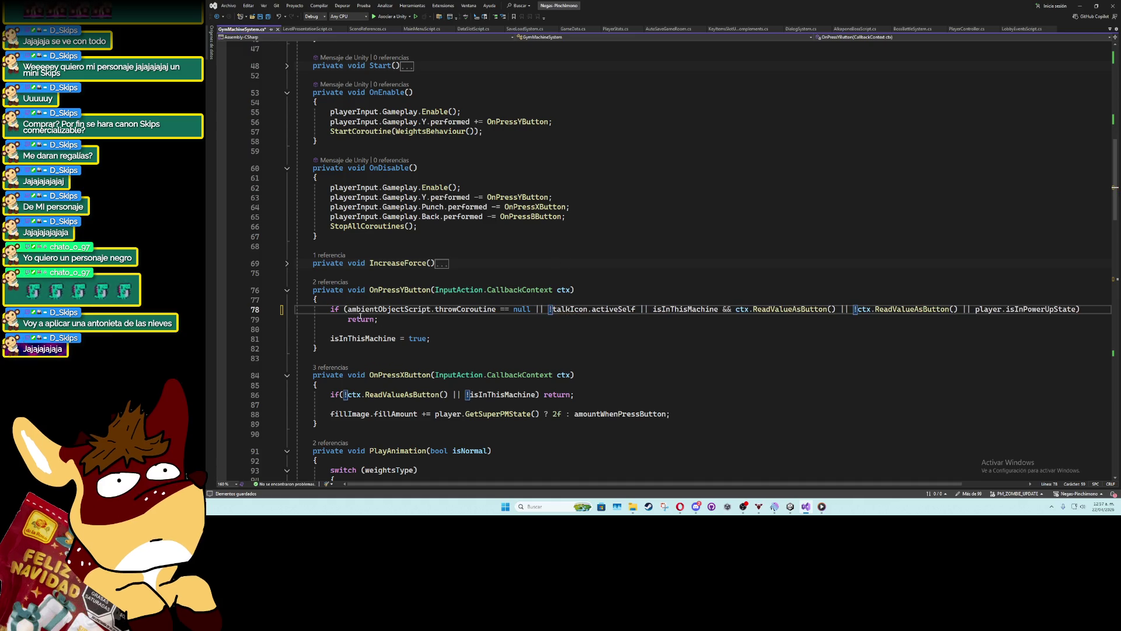
double_click(382, 311)
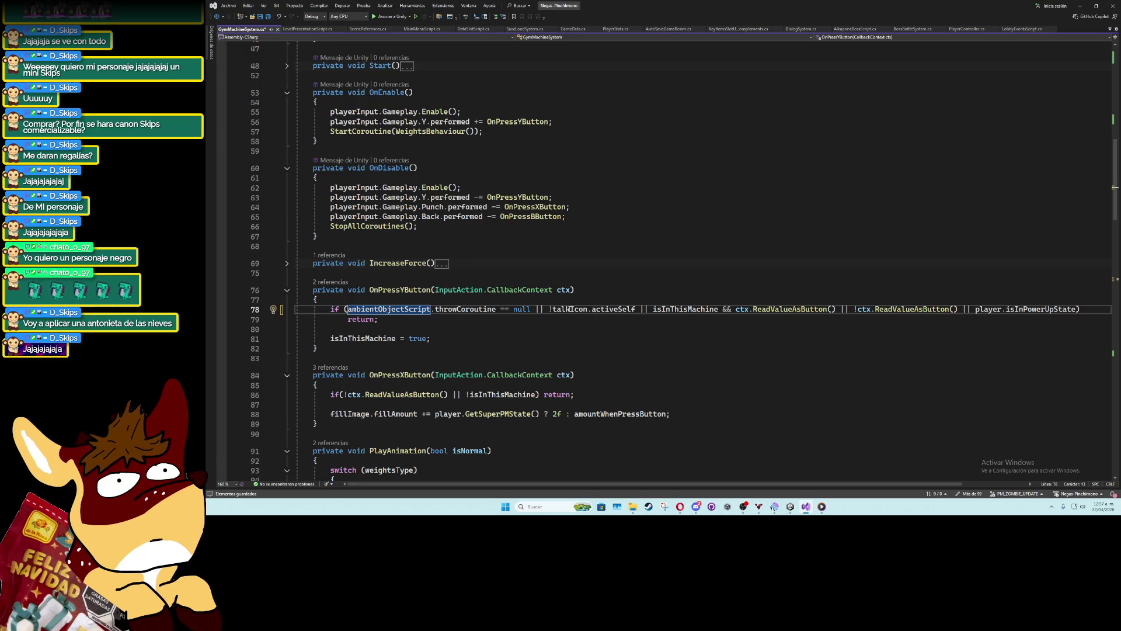
click(505, 309)
key(BackSpace)
text(!)
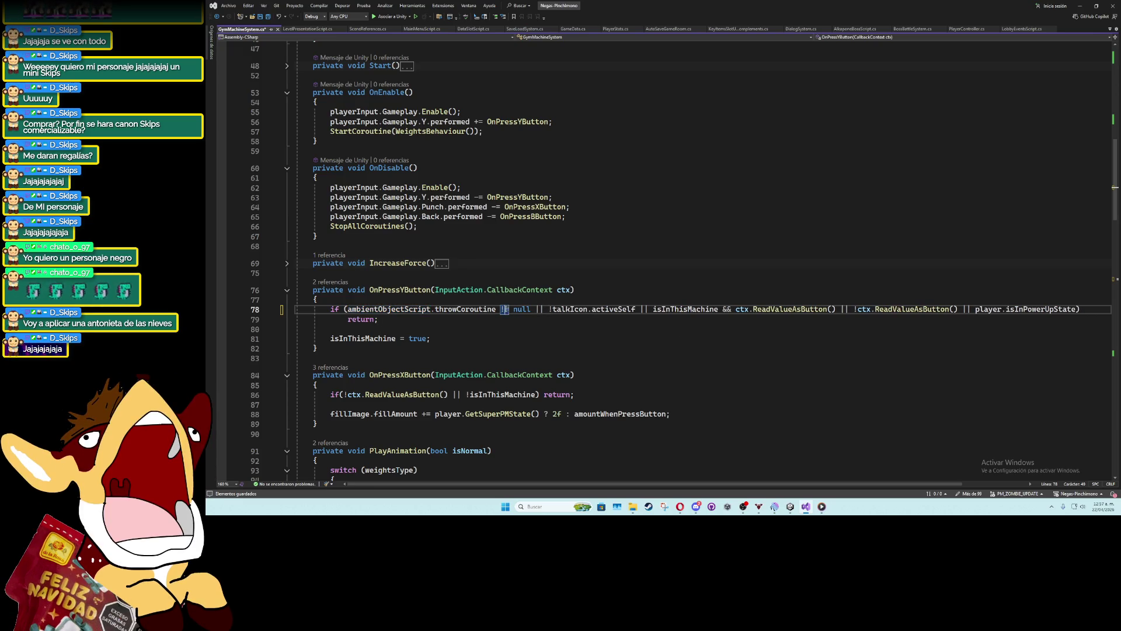
Save the gym machine script with the new throwCoroutine checks
click(522, 286)
click(523, 280)
key(ctrl+s)
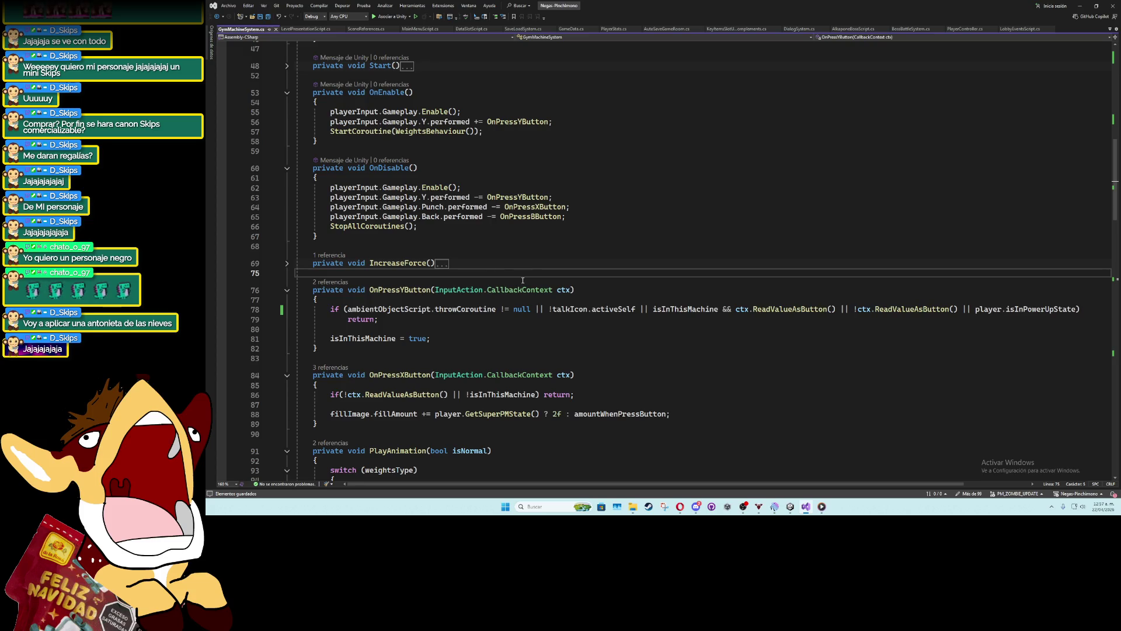
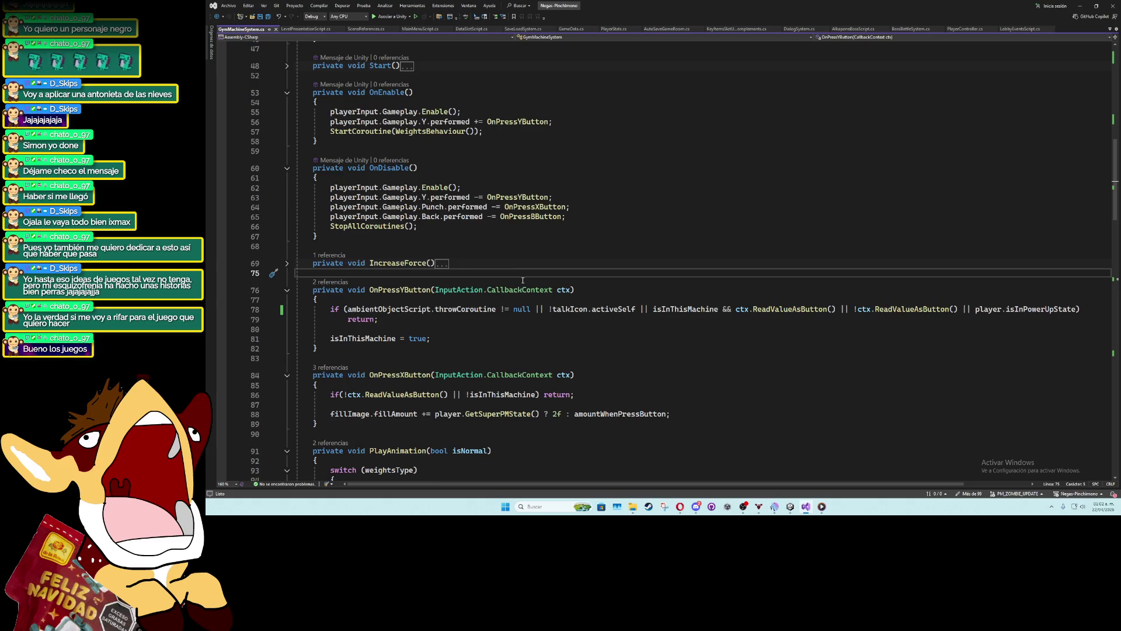
Save GymMachineSystem.cs and delete the blank lines above while(!isInThisMachine)
click(496, 250)
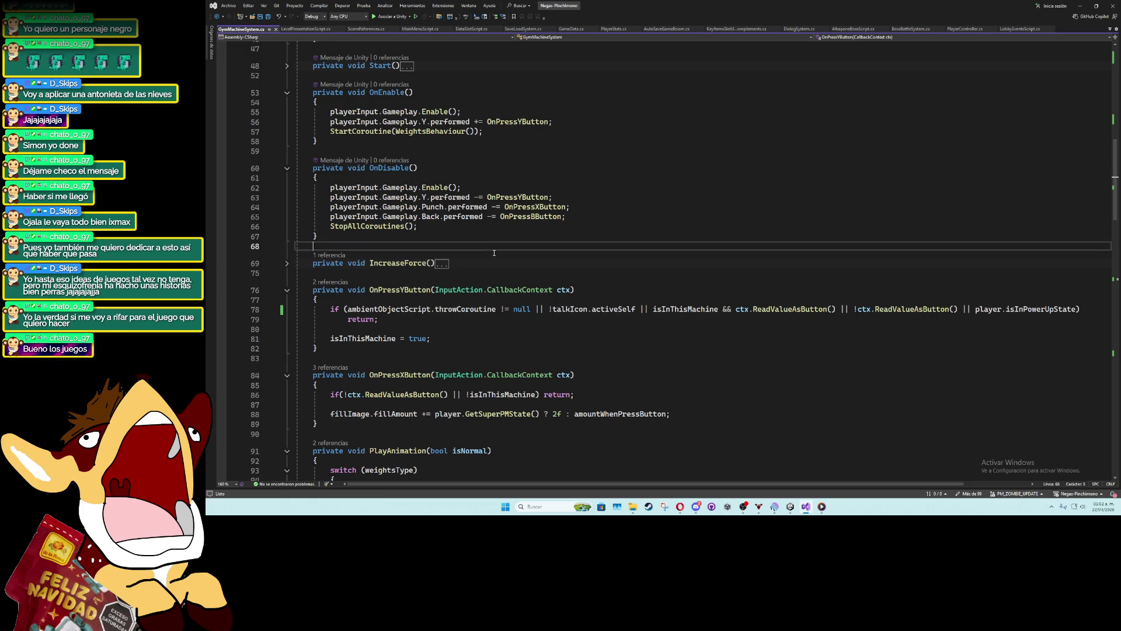
key(ctrl+s)
click(482, 277)
scroll(482, 279, down, 5)
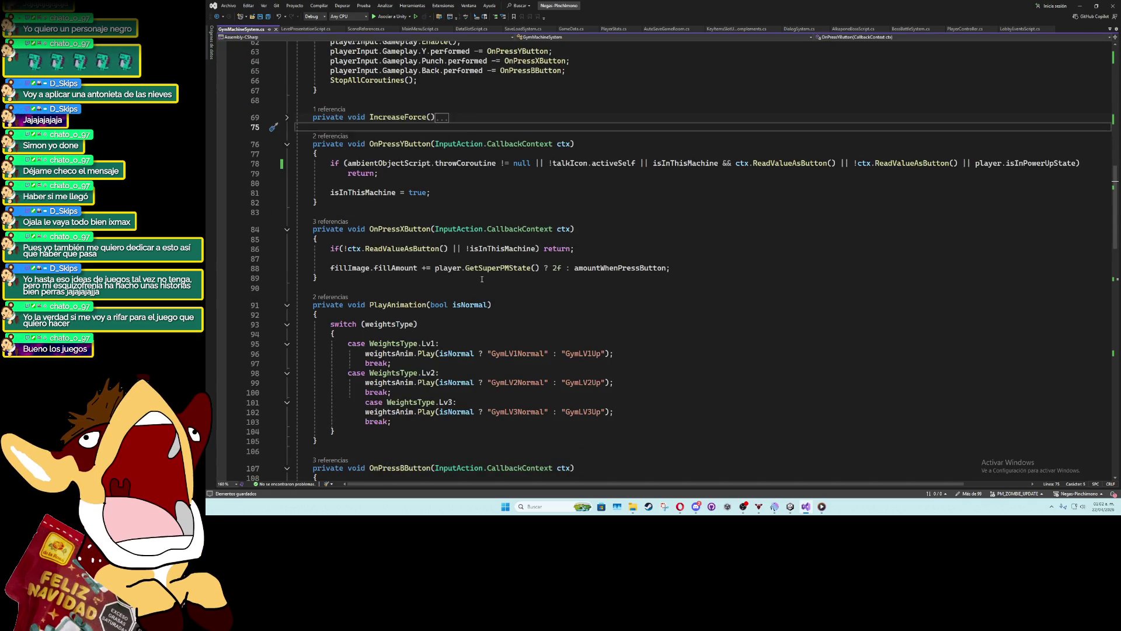
scroll(482, 279, down, 4)
scroll(481, 279, up, 8)
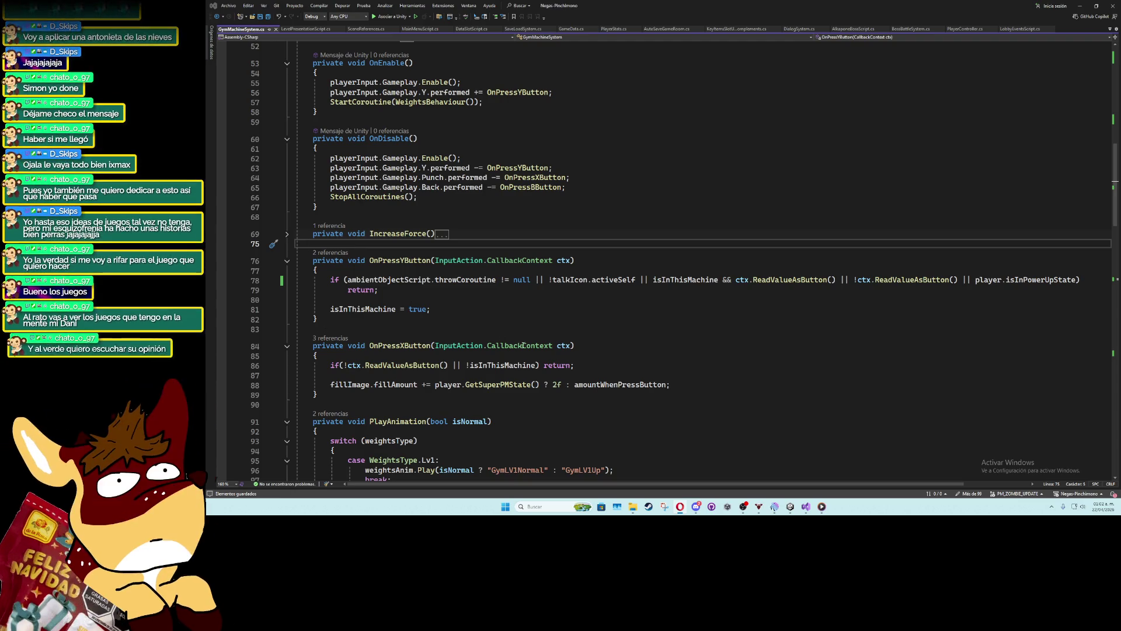
click(539, 314)
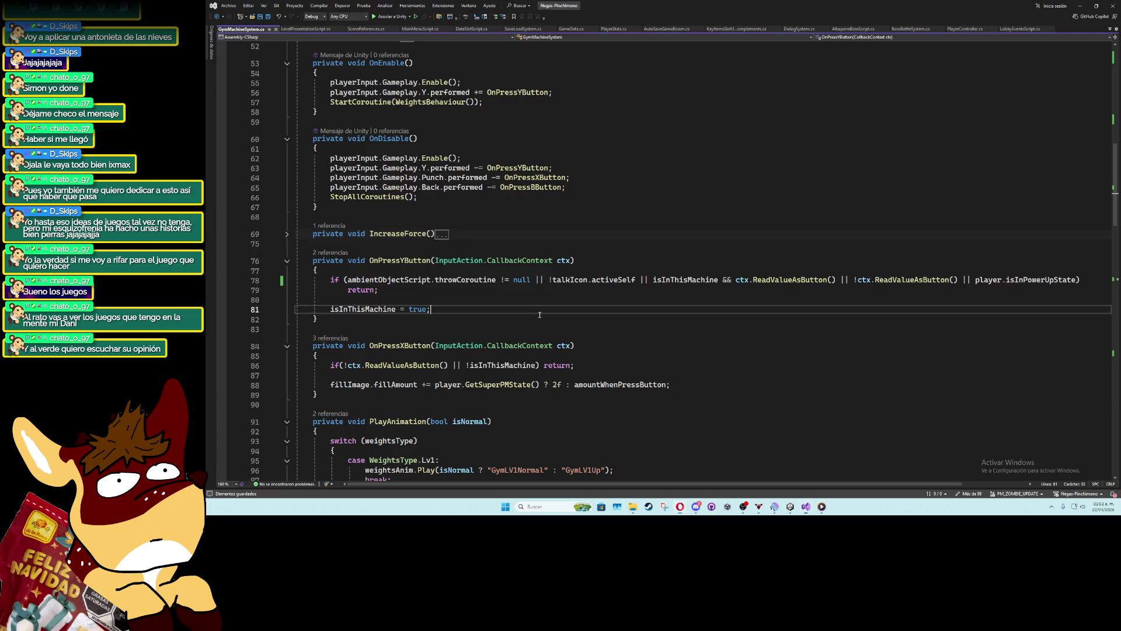
scroll(526, 336, up, 3)
scroll(467, 336, down, 3)
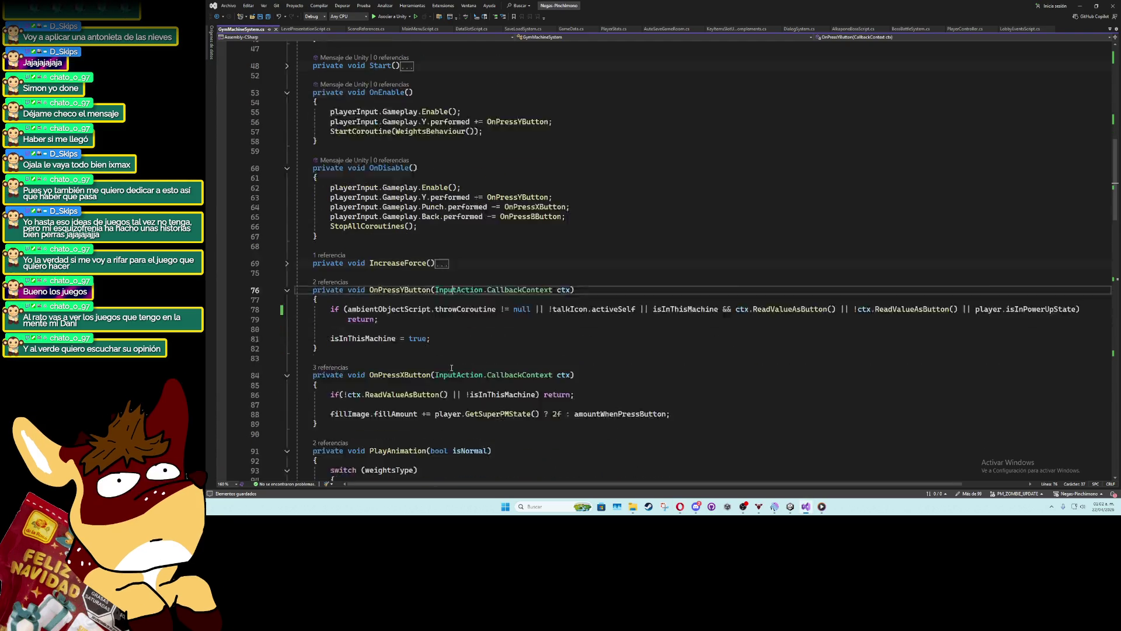
click(465, 333)
scroll(465, 337, down, 12)
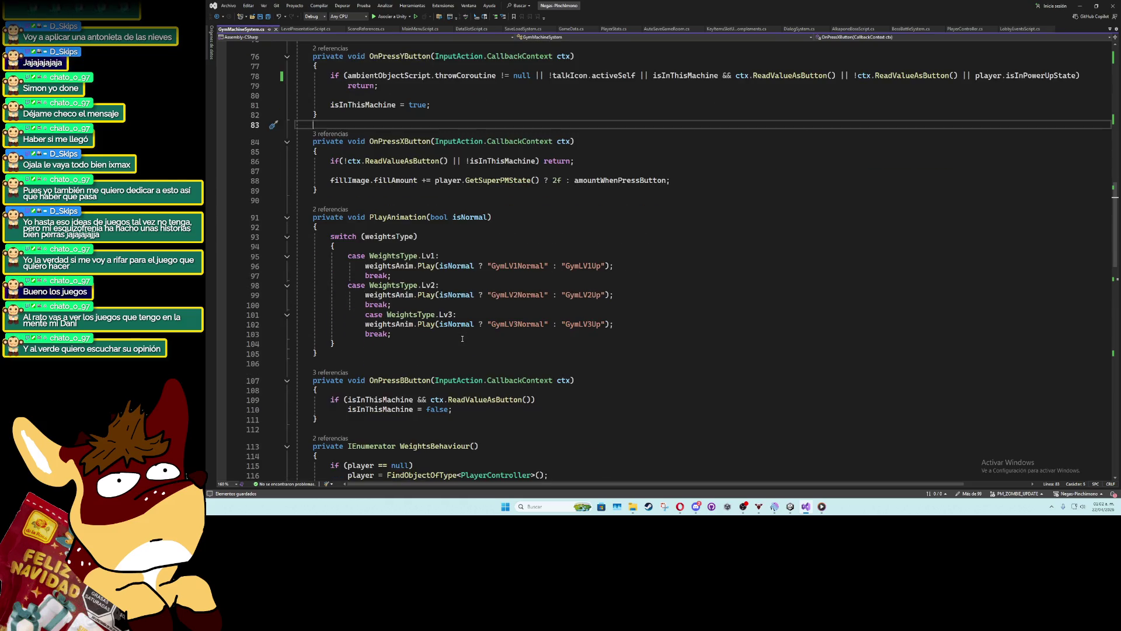
scroll(462, 339, down, 4)
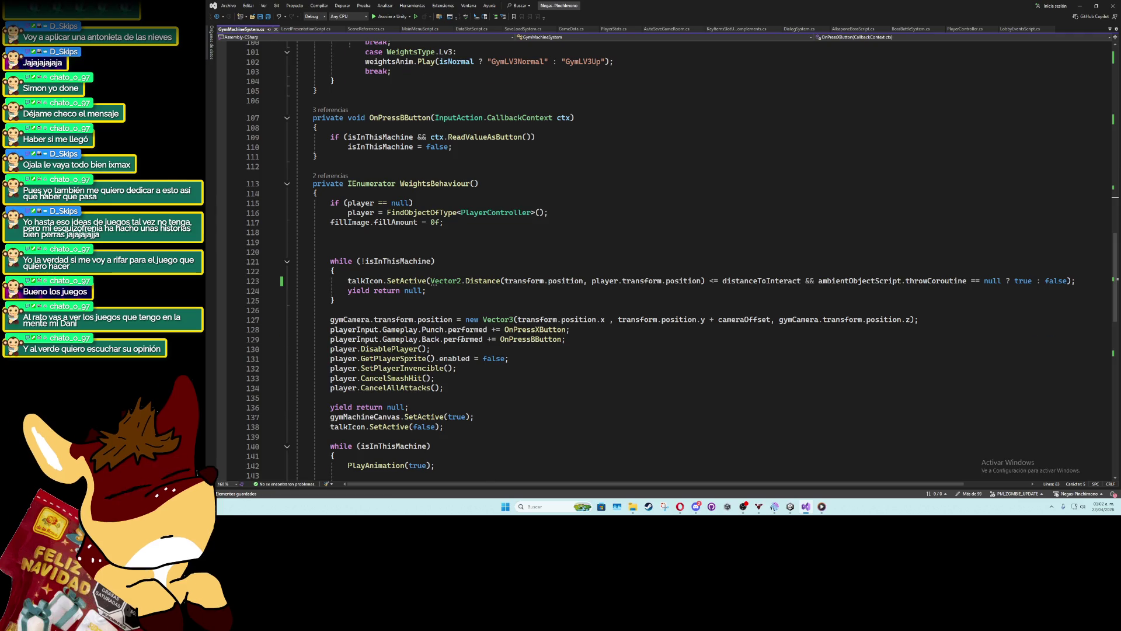
scroll(462, 339, down, 1)
click(374, 213)
key(Delete)
key(Delete)
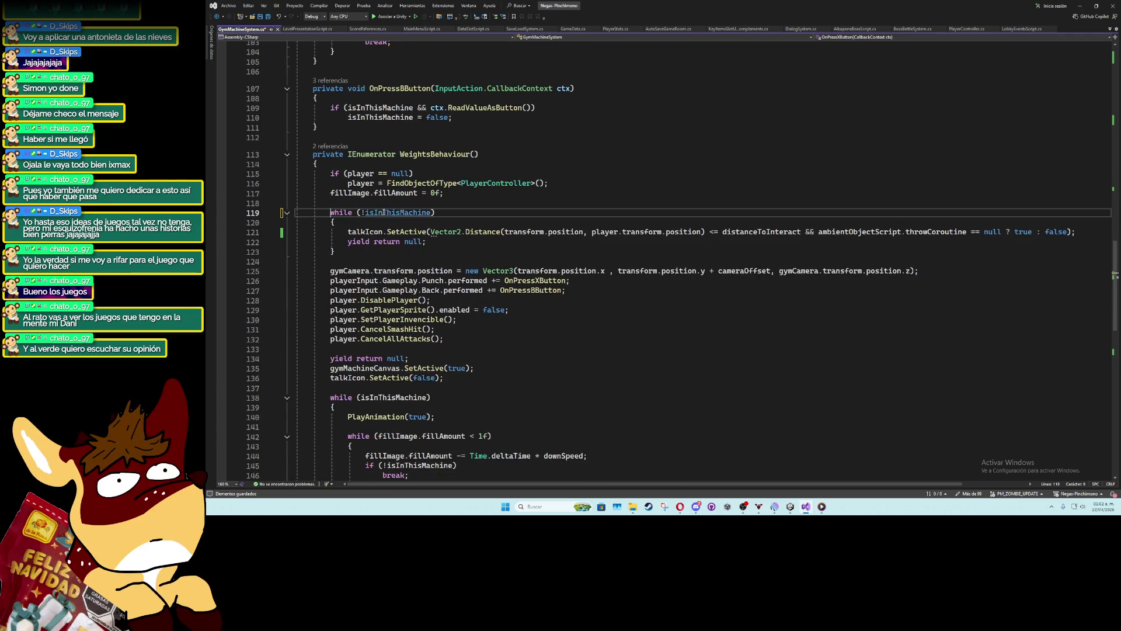
Add player.CancelAllAttacks(); below yield return null in the fill loop, save, and return to Unity
click(388, 250)
scroll(387, 293, down, 4)
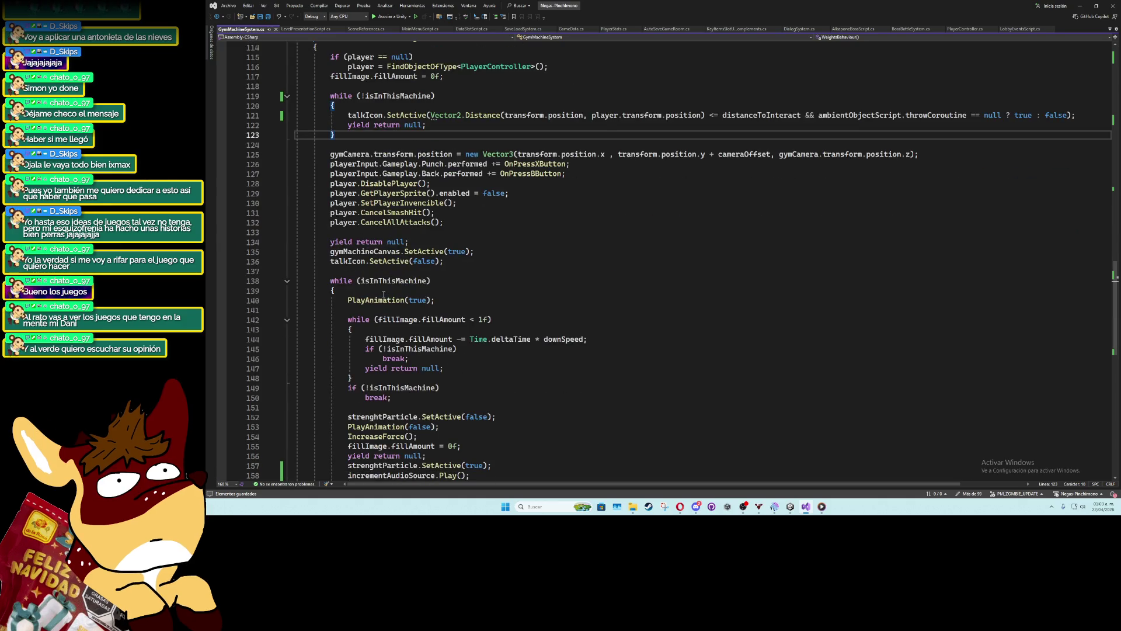
click(387, 331)
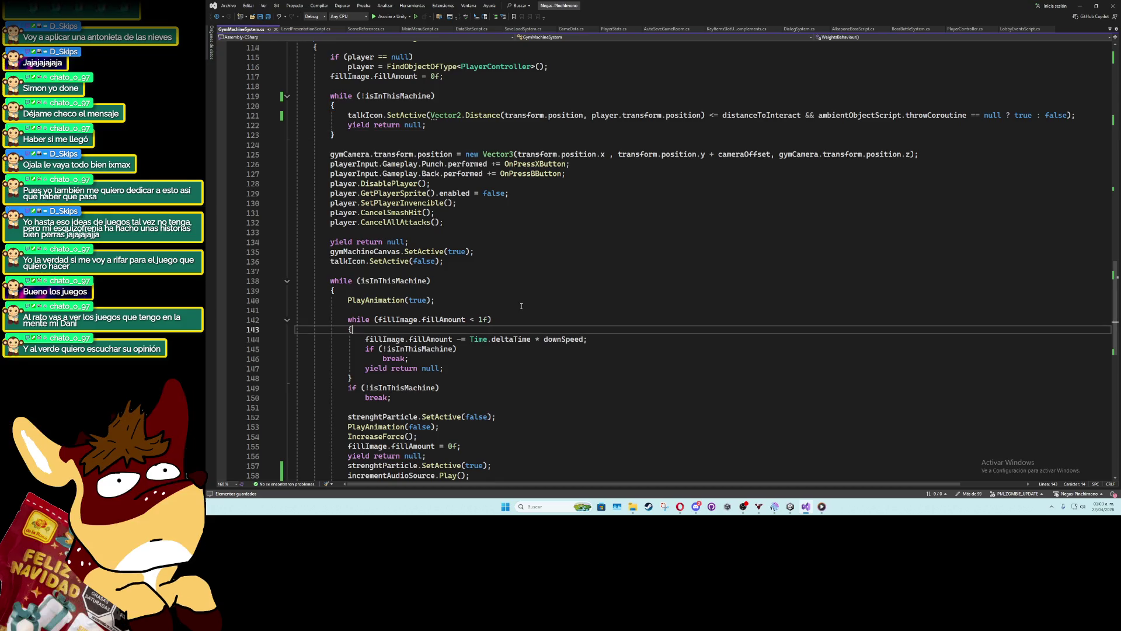
key(Return)
text(player)
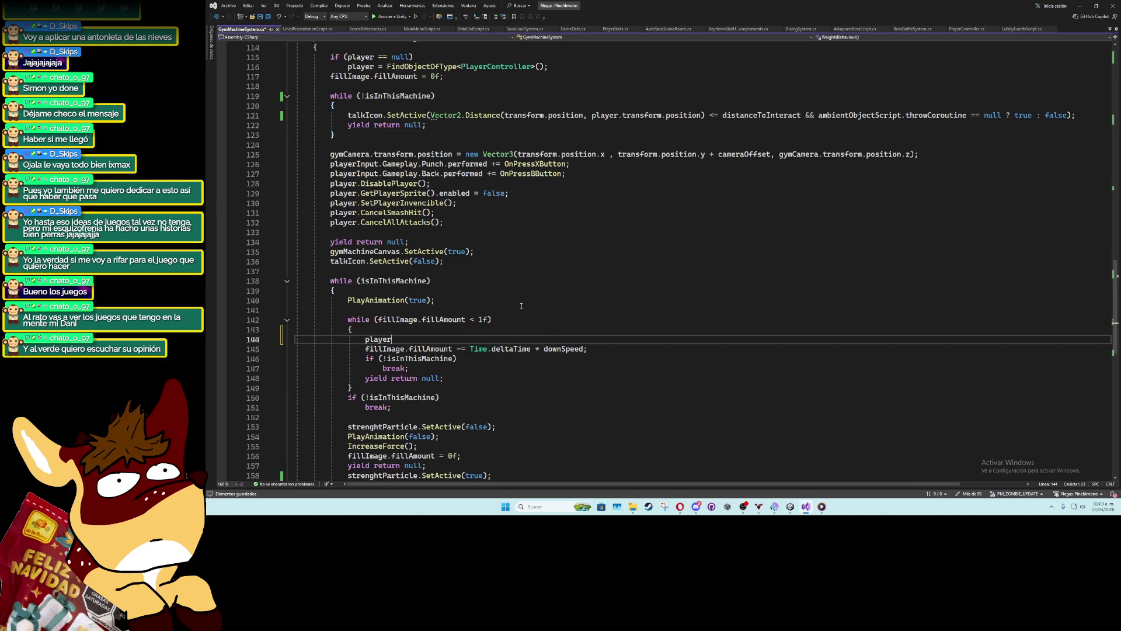
text(.attack)
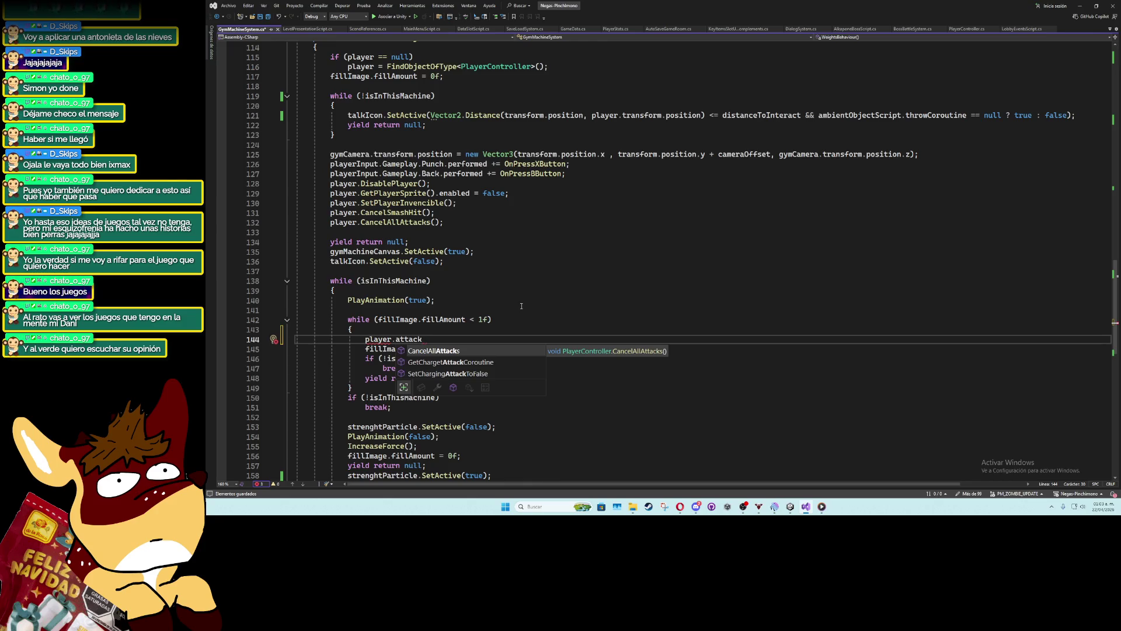
key(Tab)
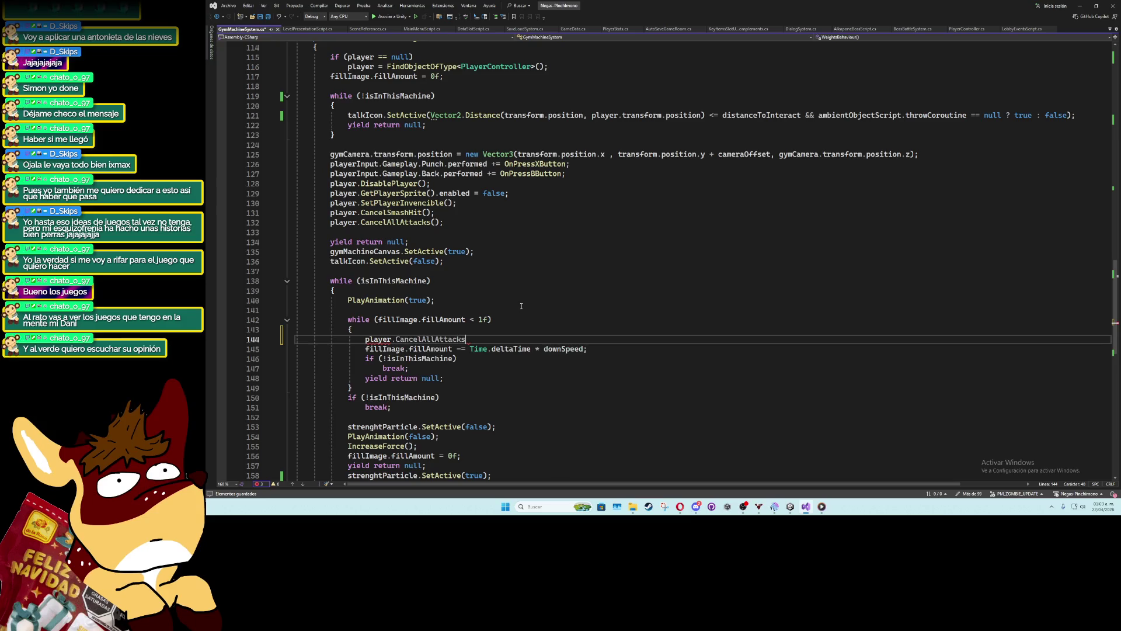
text(();)
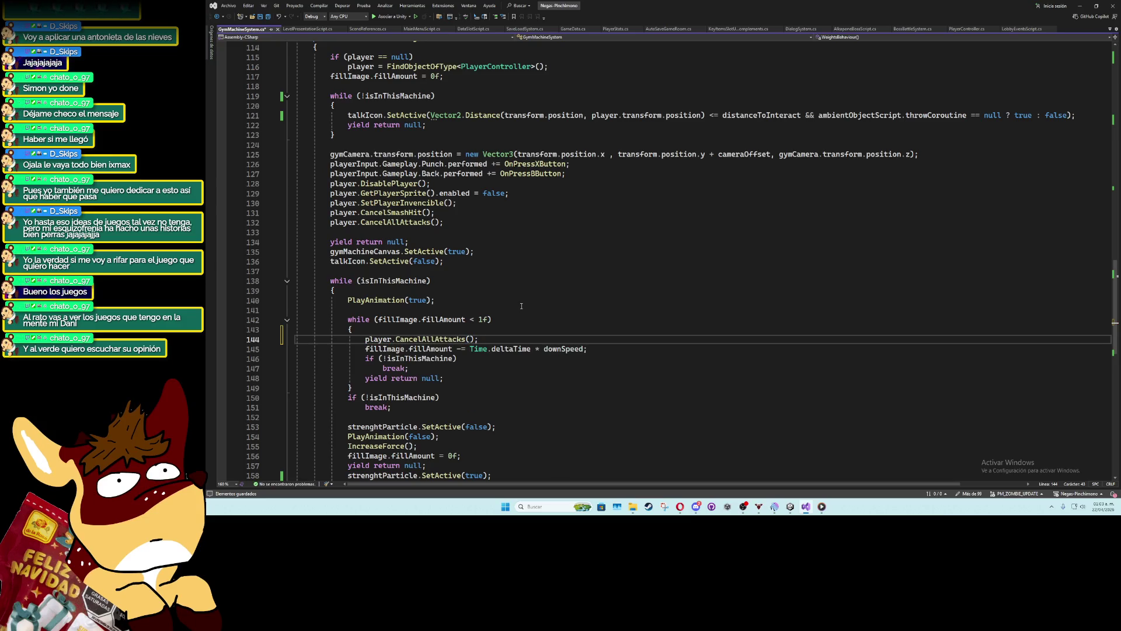
key(alt+Down)
key(alt+Down)
key(alt+Down)
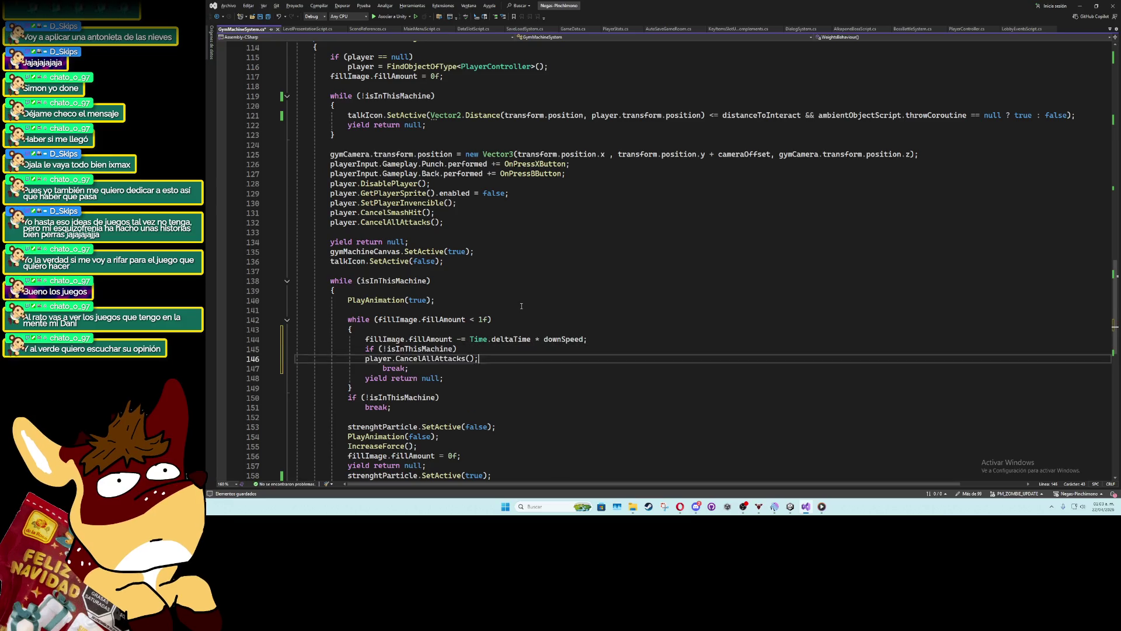
key(ctrl+s)
click(521, 306)
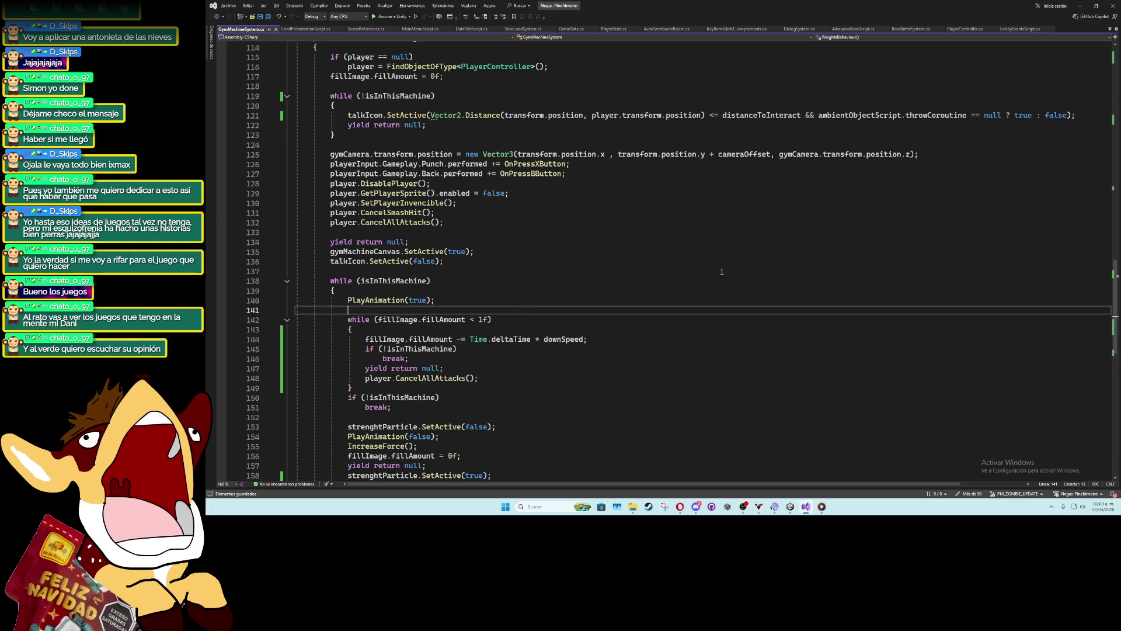
click(1080, 5)
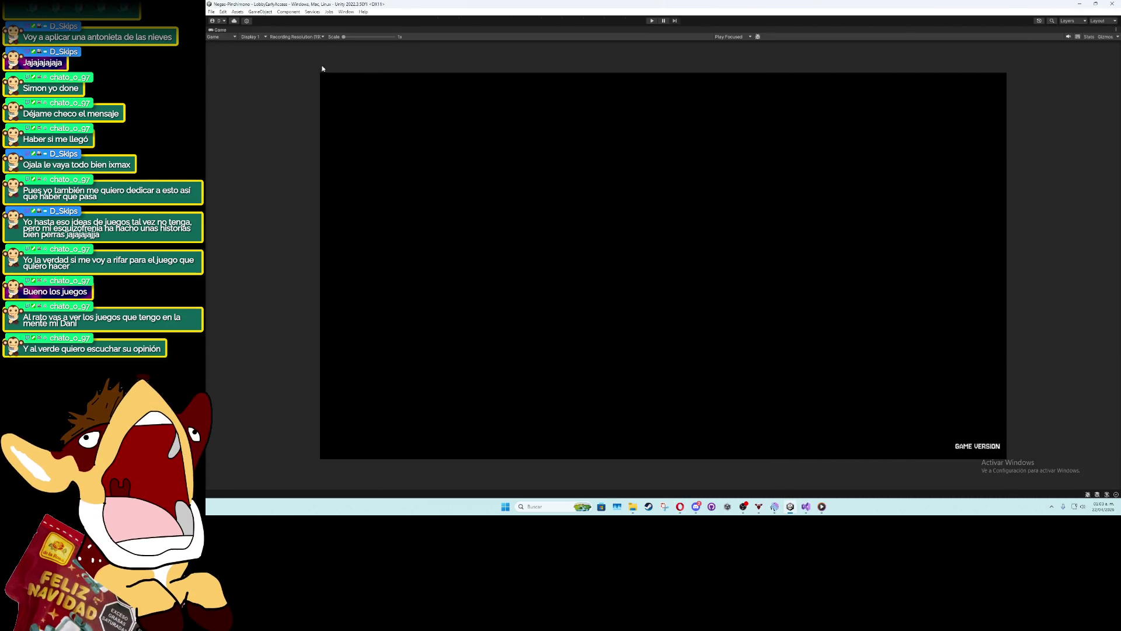
Restore the editor layout and drag GymLocker (3) down onto the middle lower mat
double_click(221, 30)
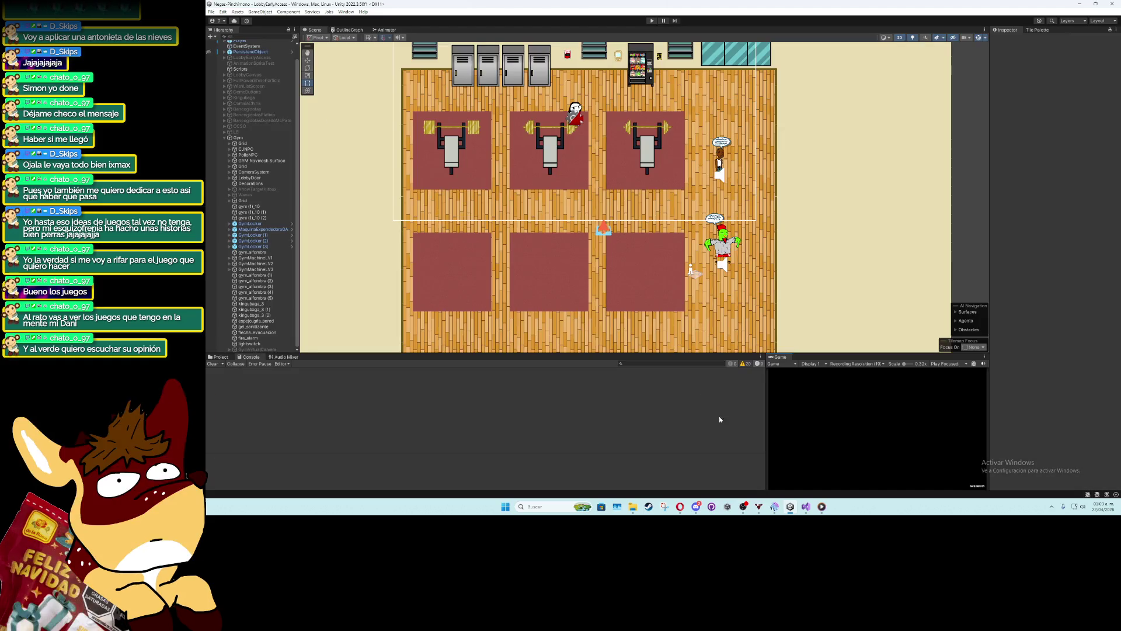
scroll(611, 290, up, 2)
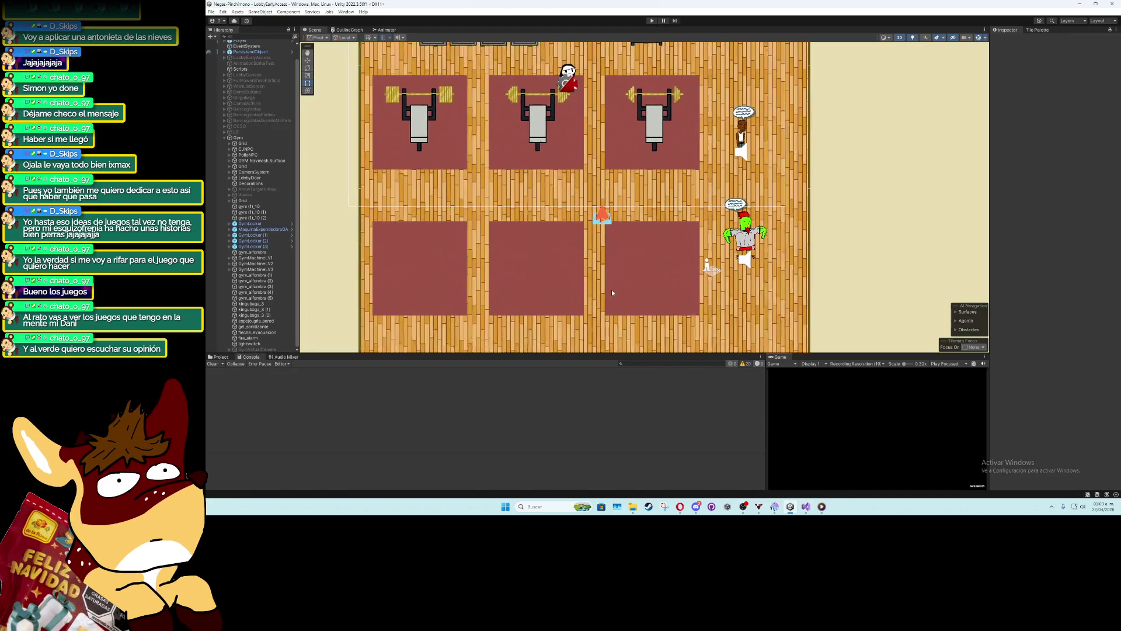
scroll(575, 242, down, 2)
click(555, 98)
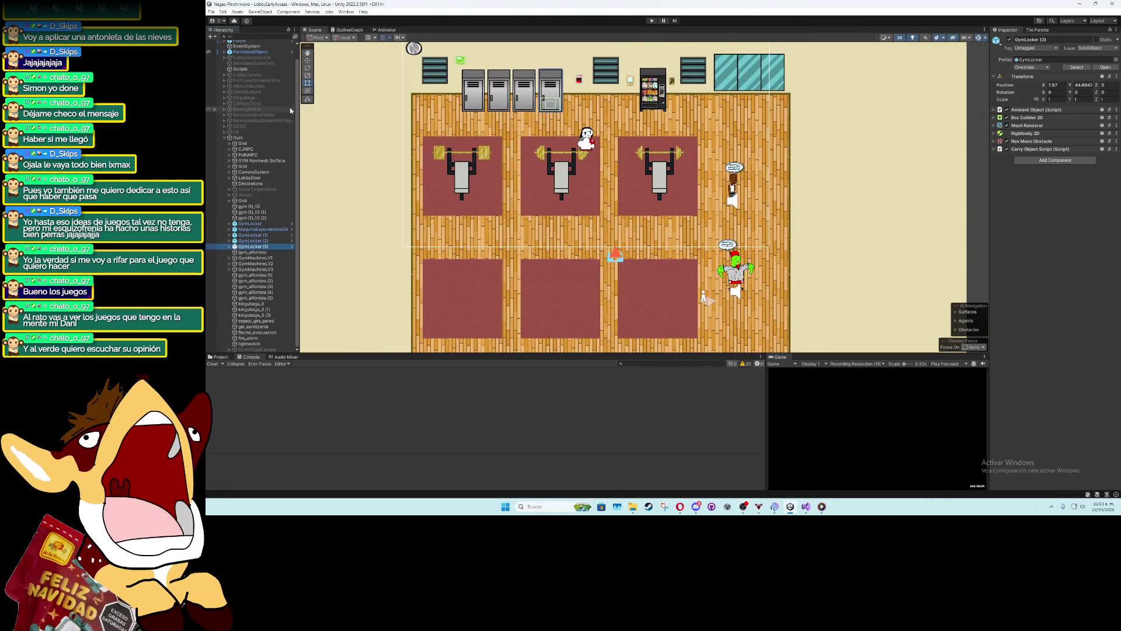
mouse_move(554, 99)
mouse_down()
mouse_move(537, 289)
mouse_move(517, 296)
mouse_up()
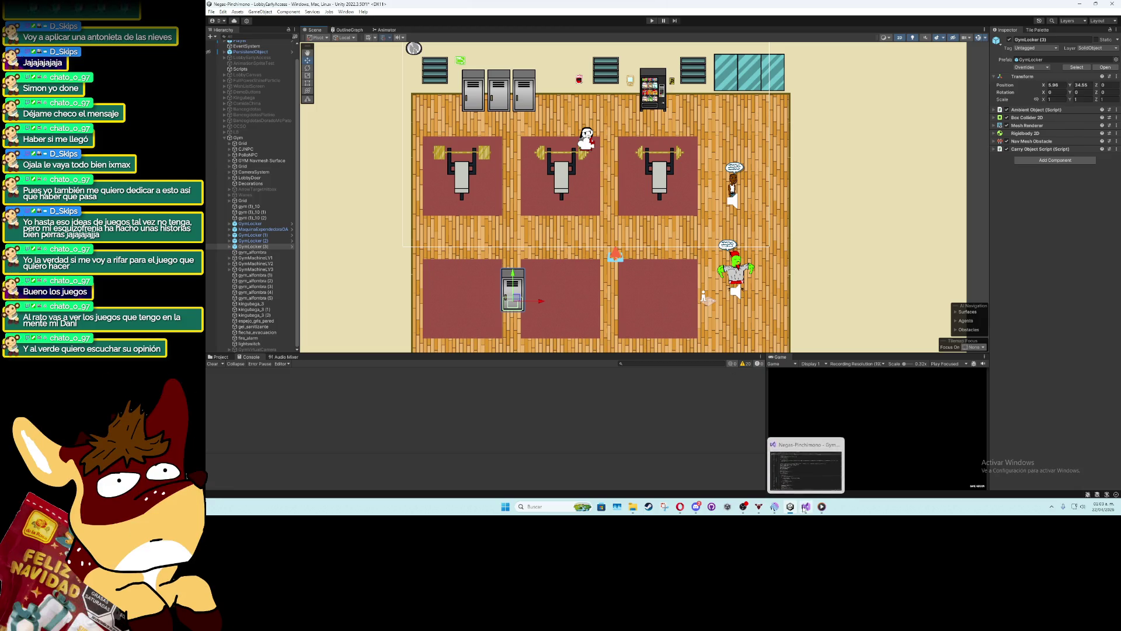
click(805, 507)
scroll(487, 397, down, 3)
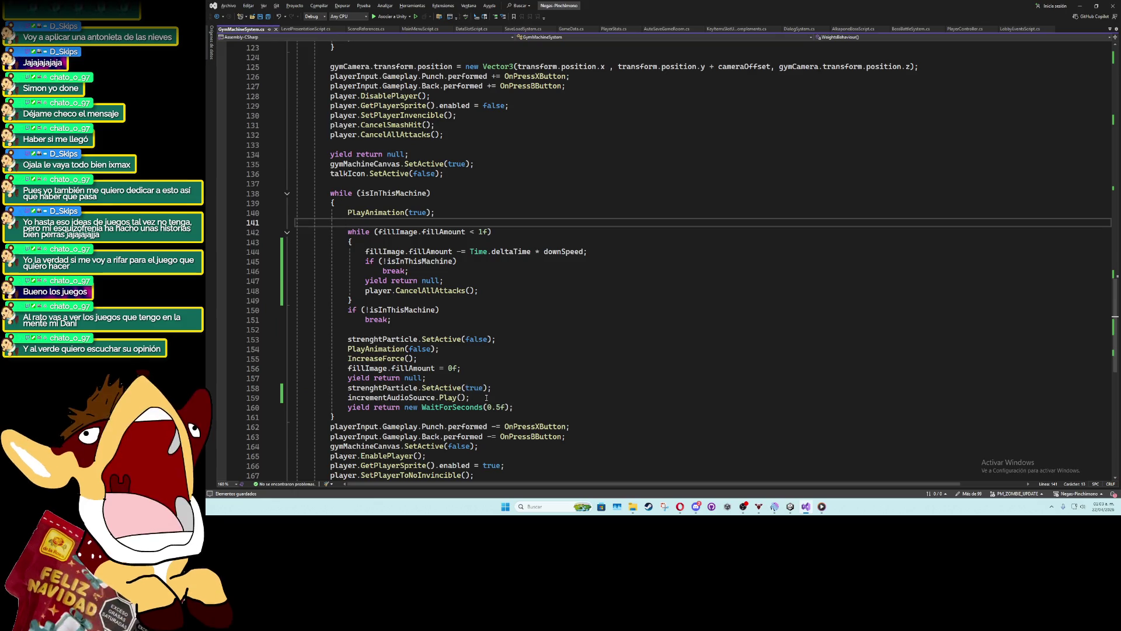
After the audio play line, add Debug.Log("Total Strenght: " + PlayerStats.RunVariables.currentStrenght), then save
click(487, 397)
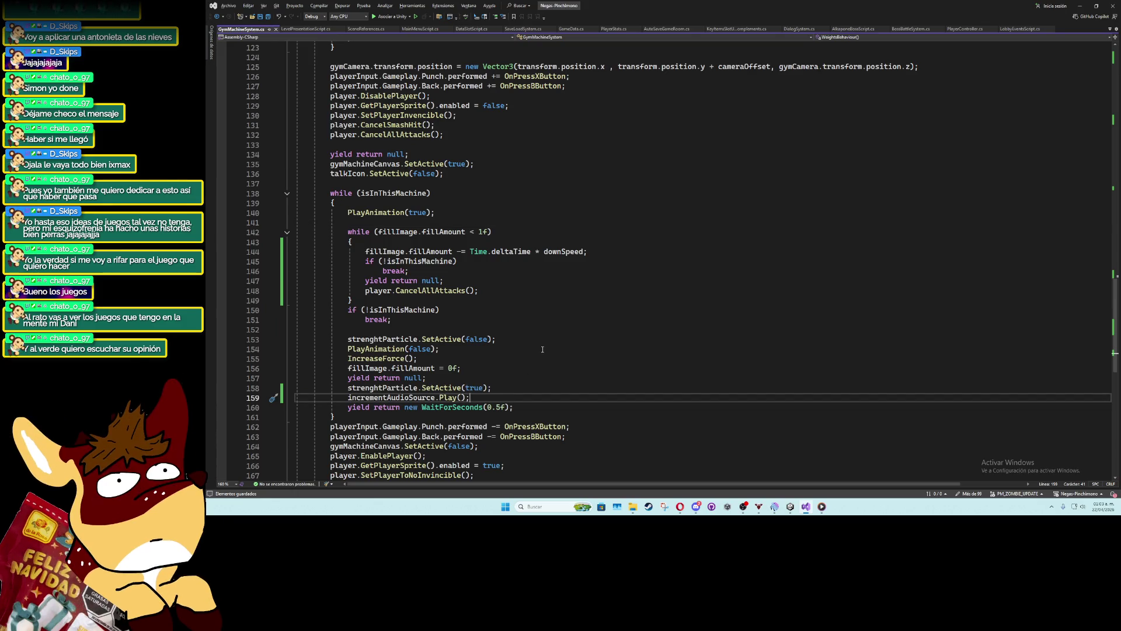
key(Return)
text(Debug.Log()
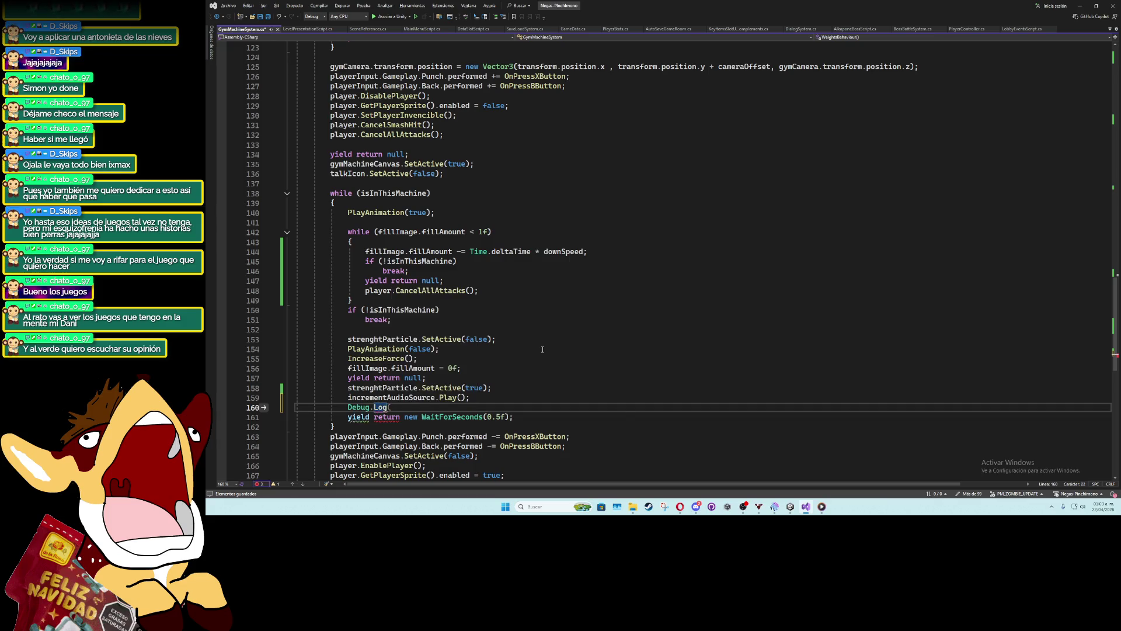
text("Total Strenght: " + )
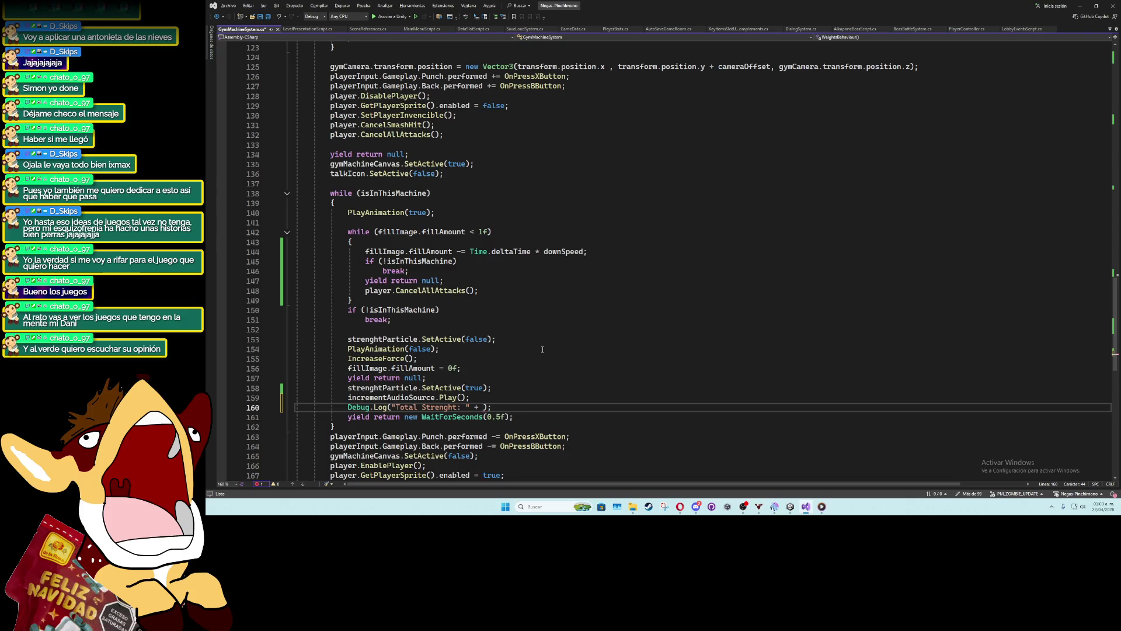
text(PlayerStats.)
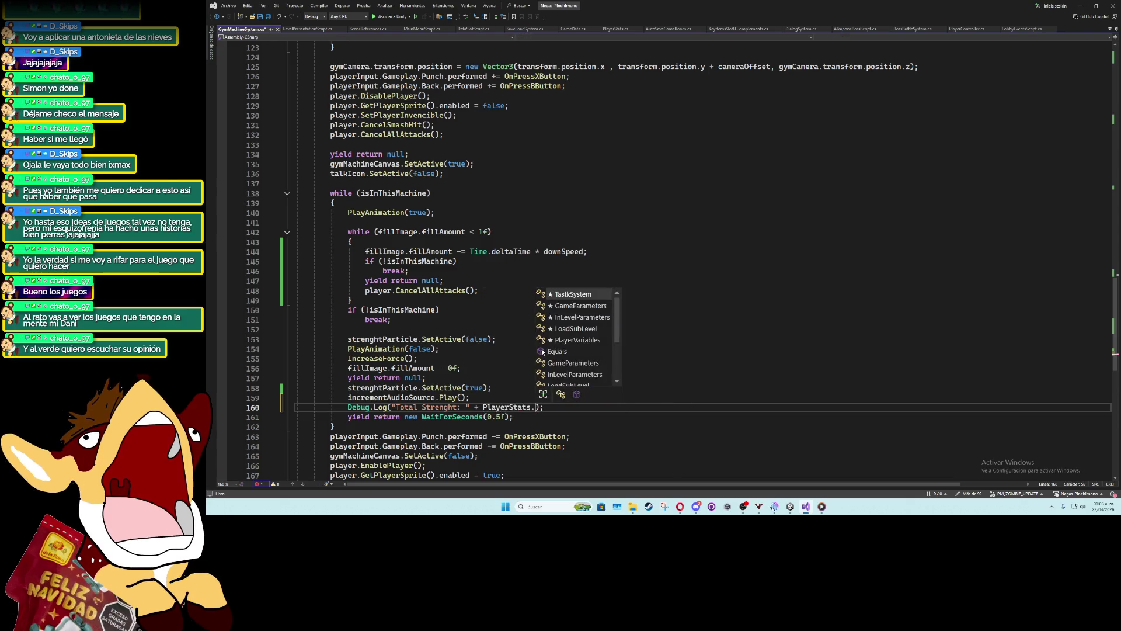
text(RunVariables.)
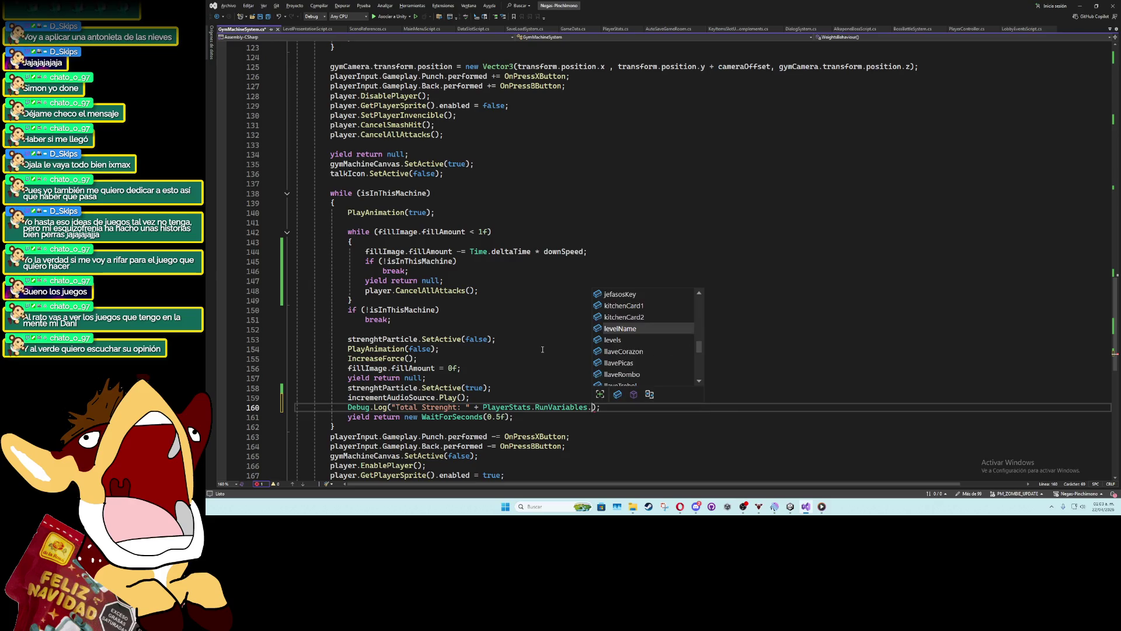
text(cu)
key(Tab)
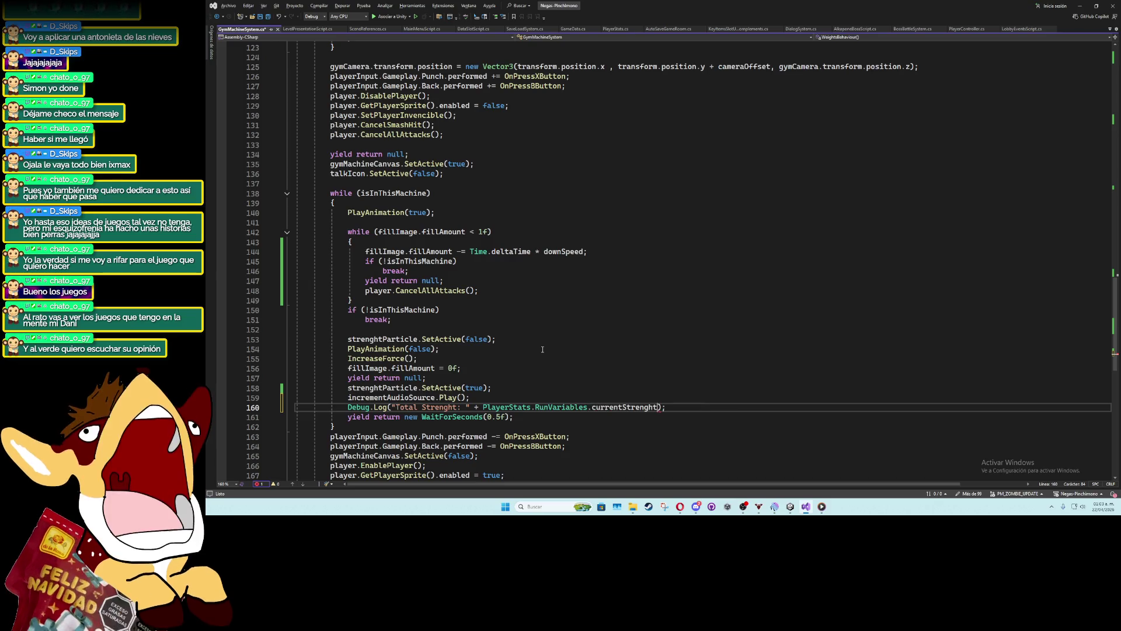
key(ctrl+s)
key(Up)
key(Up)
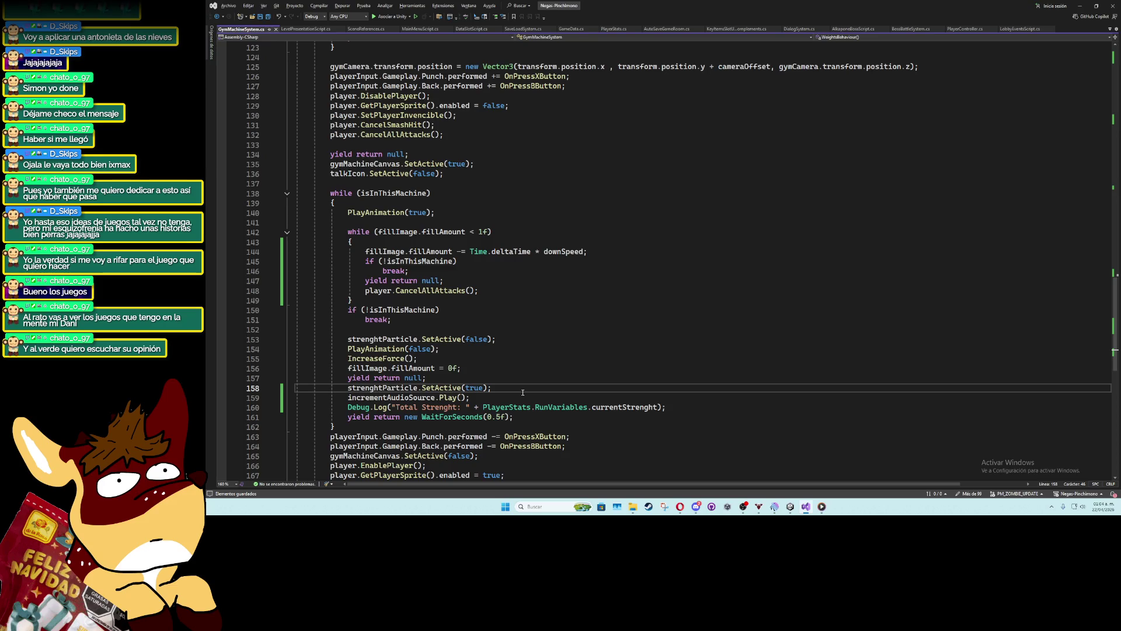
key(alt+Tab)
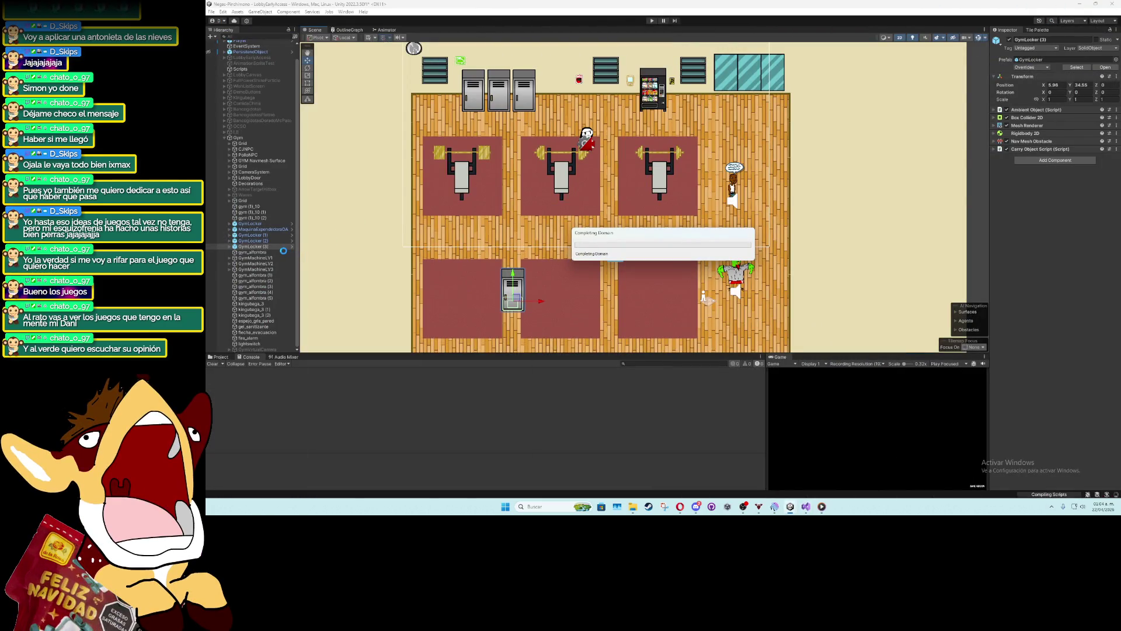
Set GymLocker (3)'s Ambient Object Duration to 2 and Carry Object Script Weight to 1
click(995, 110)
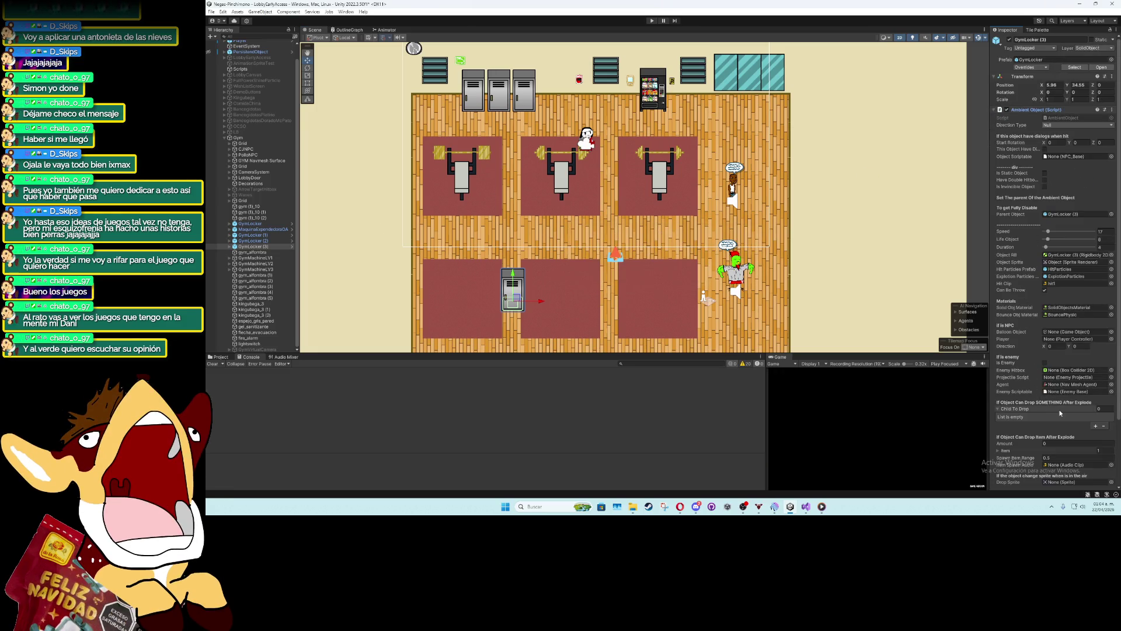
scroll(1060, 413, down, 3)
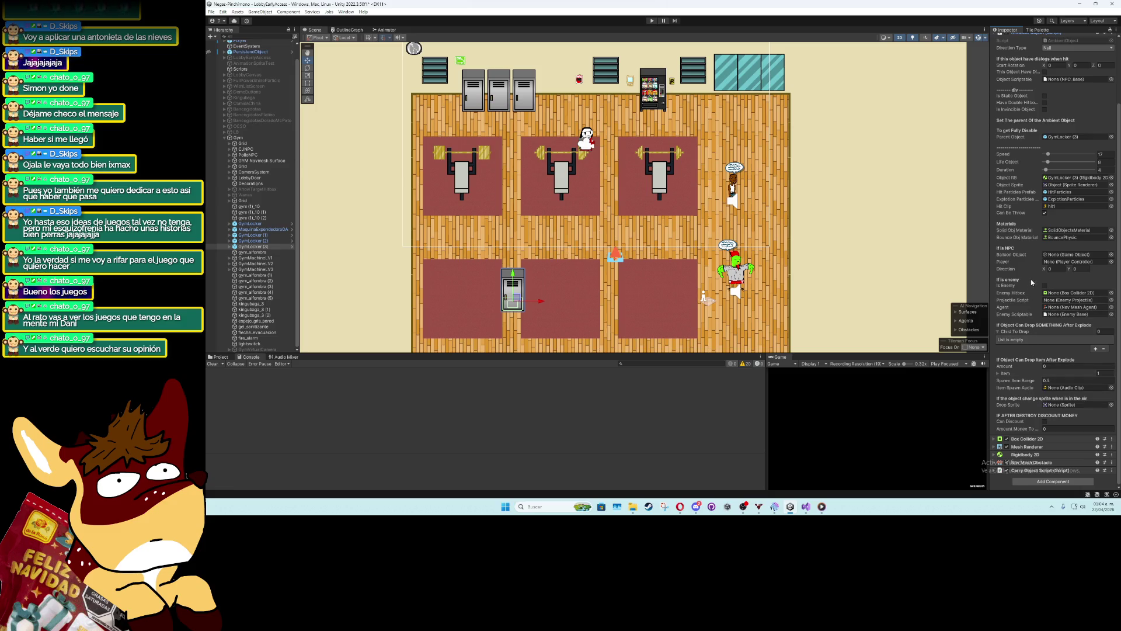
scroll(1029, 236, up, 1)
scroll(1029, 235, up, 1)
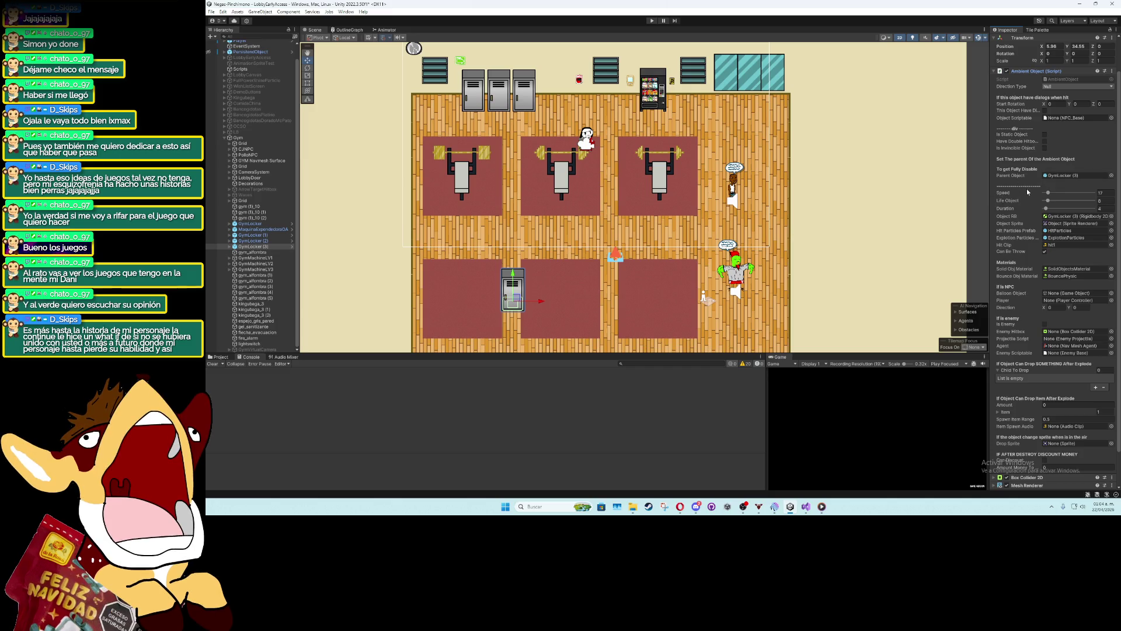
click(1100, 208)
text(2)
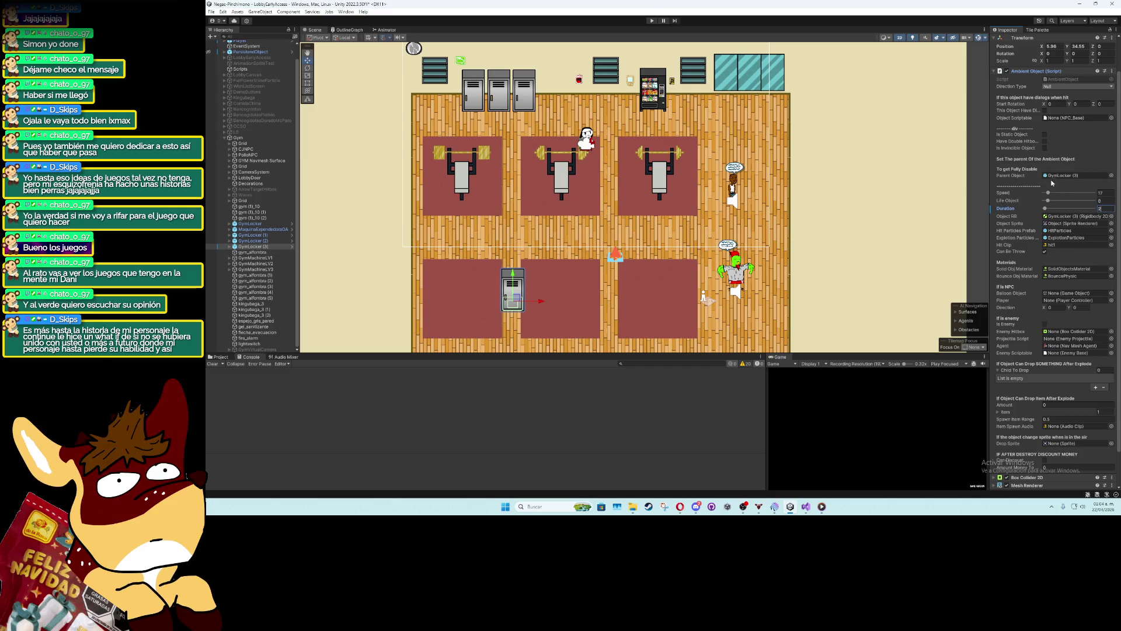
scroll(1029, 89, up, 2)
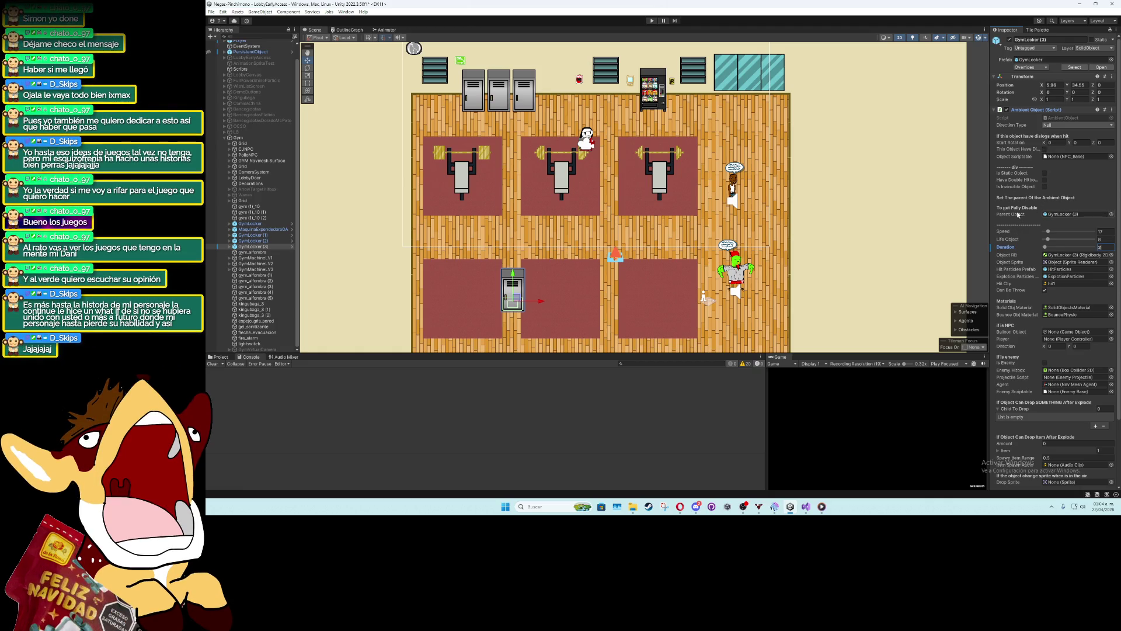
click(996, 110)
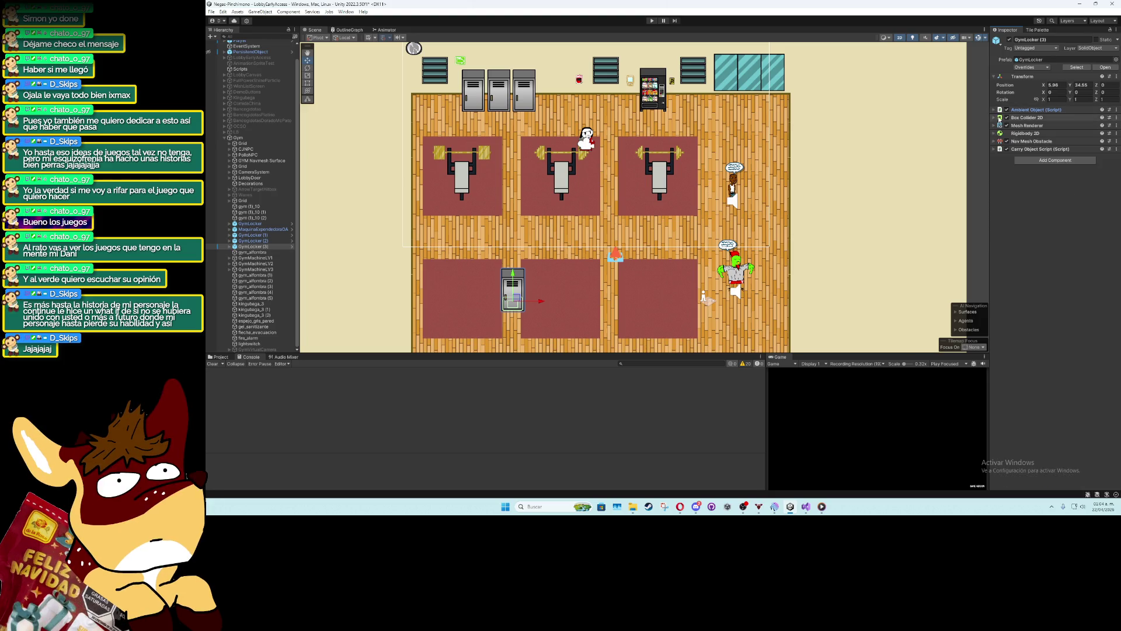
click(995, 150)
scroll(1028, 357, down, 2)
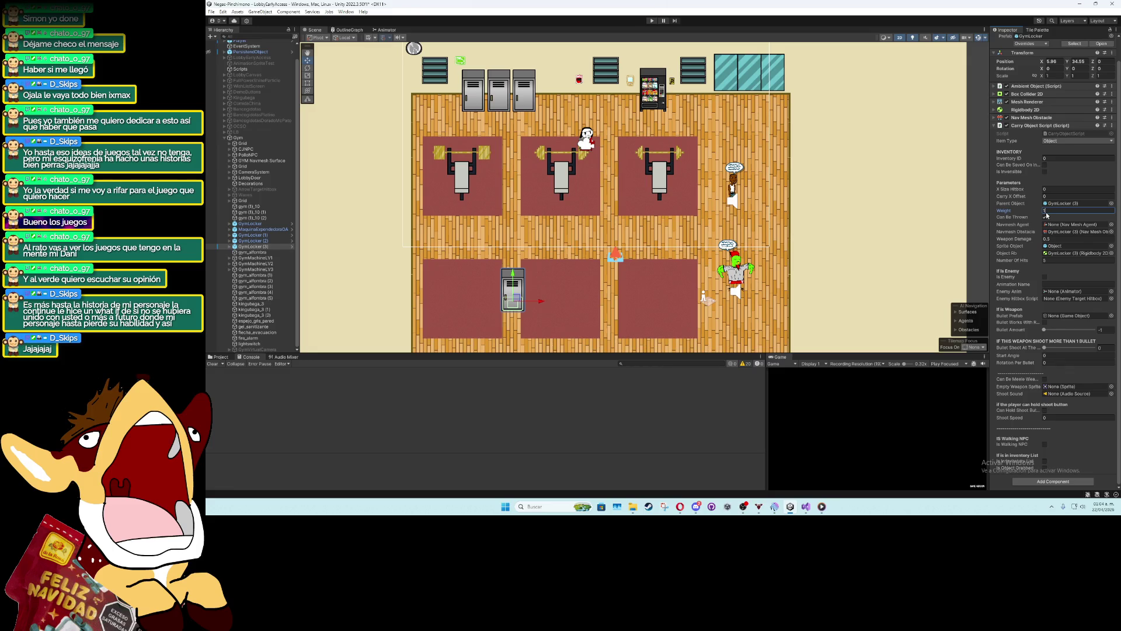
key(Return)
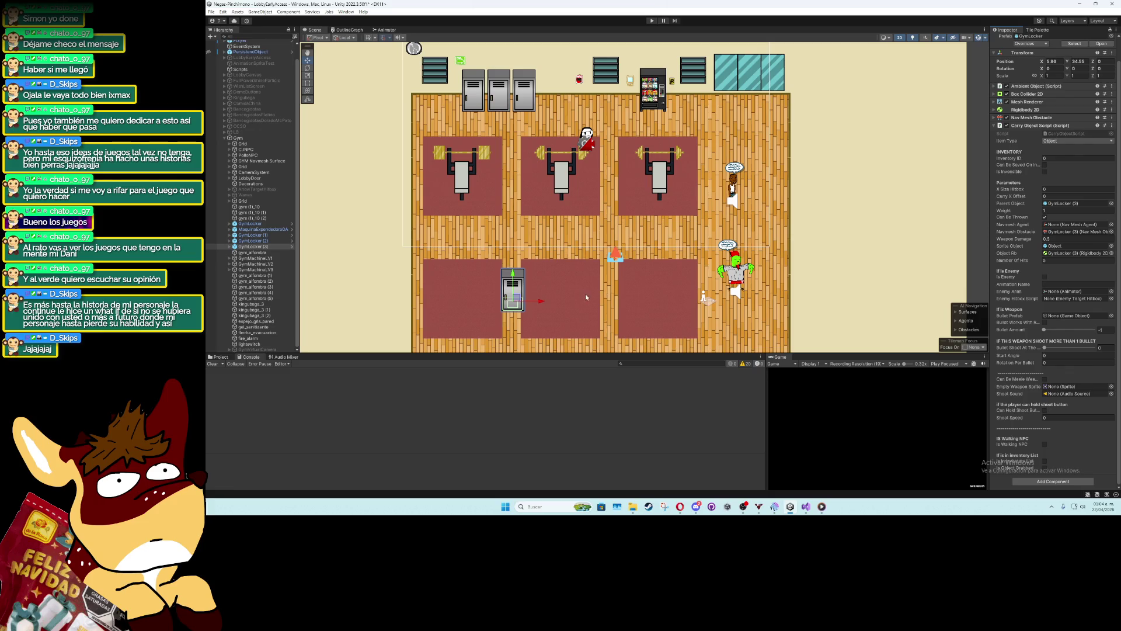
scroll(679, 293, down, 2)
Drag GymLocker (3) back up beside the other lockers in the top wall row
click(875, 277)
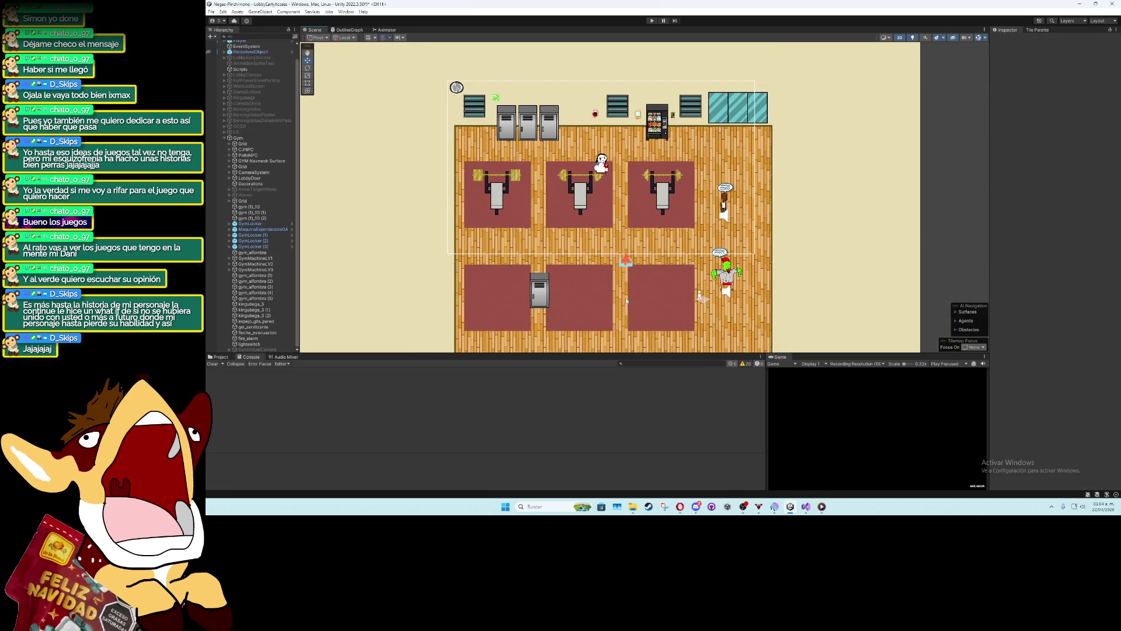
click(266, 246)
drag(532, 297, 575, 134)
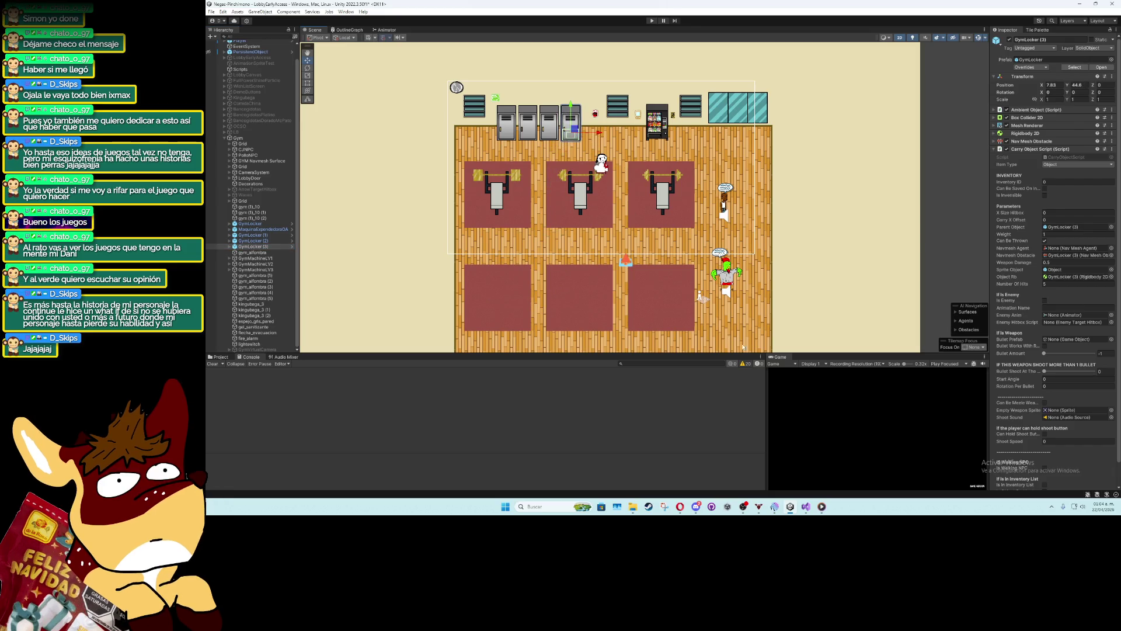
click(806, 507)
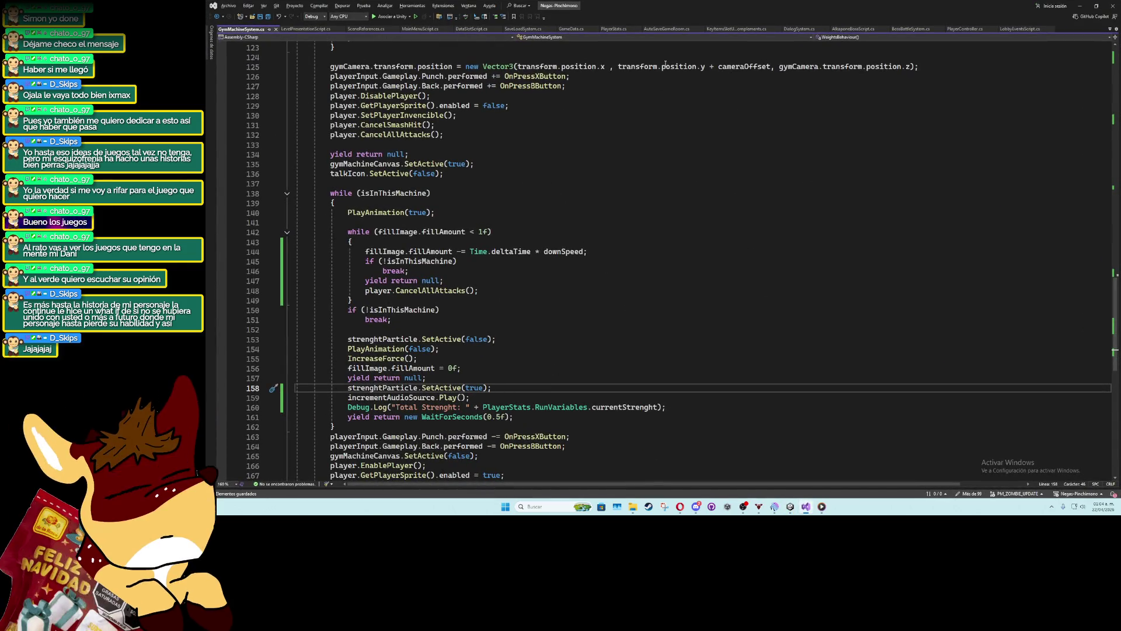
Scroll through the RunVariables fields in PlayerStats.cs, then hide Visual Studio
click(615, 29)
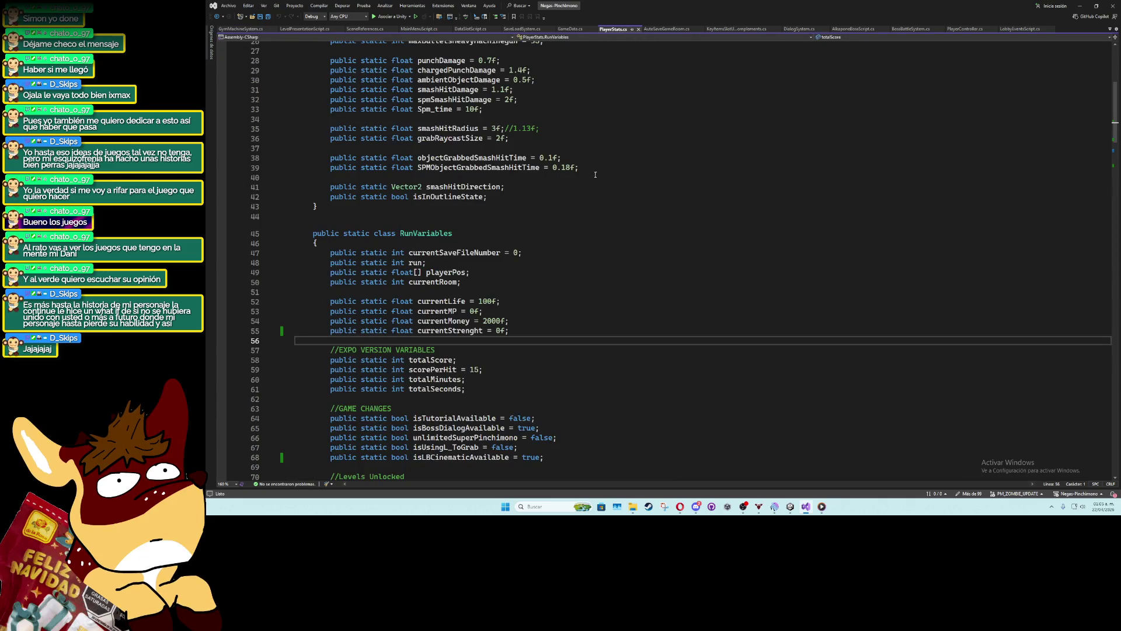
scroll(530, 292, down, 5)
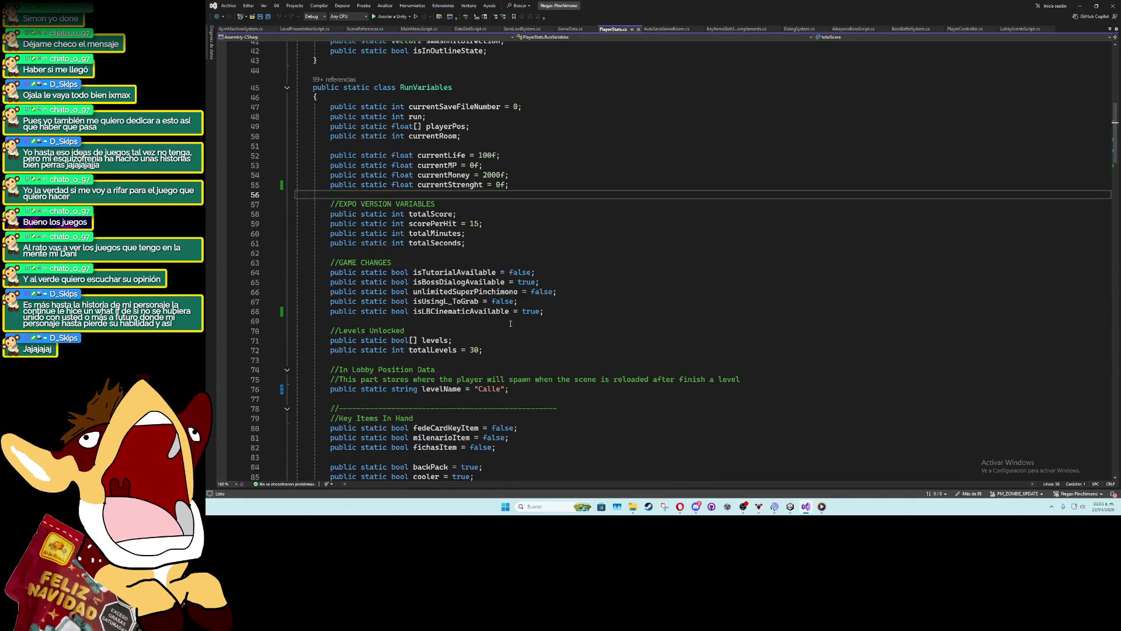
scroll(510, 324, down, 1)
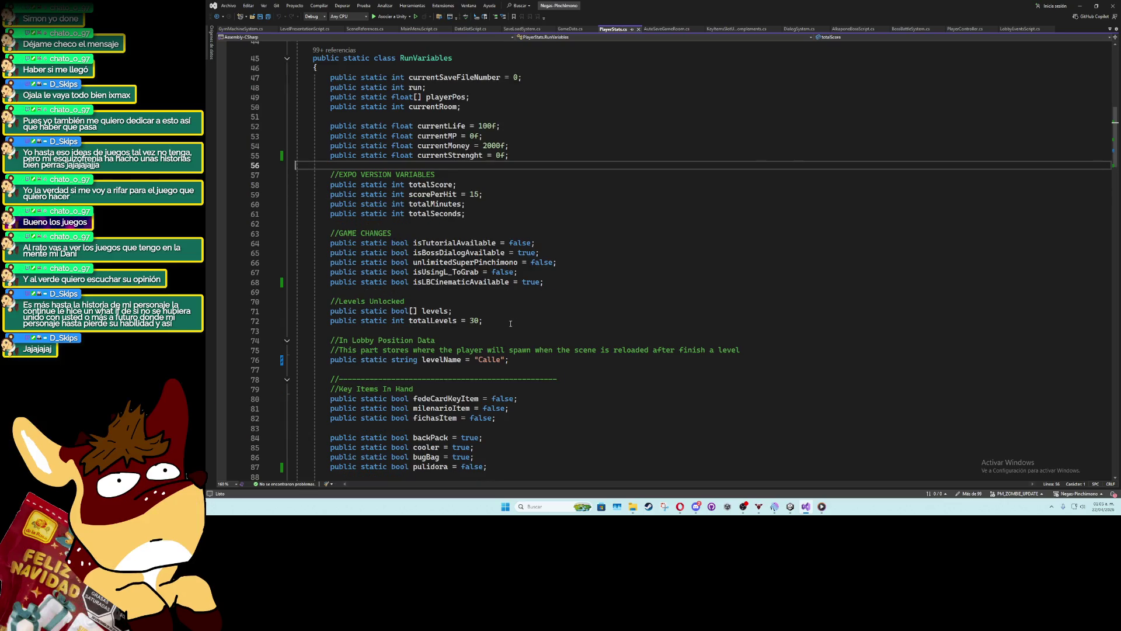
scroll(511, 324, down, 5)
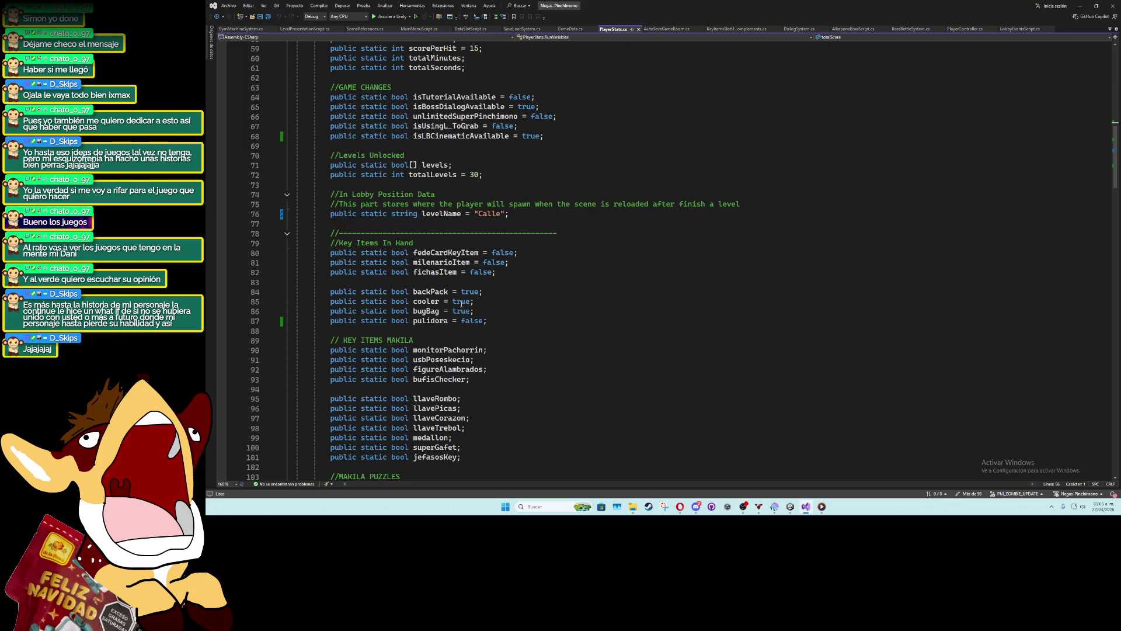
click(470, 280)
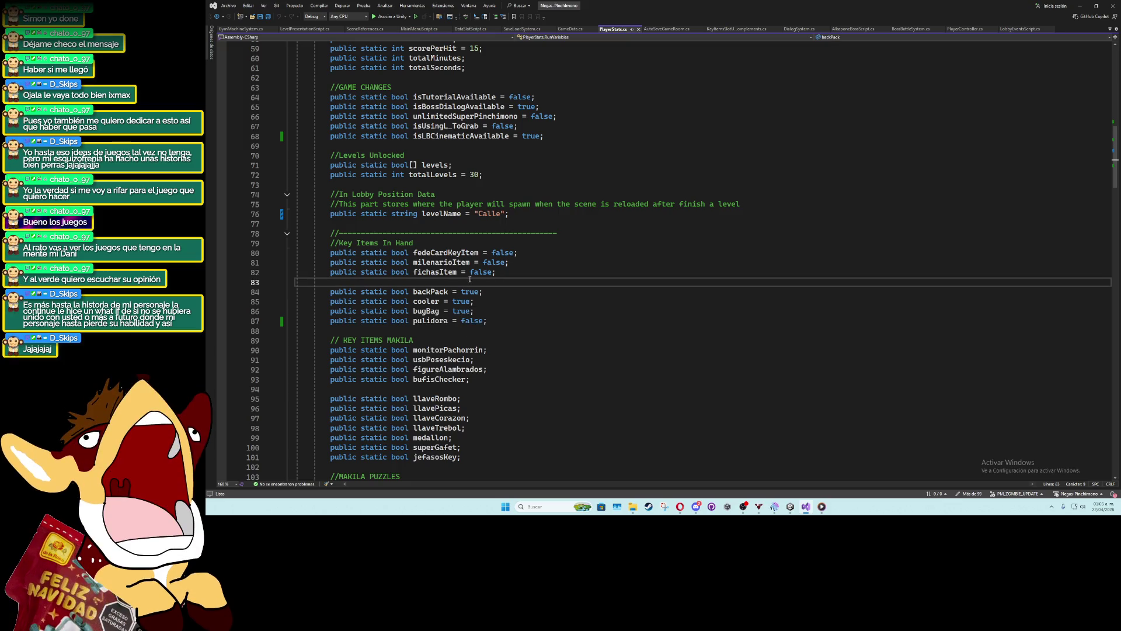
click(1079, 3)
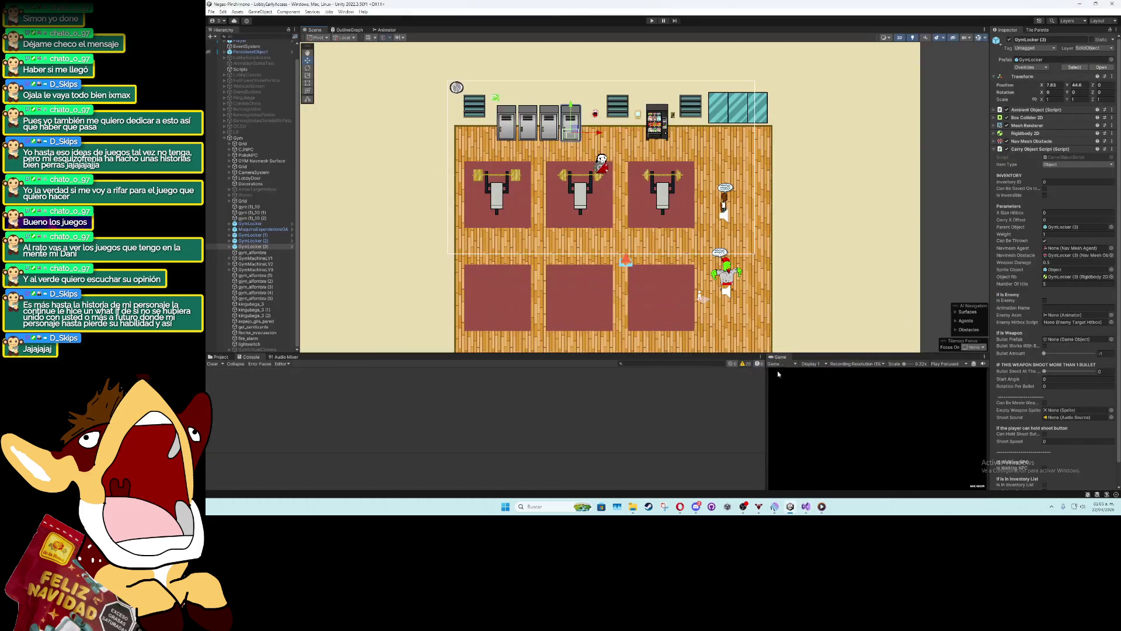
Enter Play mode and walk the player past the vending machine toward the lockers
key(ctrl+p)
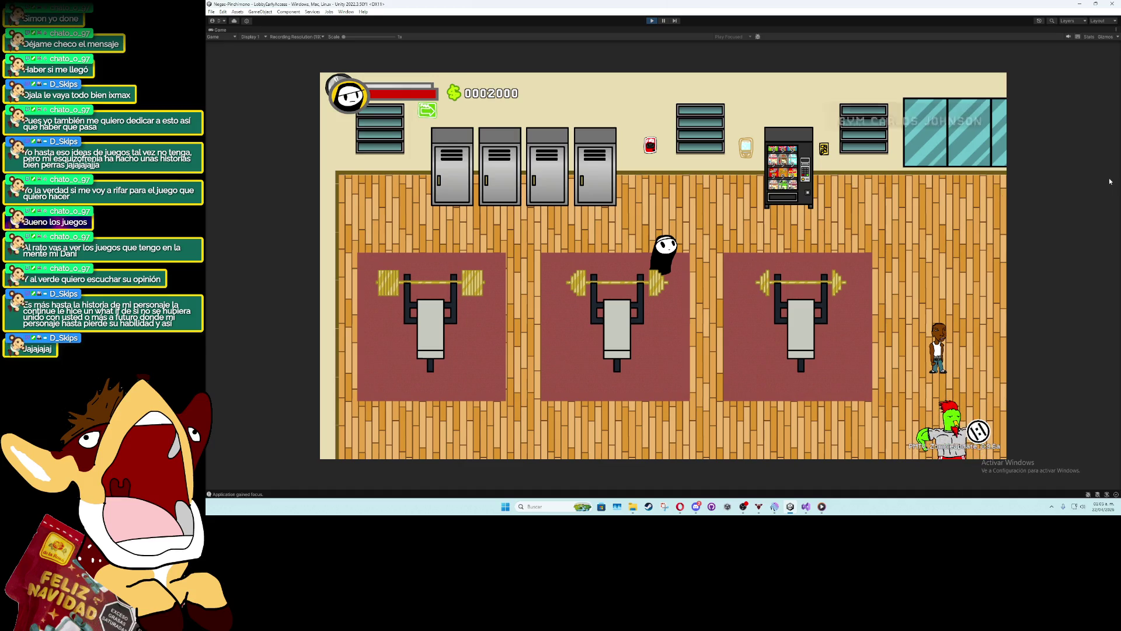
key(w)
key(d)
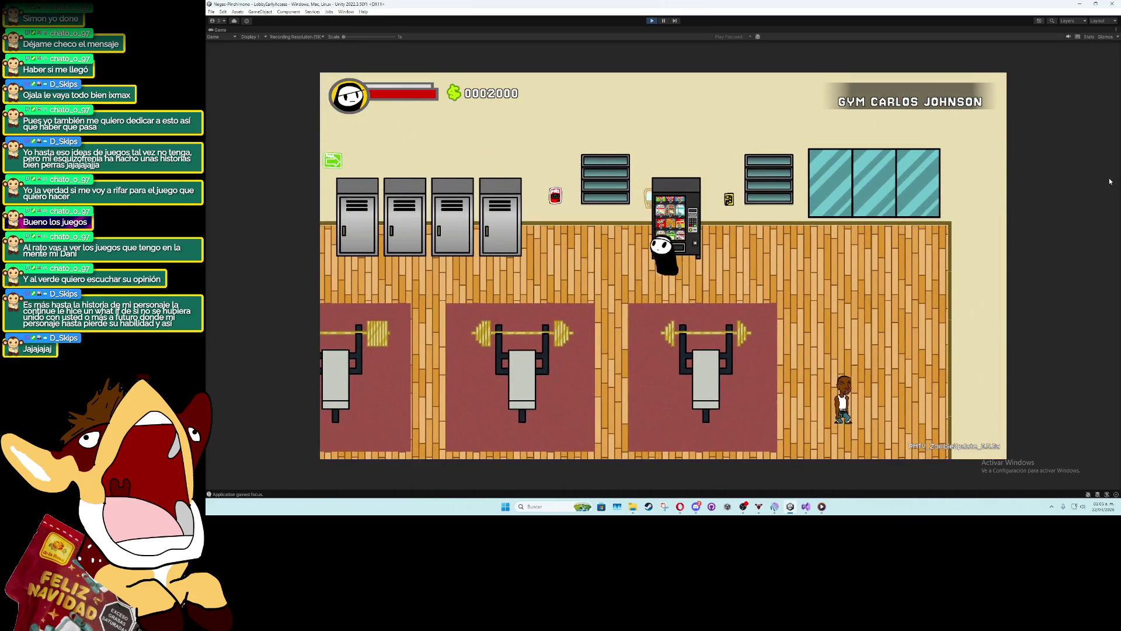
key(s)
key(d)
key(w)
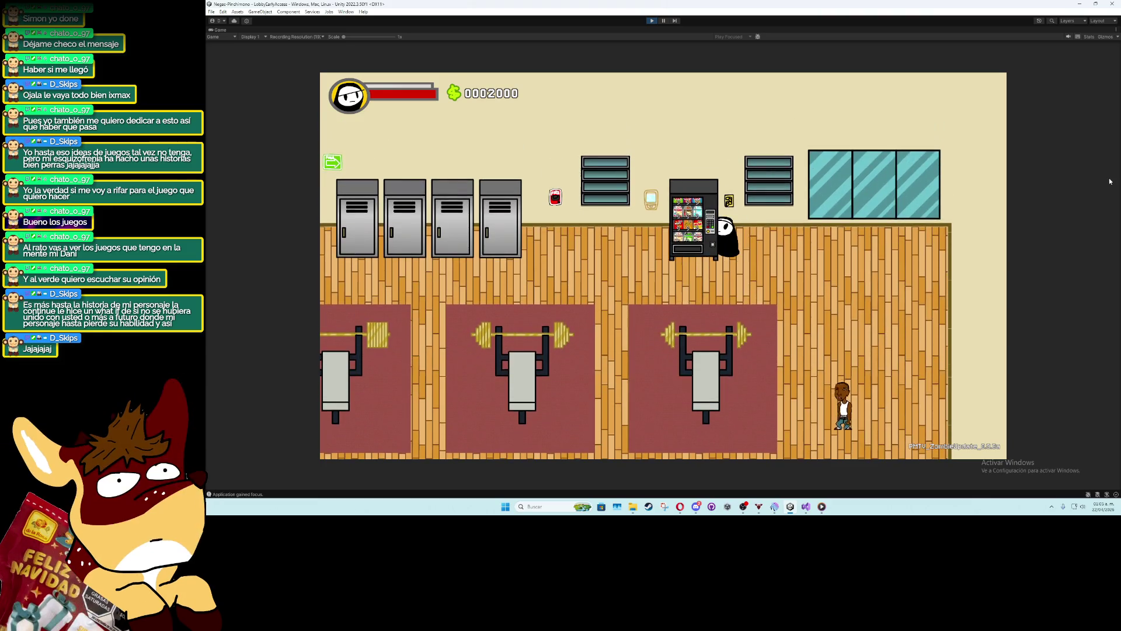
key(a)
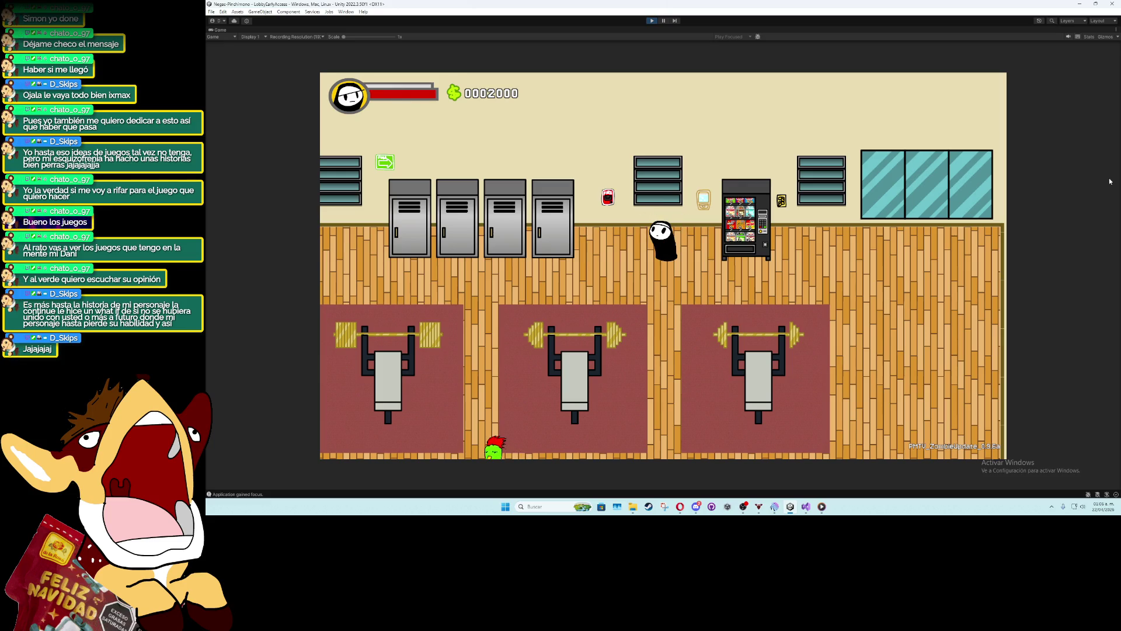
Walk the characters along the bench mats and knock the ghost character to the floor
key(d)
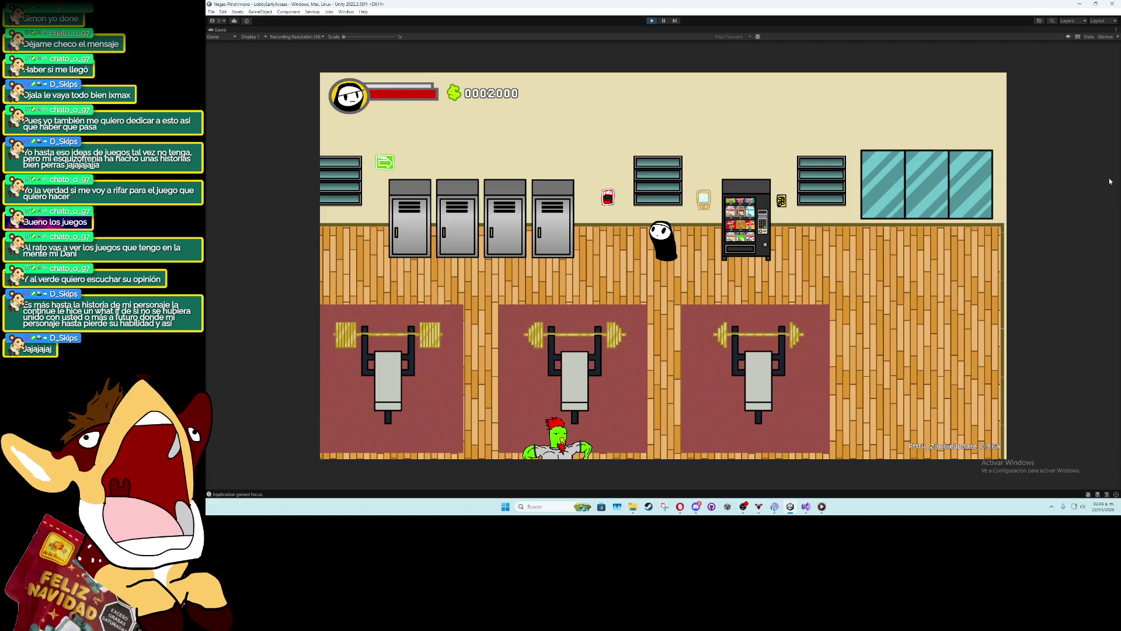
key(w)
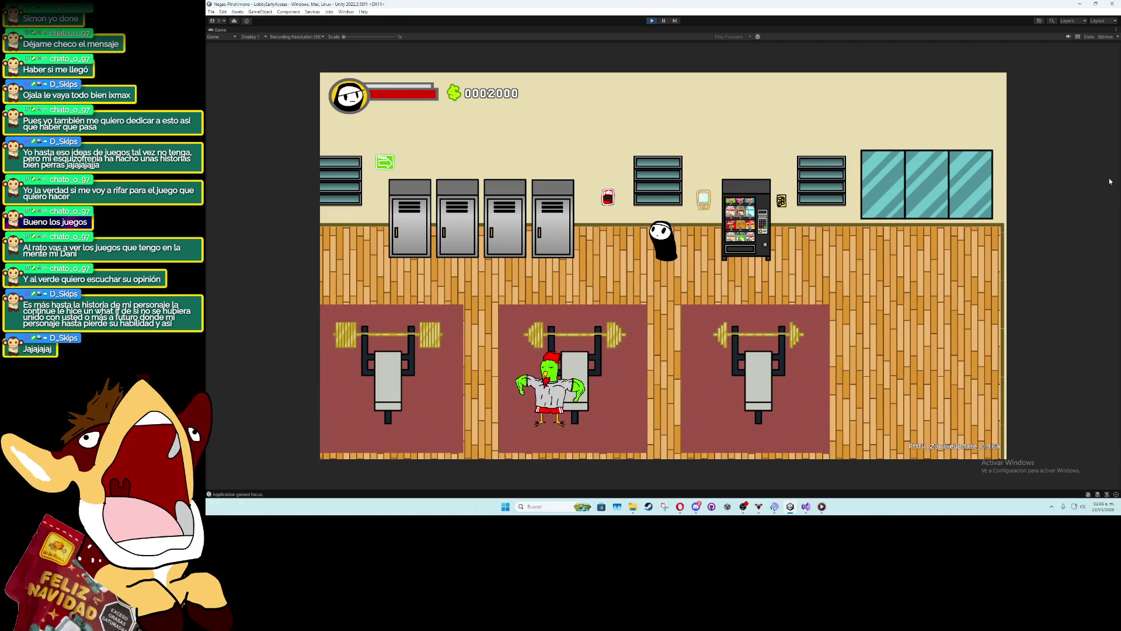
key(a)
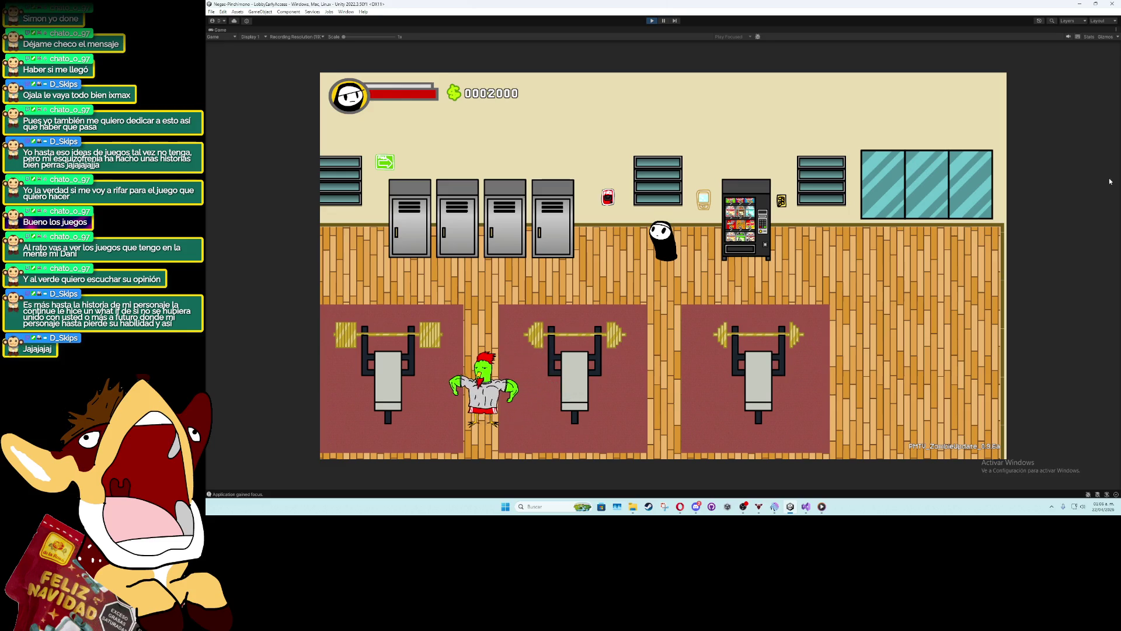
key(a)
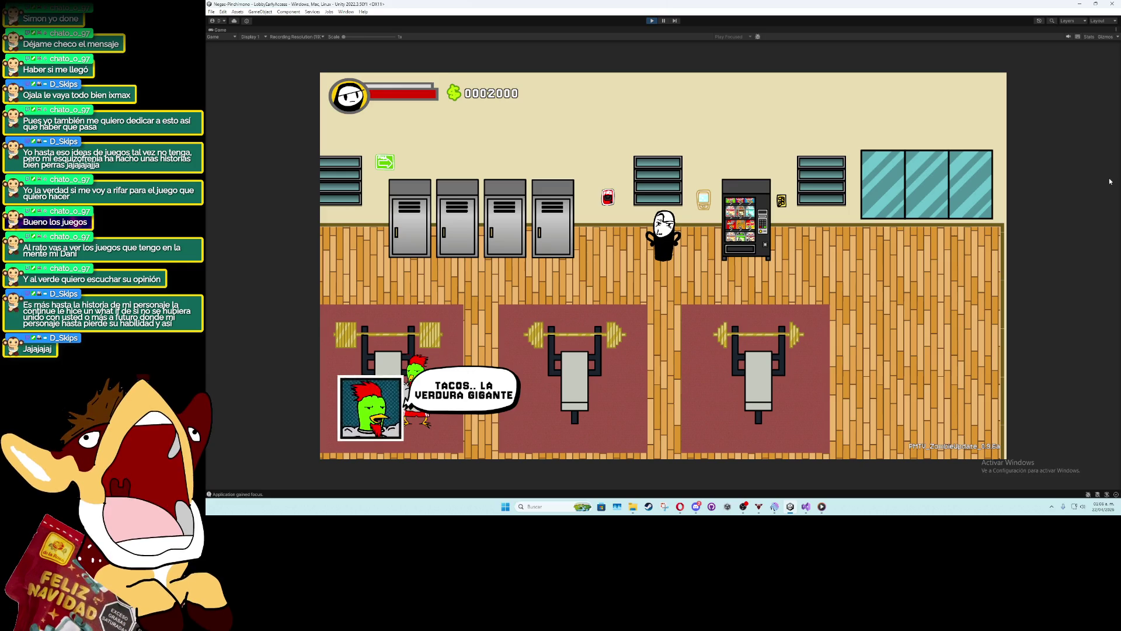
key(space)
key(d)
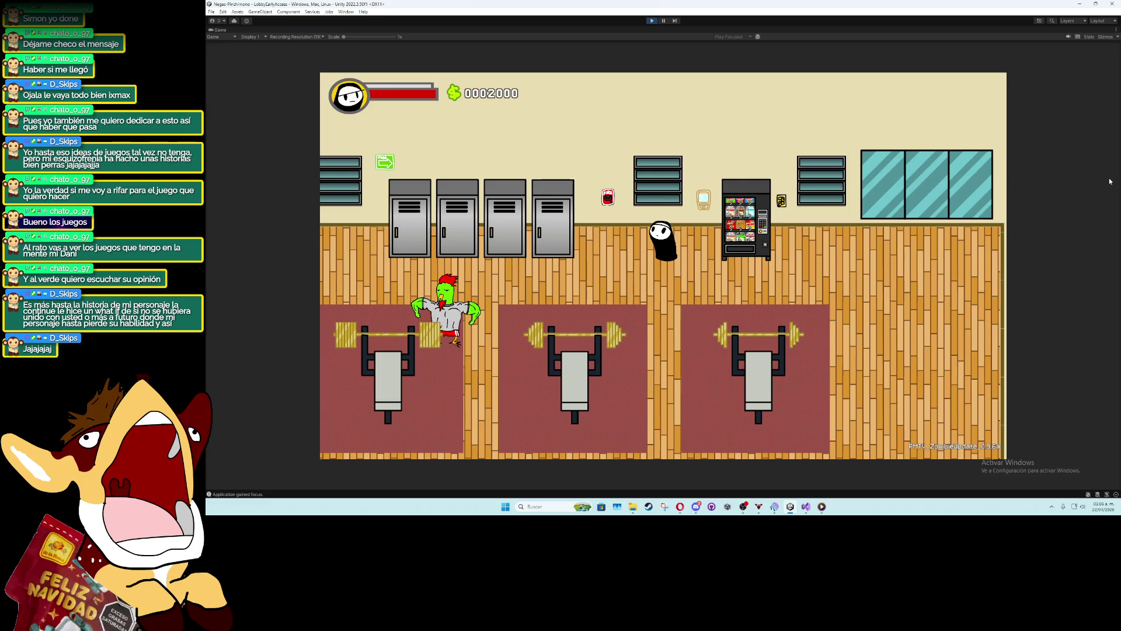
key(s)
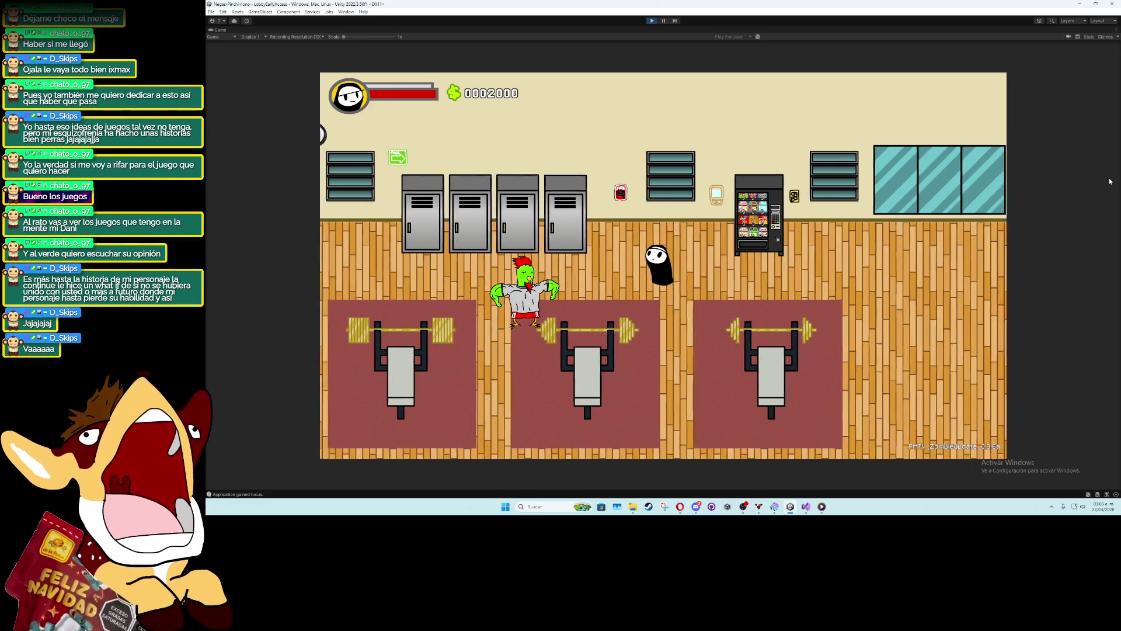
key(s)
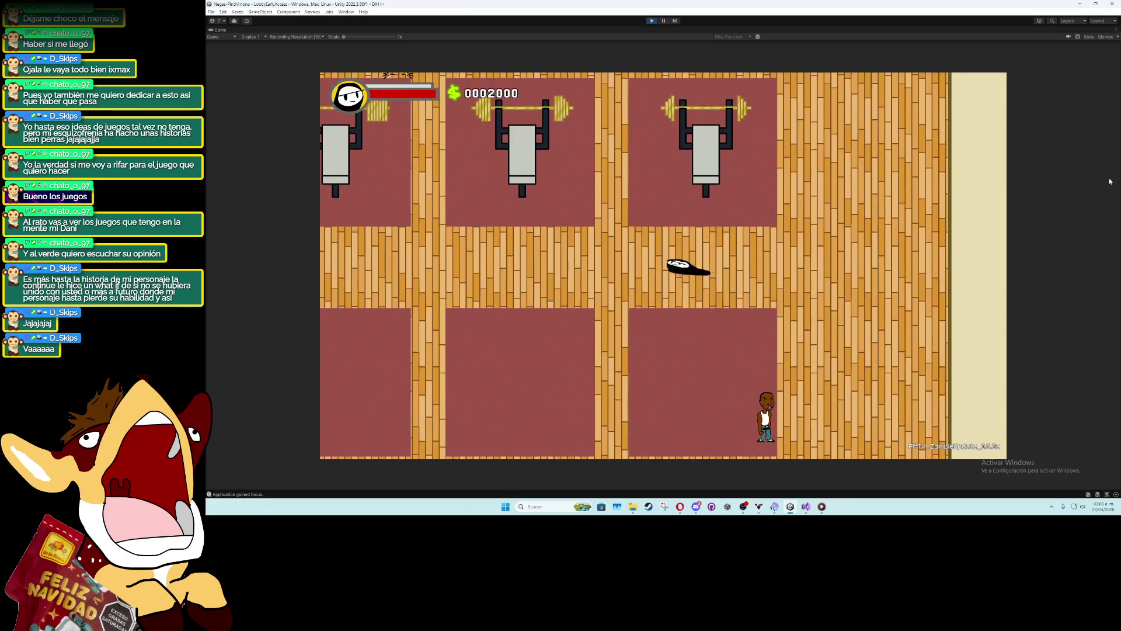
Move across the gym, pick up the ghost, and throw it into the lockers
key(a)
key(s)
key(d)
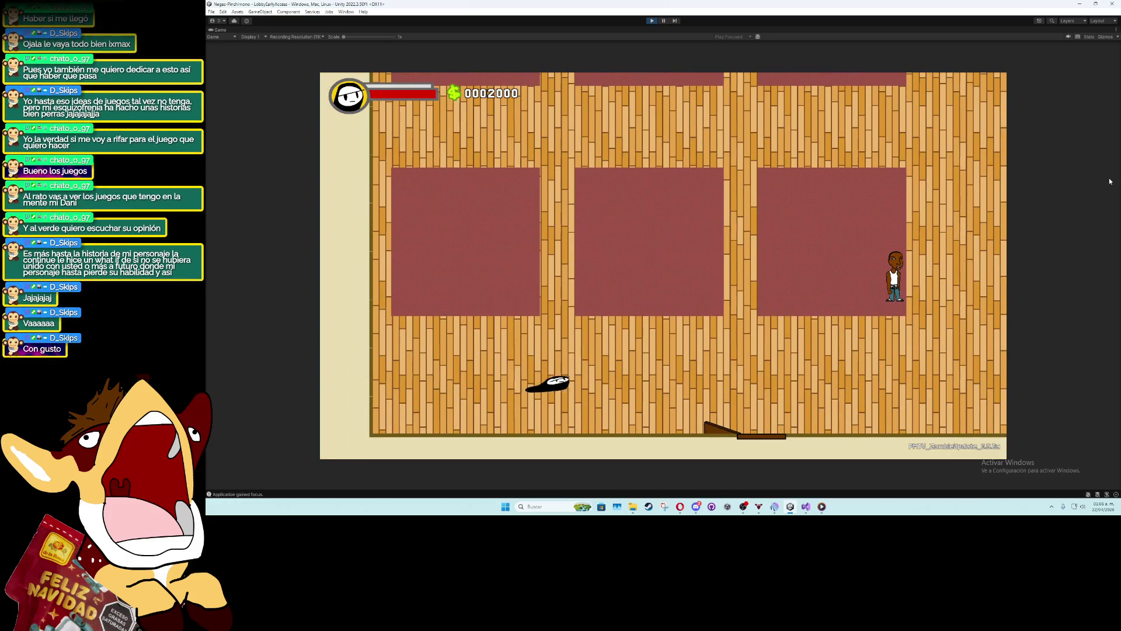
key(d)
key(w)
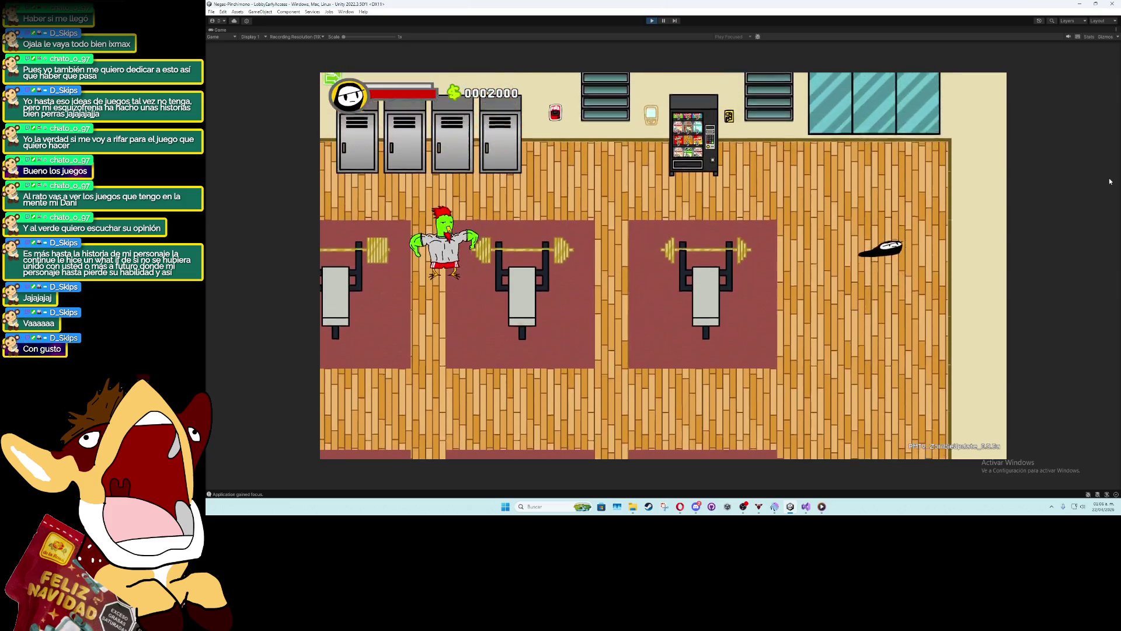
key(a)
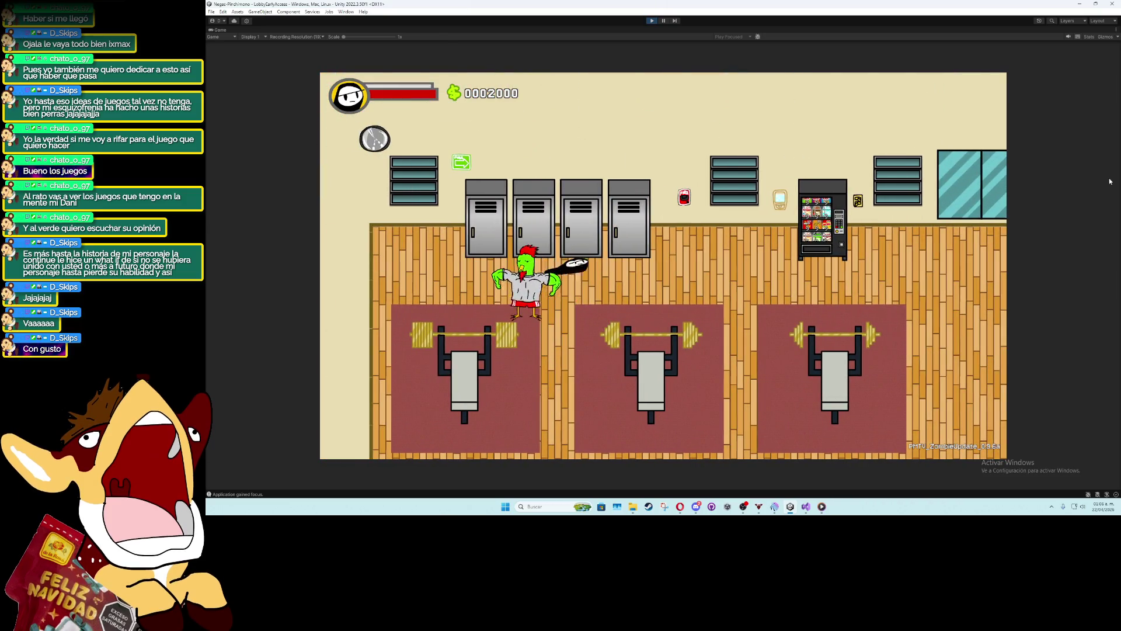
key(d)
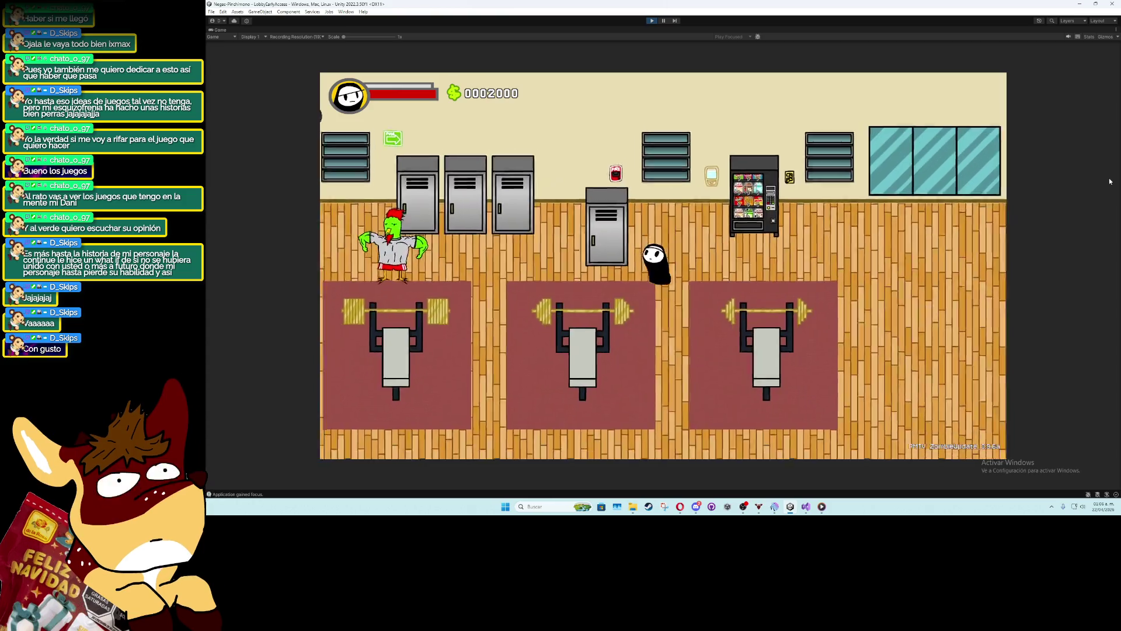
key(w)
key(a)
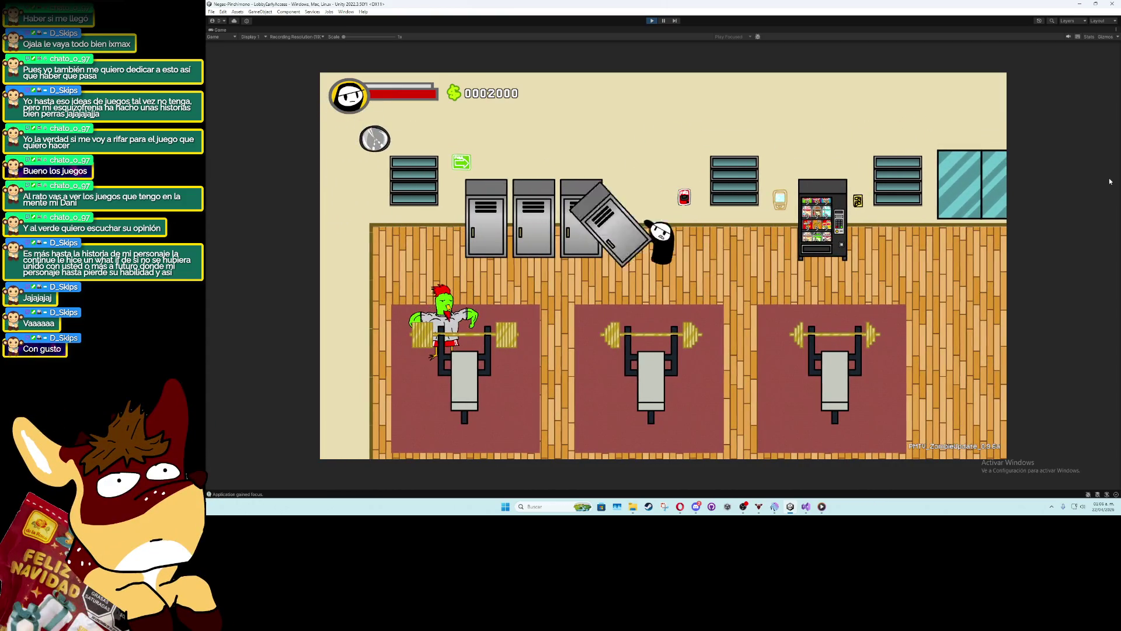
Walk past the upright locker, then stop the play test
key(d)
key(w)
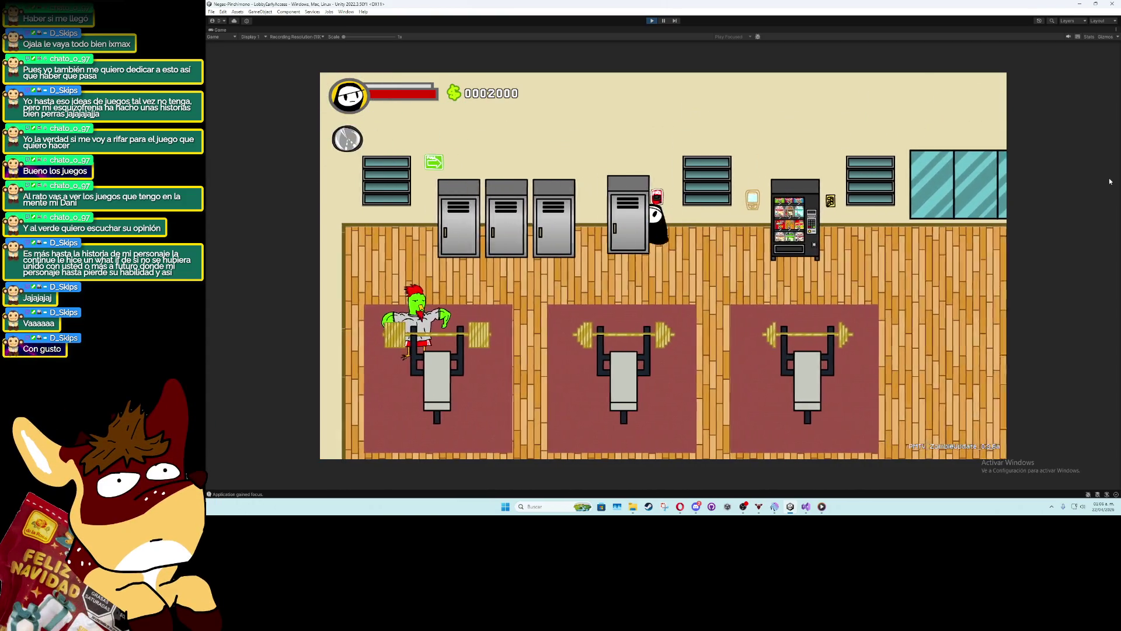
key(a)
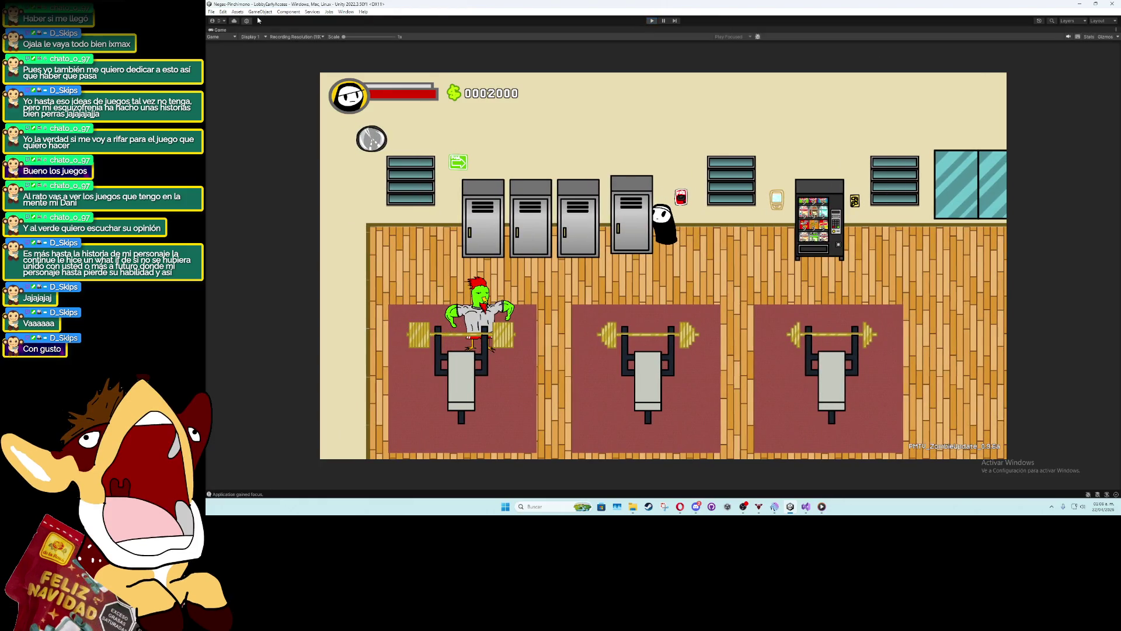
key(ctrl+p)
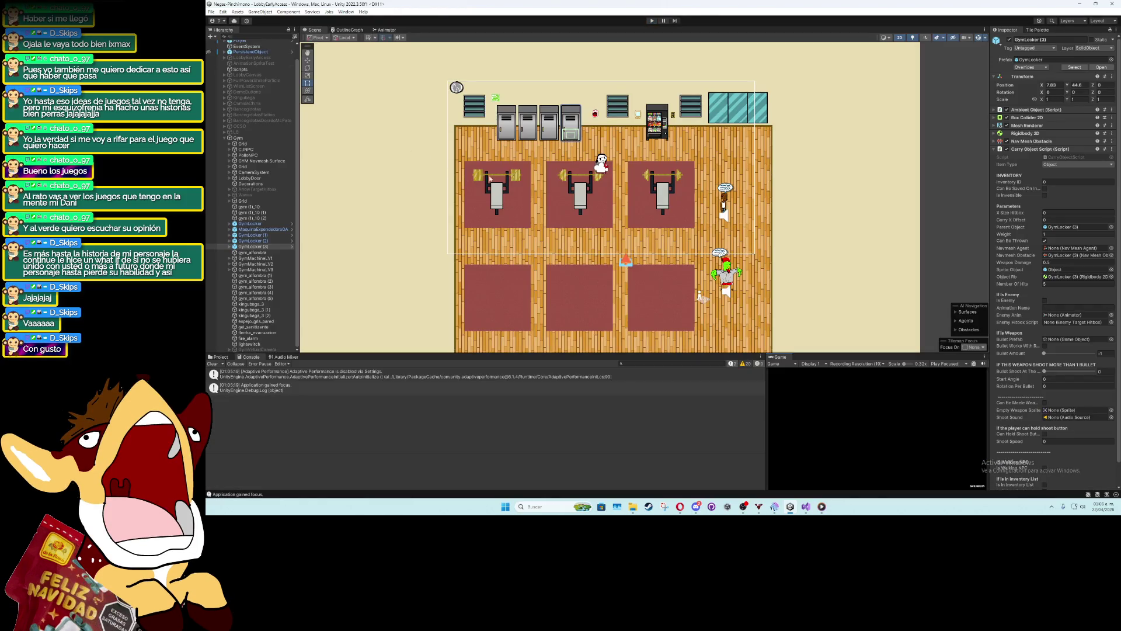
Open CarryObjectScript in Visual Studio via the Inspector's Edit Script option
click(805, 507)
scroll(506, 275, up, 2)
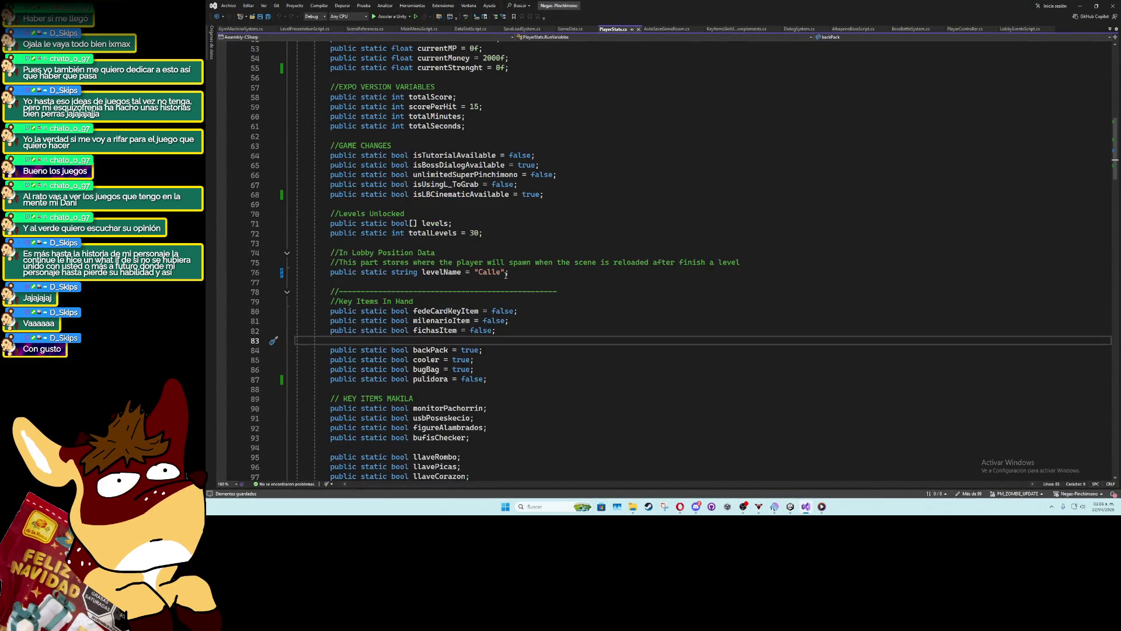
scroll(506, 275, up, 5)
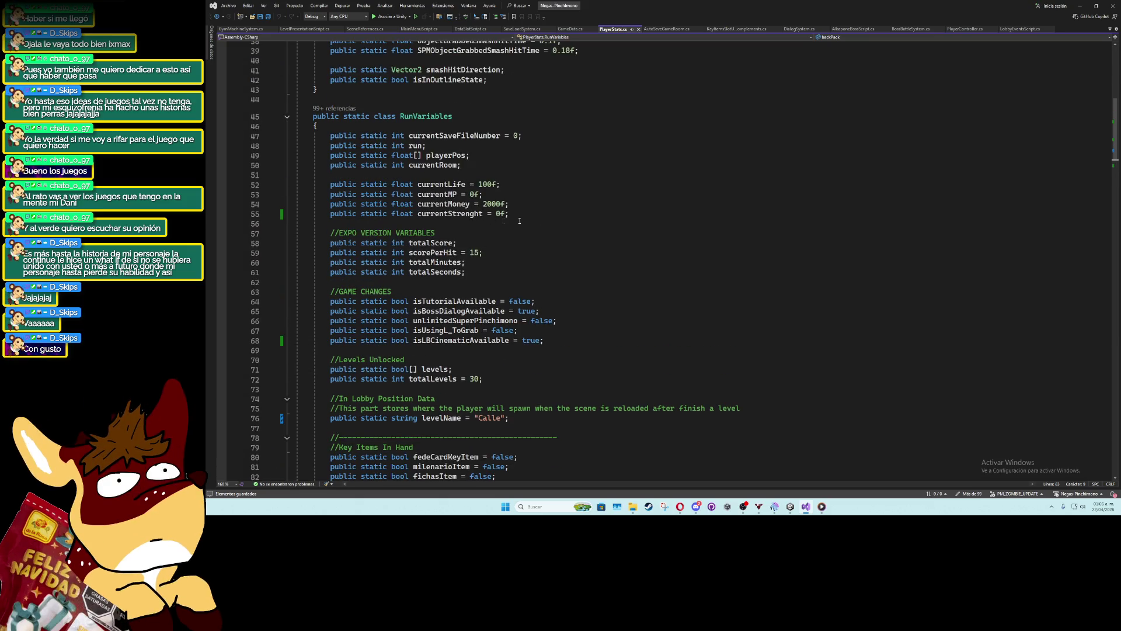
key(alt+Tab)
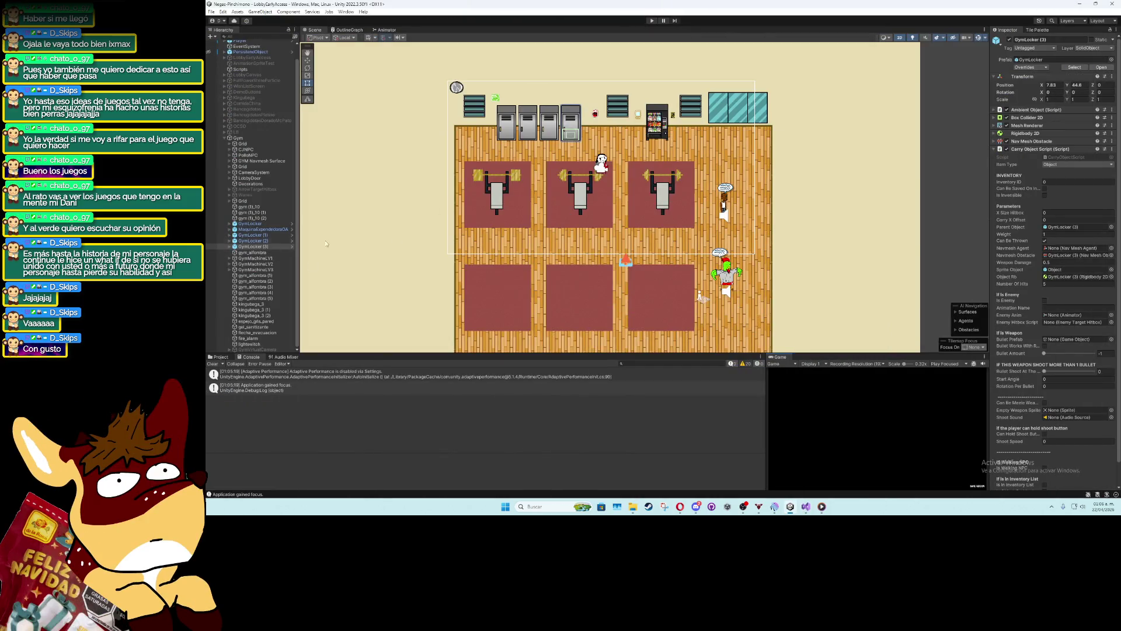
click(1111, 150)
click(1081, 237)
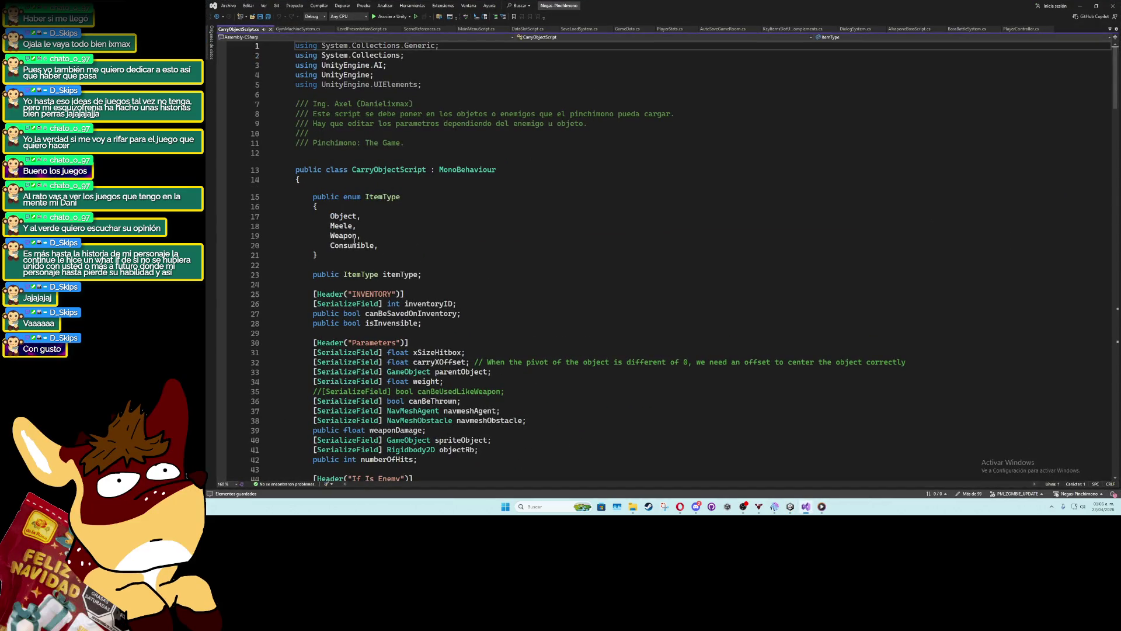
scroll(433, 237, down, 5)
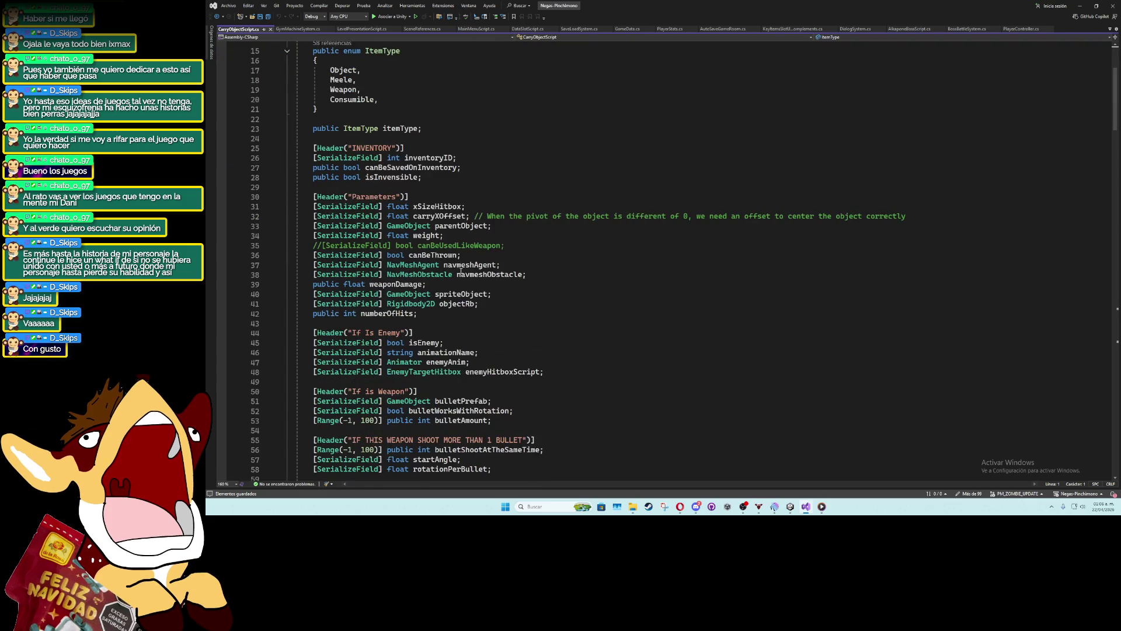
Find all references to the weight field, then open a new line after GetHitValue
click(433, 236)
right_click(433, 236)
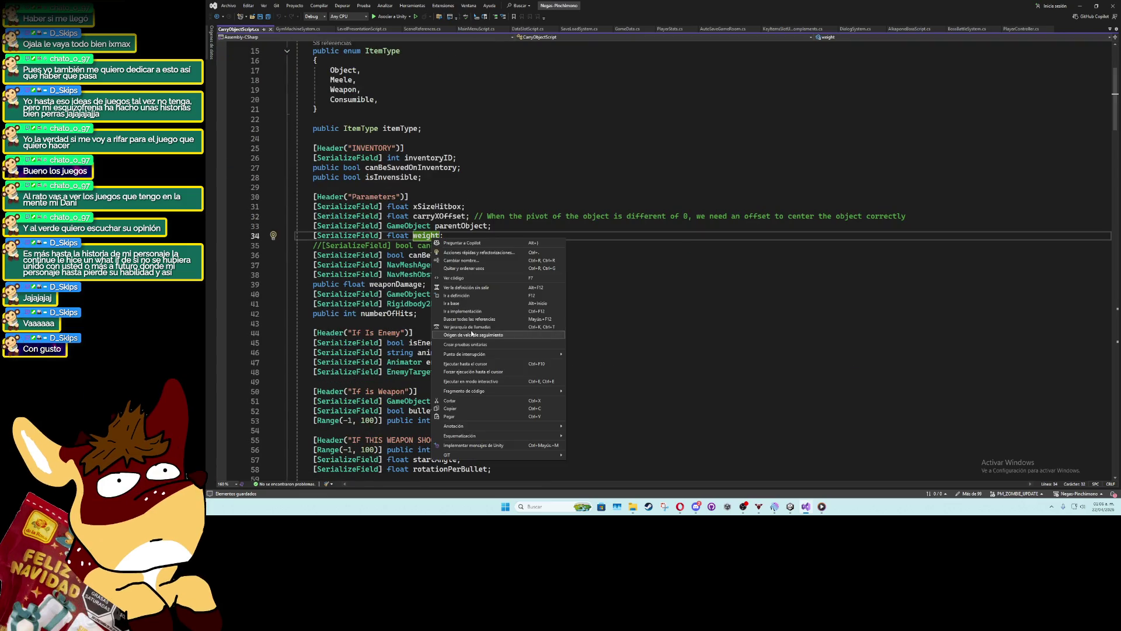
click(473, 319)
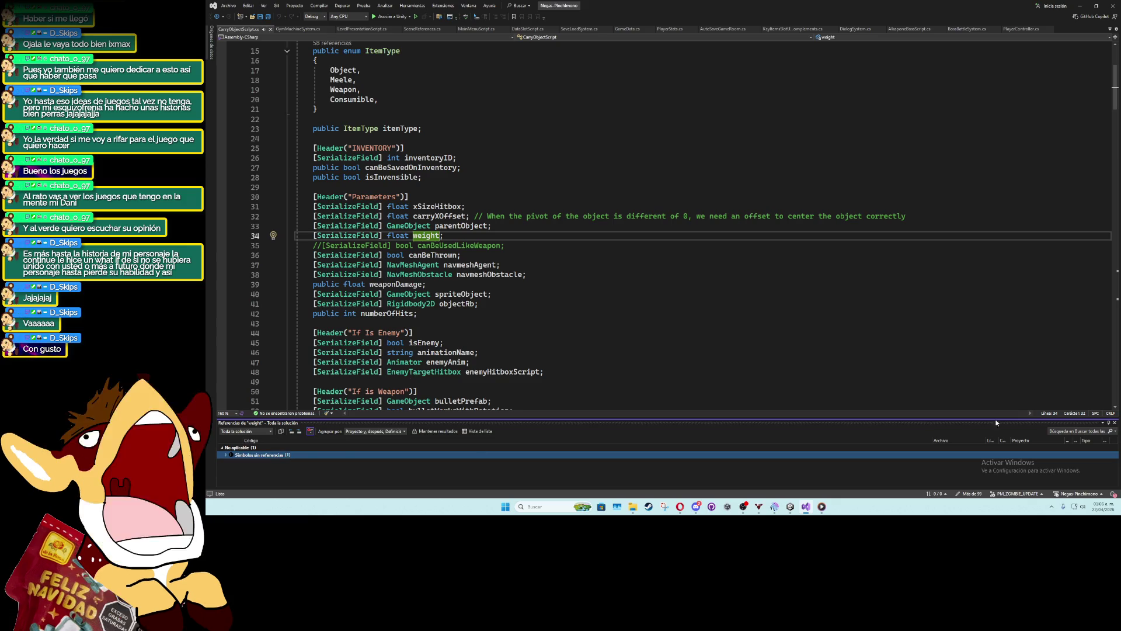
key(Escape)
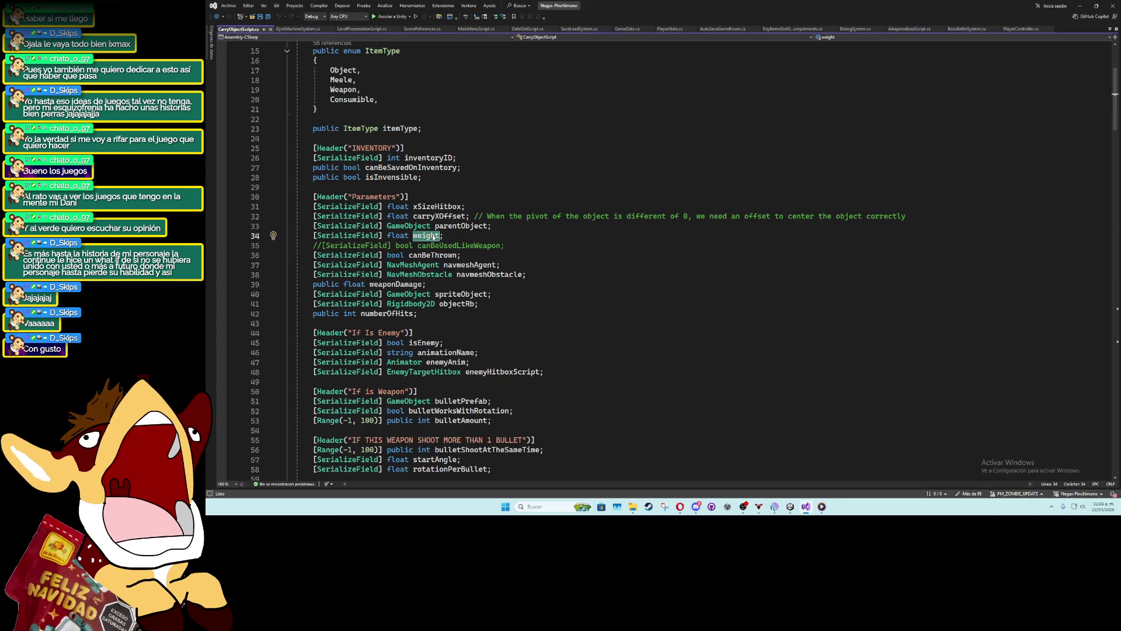
scroll(471, 251, down, 15)
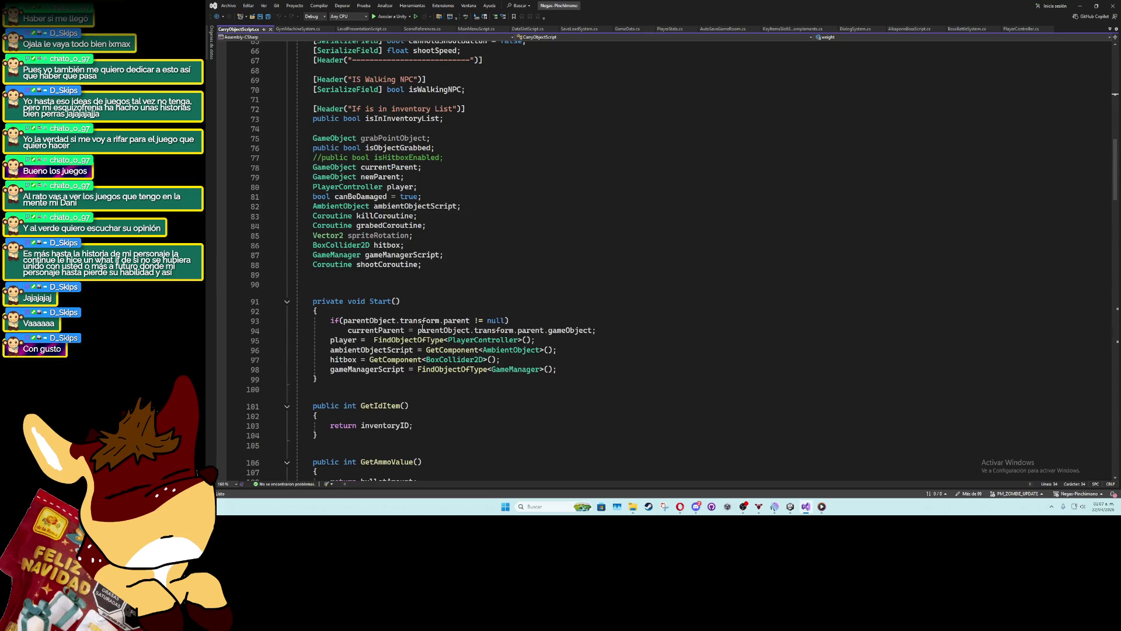
scroll(387, 322, down, 6)
click(380, 382)
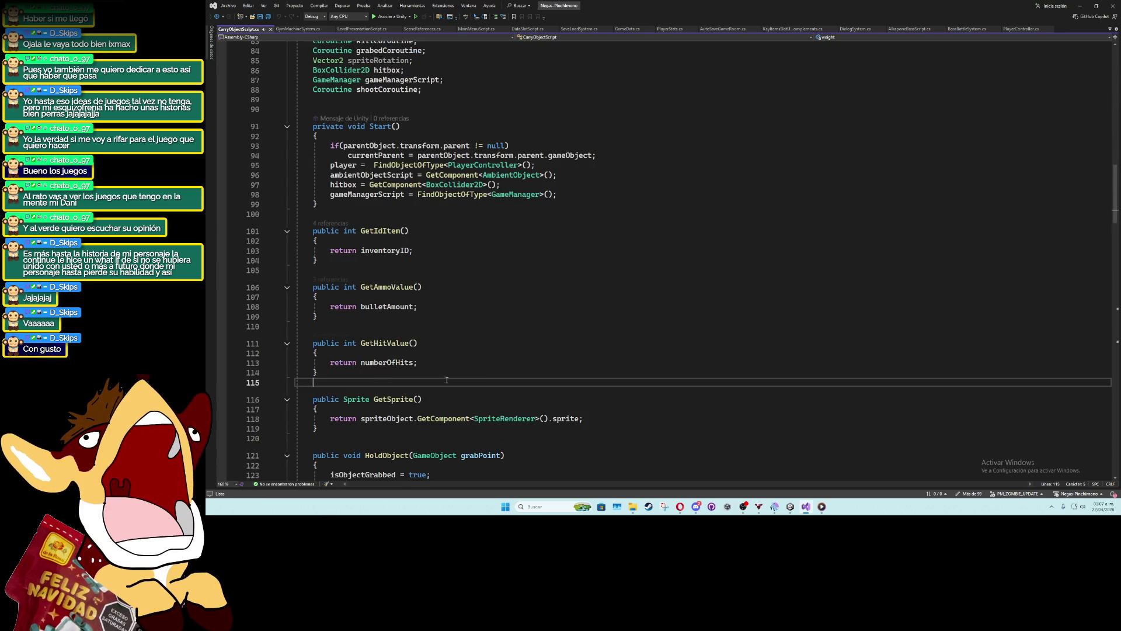
key(Return)
Write a public float GetObjectWeight() method that returns weight, and save
text(public )
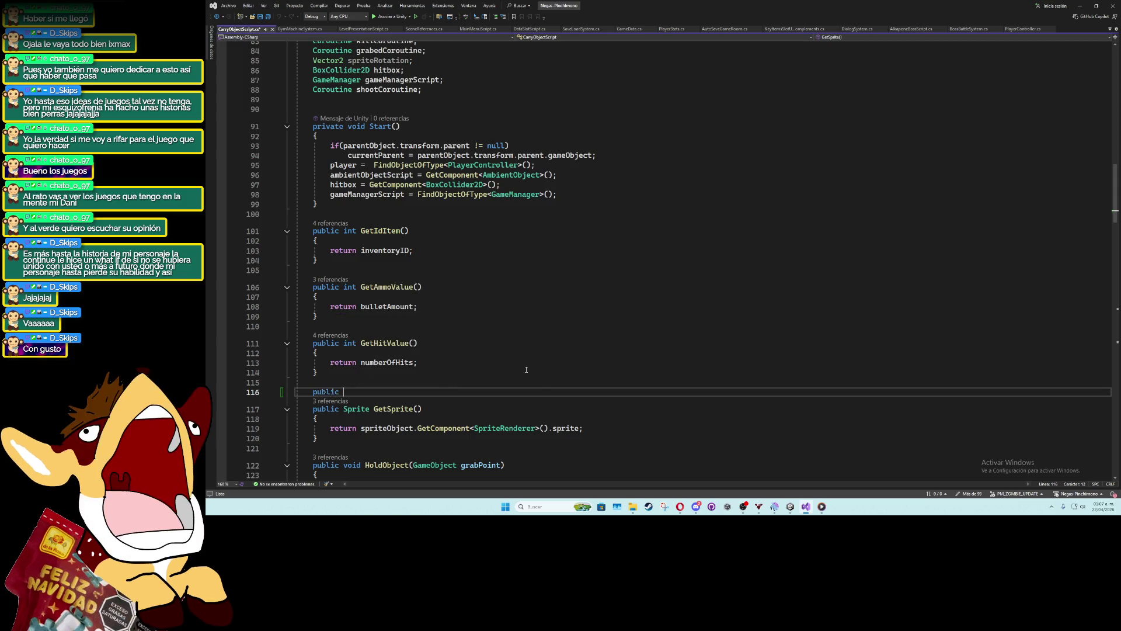
text(float GetObjectWei)
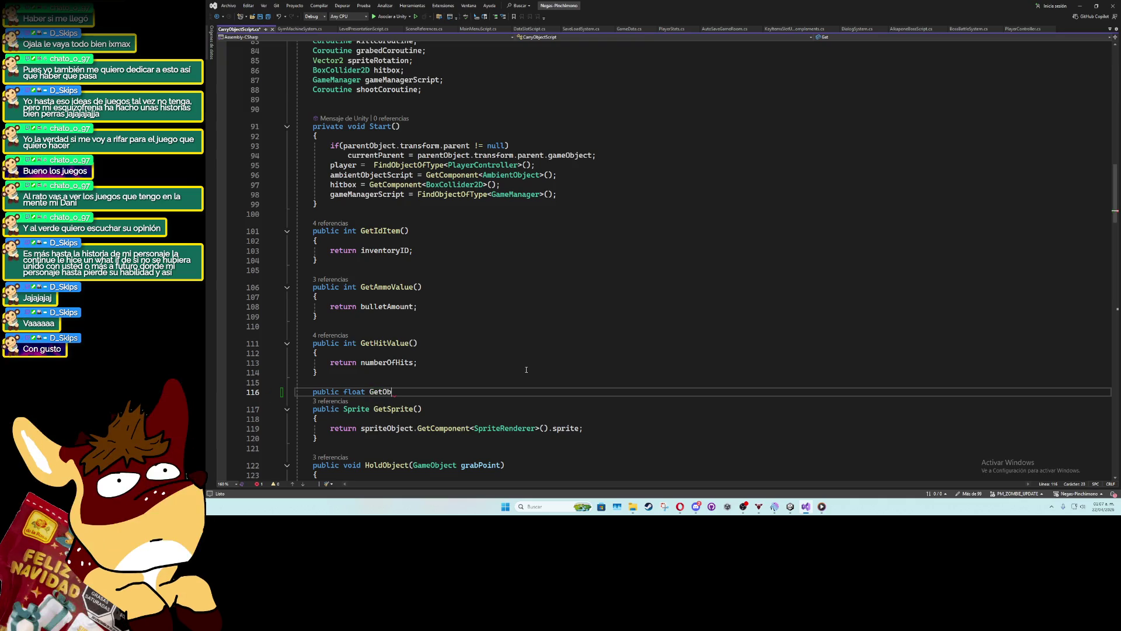
text(ght)
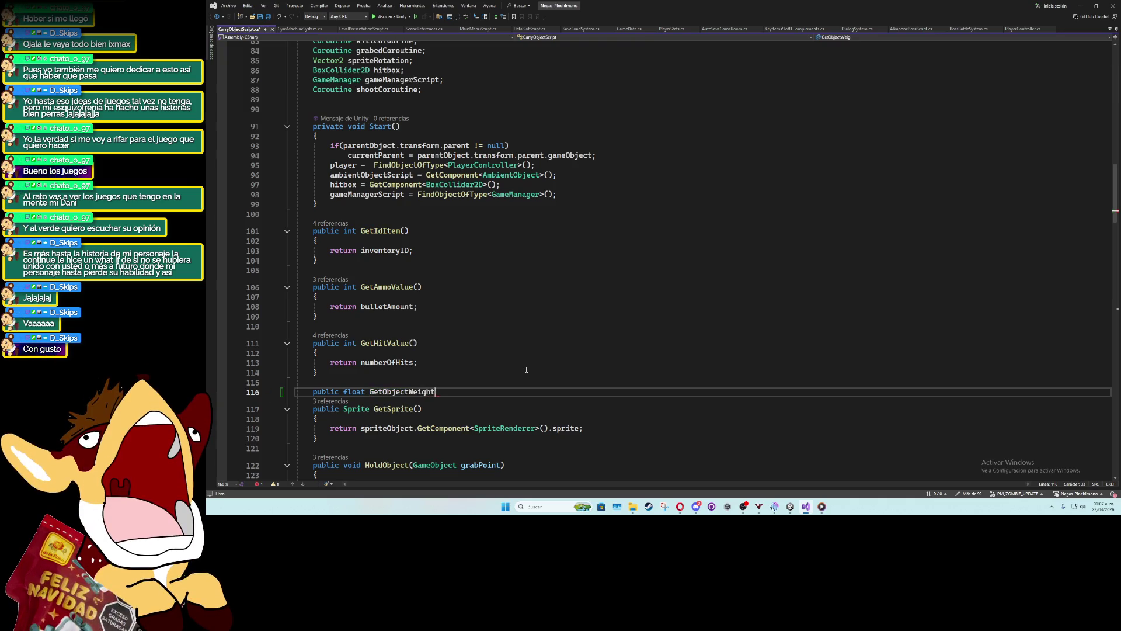
text(())
key(Return)
text({)
key(Return)
text(return weight;)
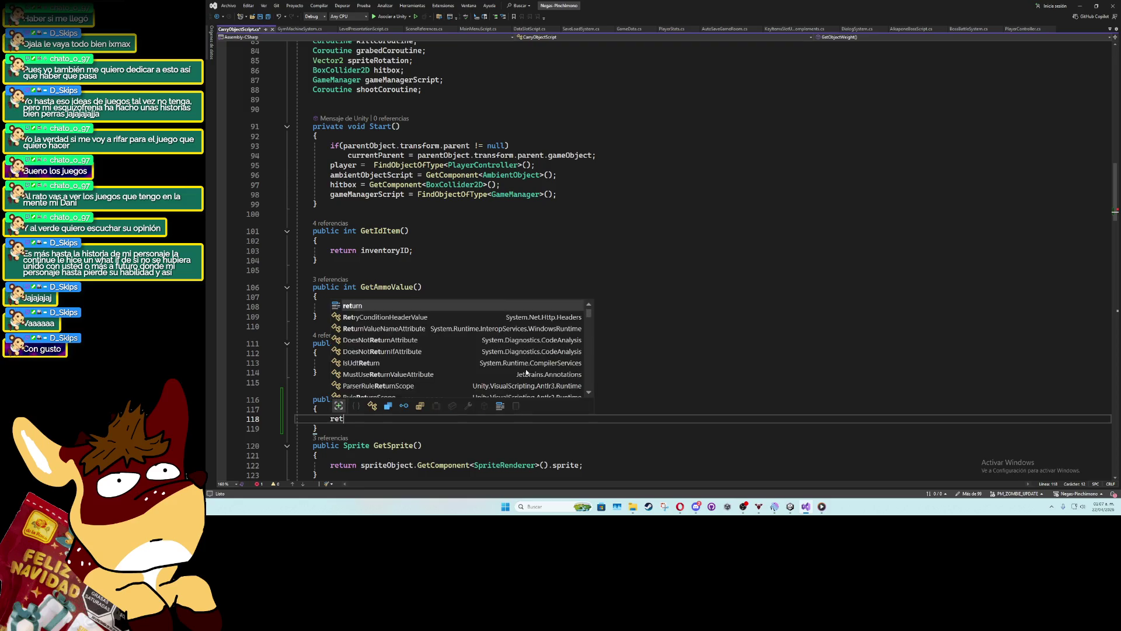
key(ctrl+s)
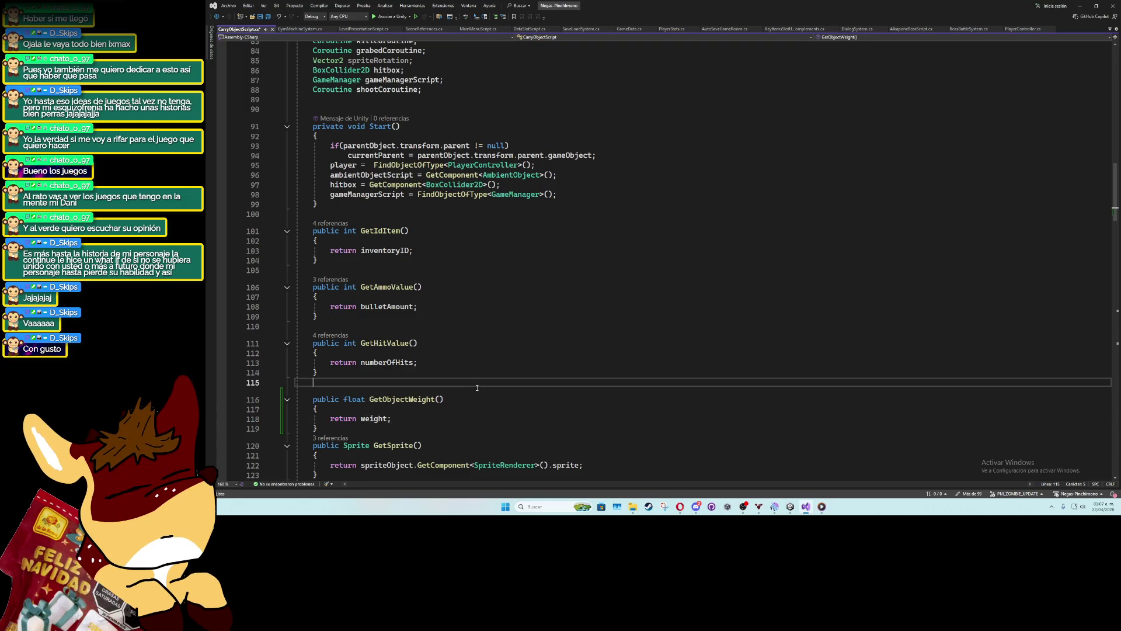
click(413, 428)
key(Return)
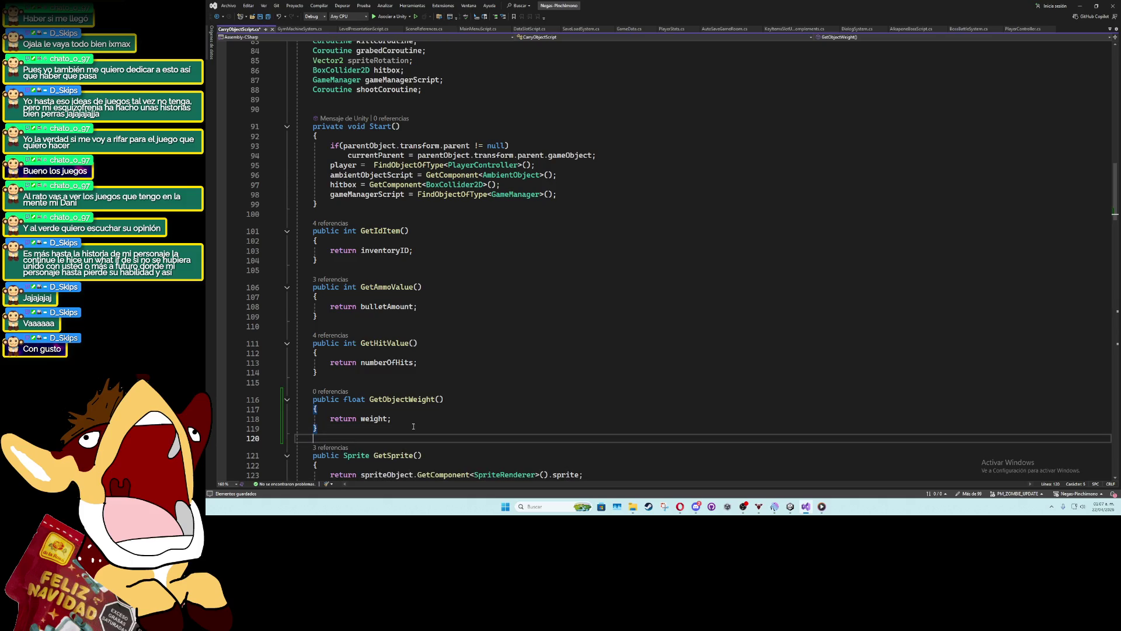
Find all references to the HoldObject method
double_click(412, 399)
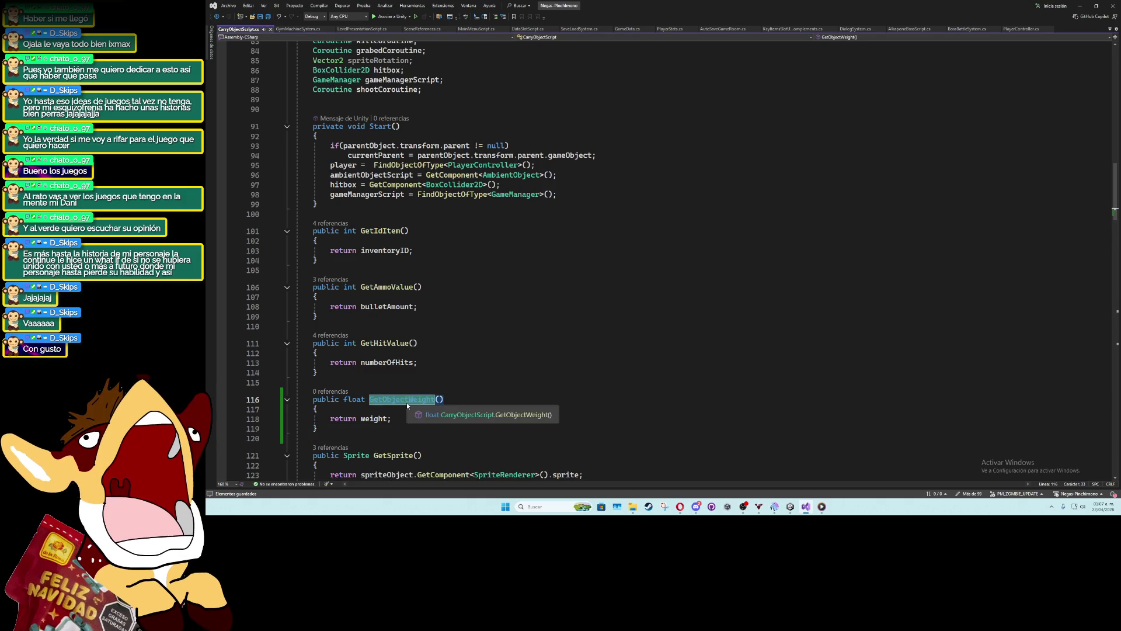
scroll(511, 374, down, 7)
click(392, 306)
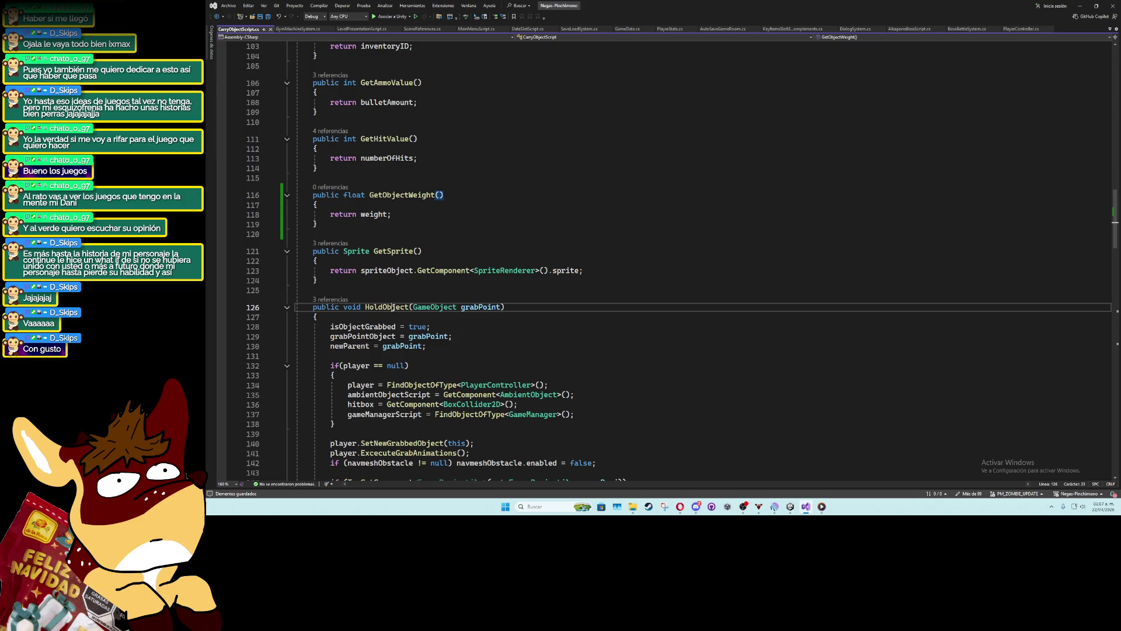
right_click(391, 307)
click(423, 356)
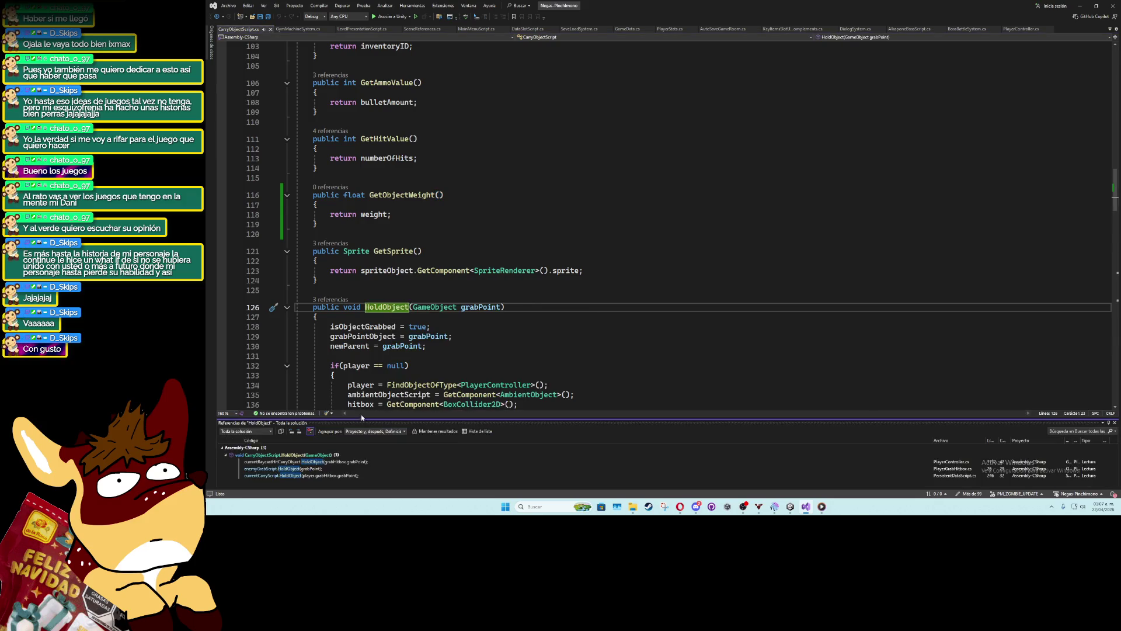
Append && carry.GetObjectWeight() <= PlayerStats.RunVariables.currentStrenght to PlayerController's raycast grab condition
double_click(320, 462)
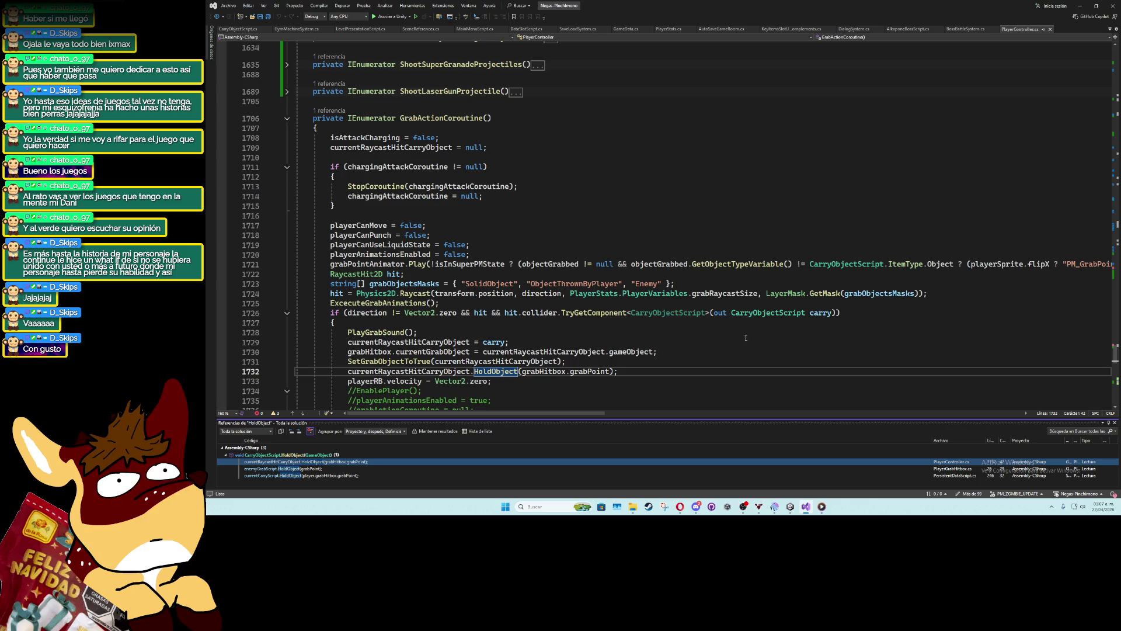
click(839, 313)
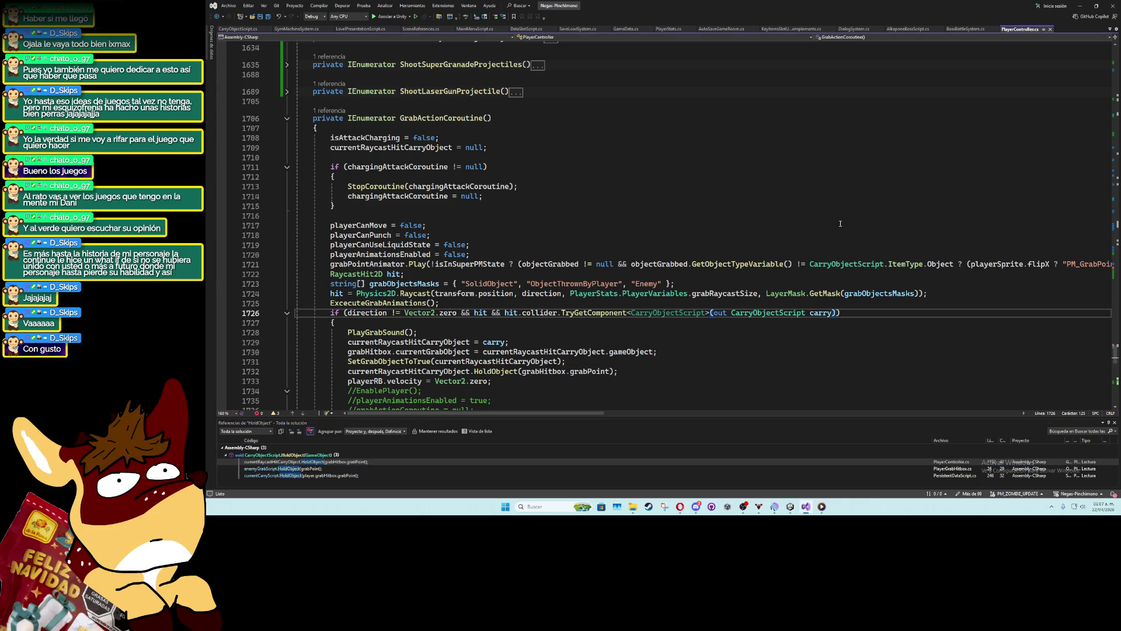
text(&& carry)
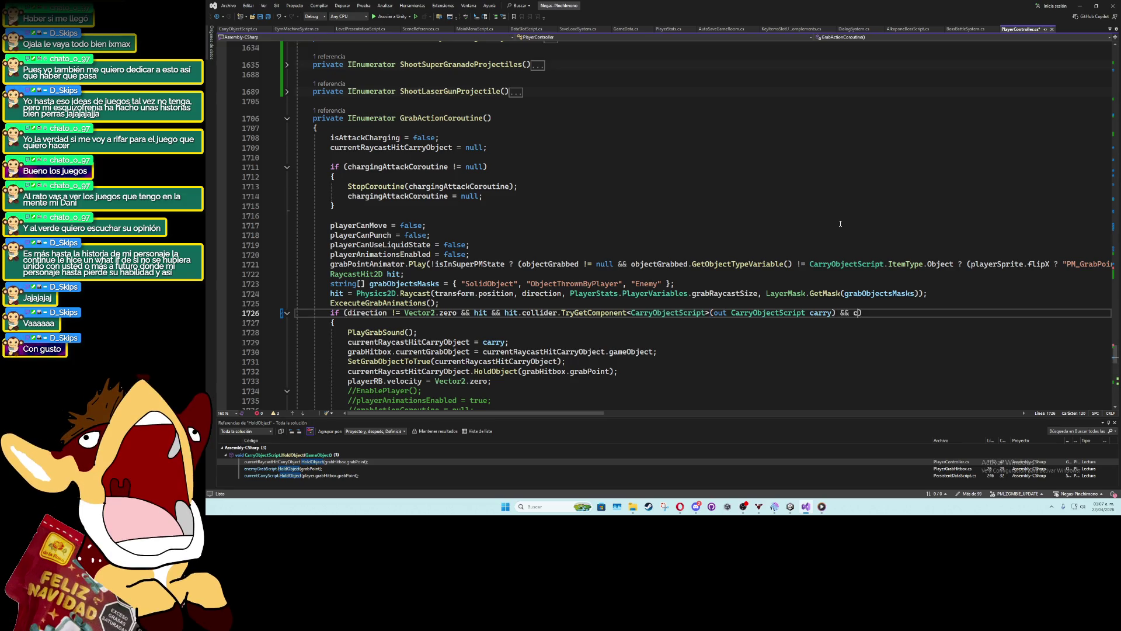
text(.GetObjectWeight())
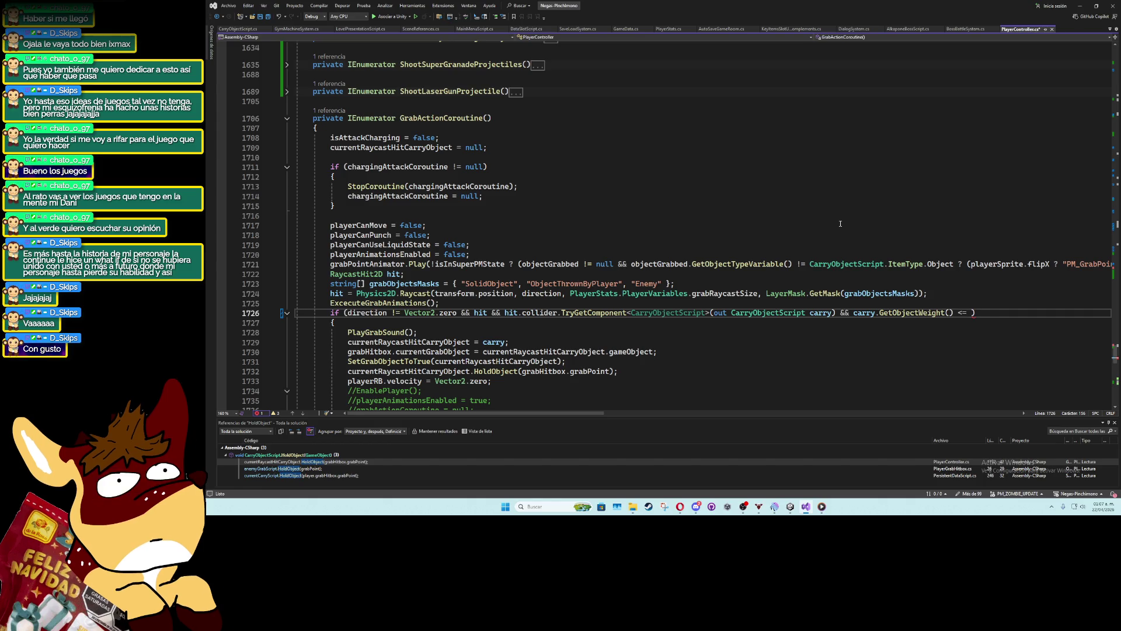
text(PlayerStats.)
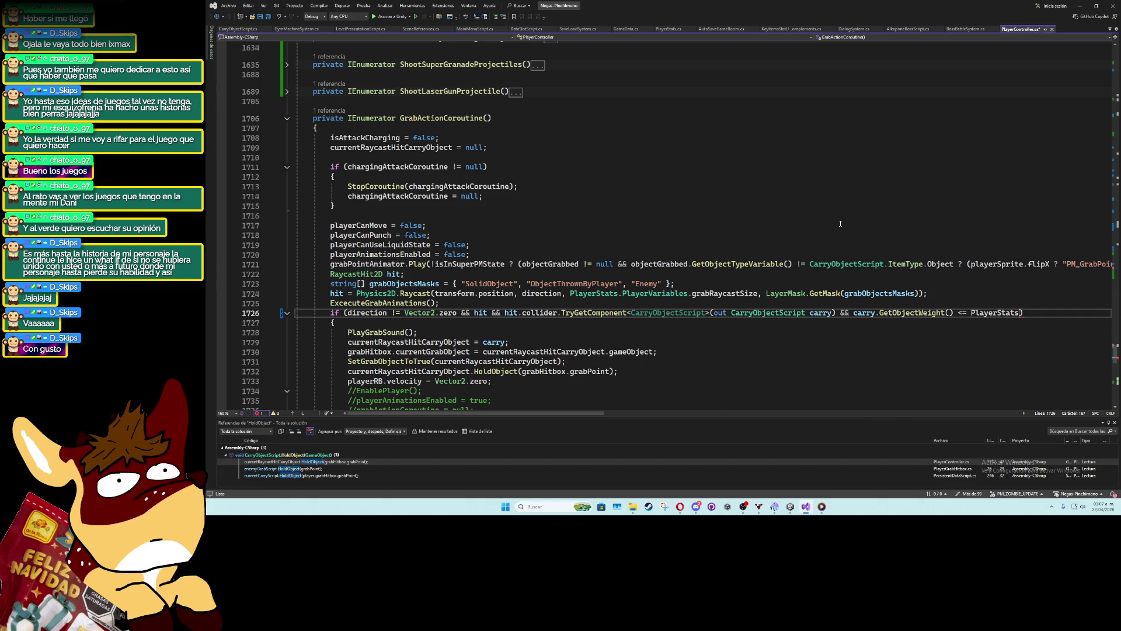
text(RunVariables.curren)
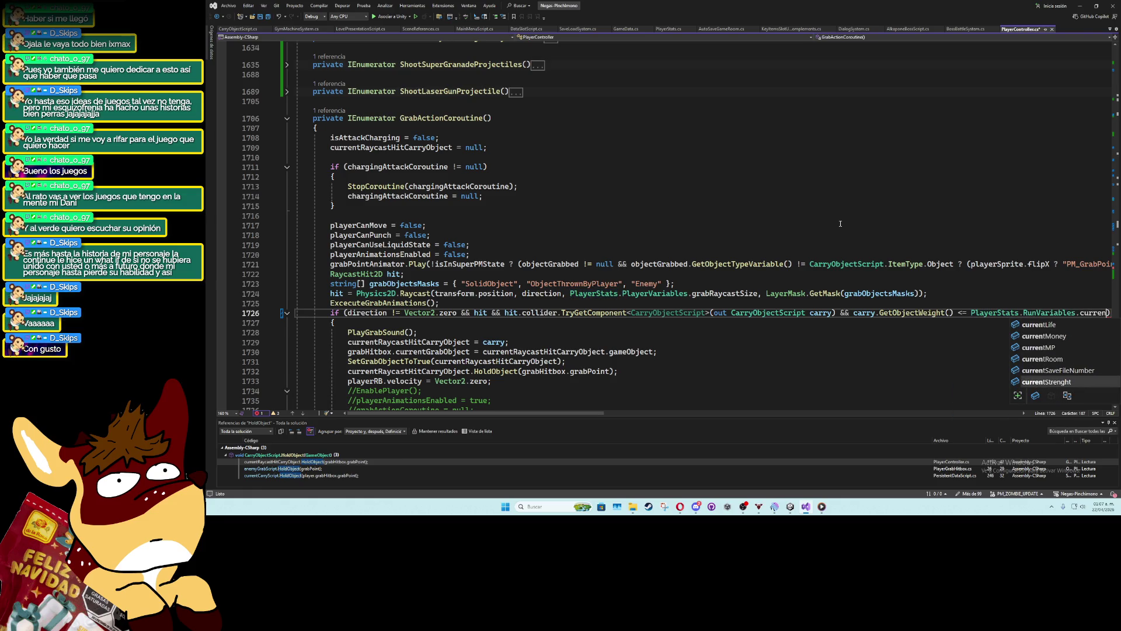
key(Tab)
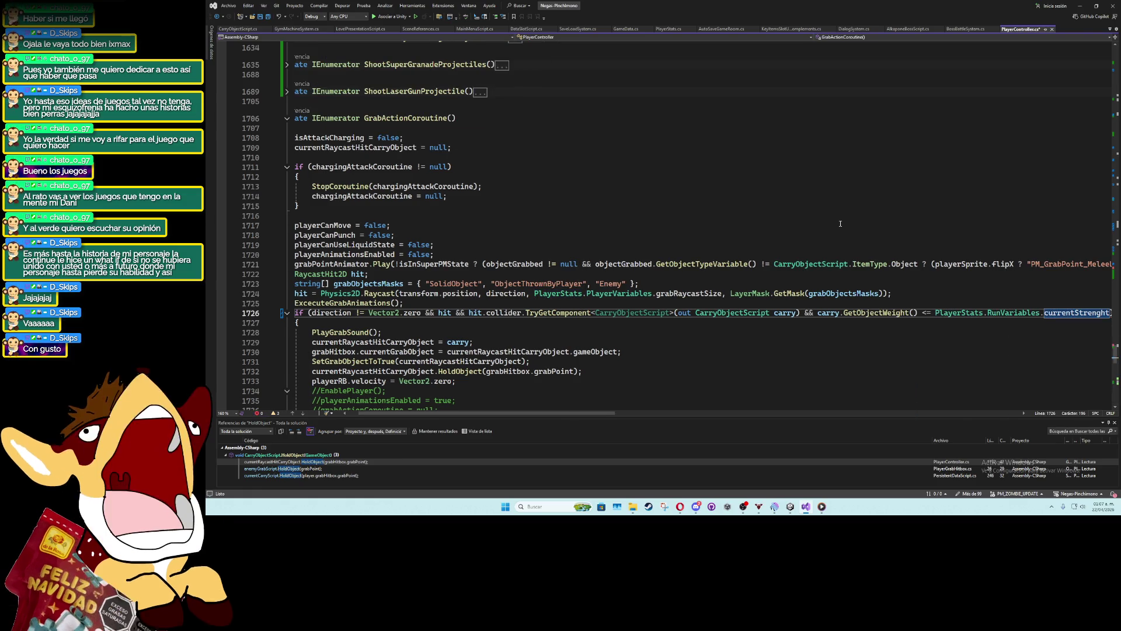
drag(1110, 313, 805, 317)
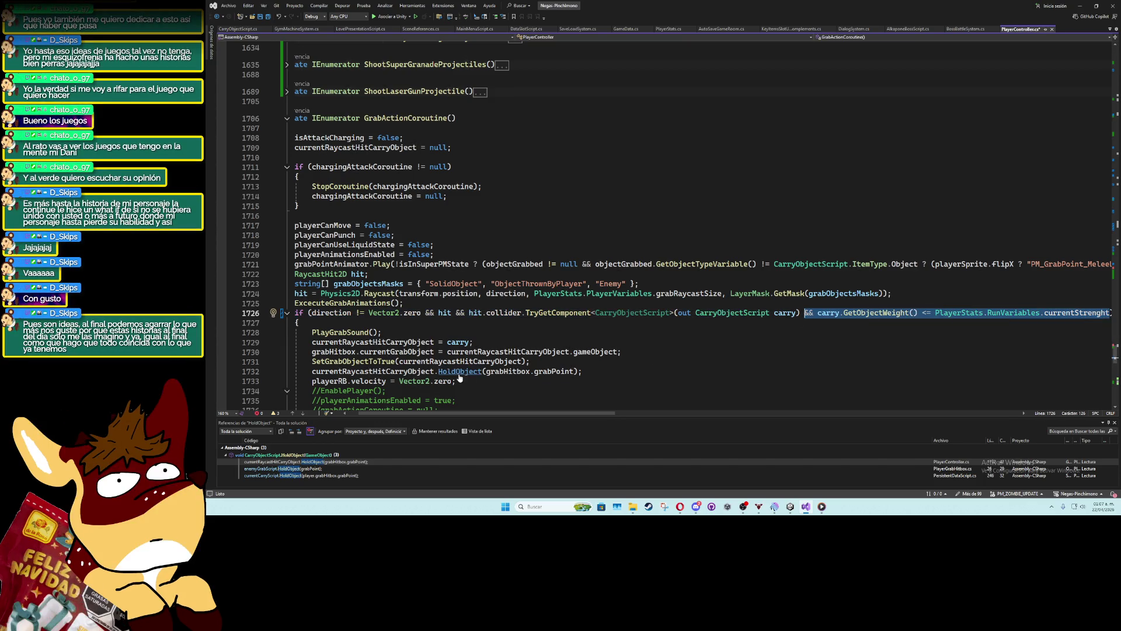
click(610, 314)
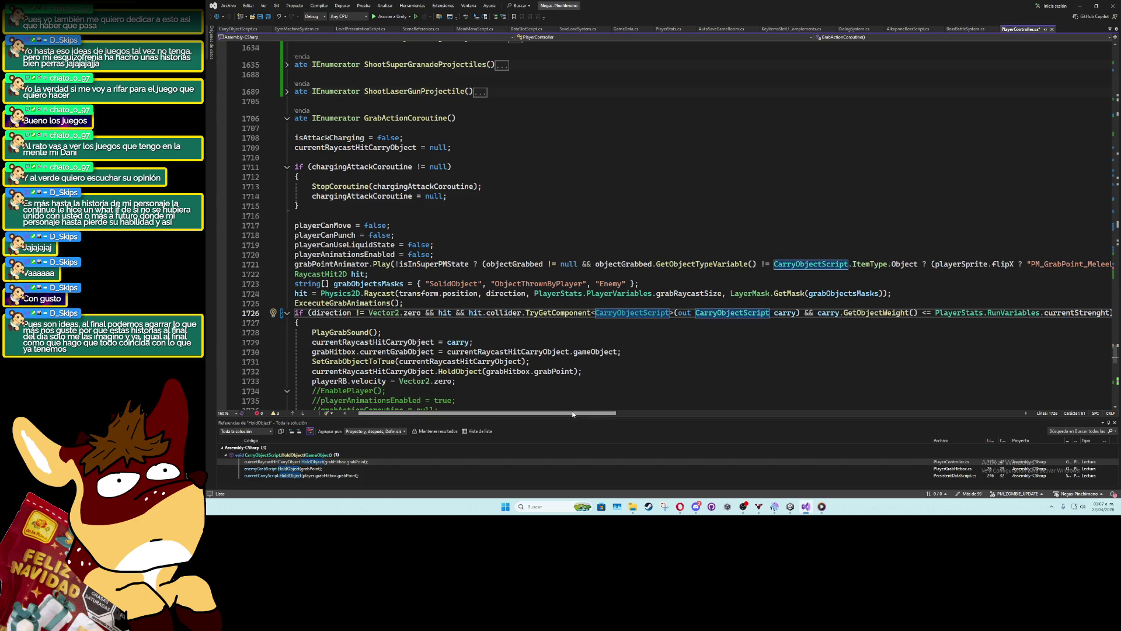
drag(572, 416, 561, 416)
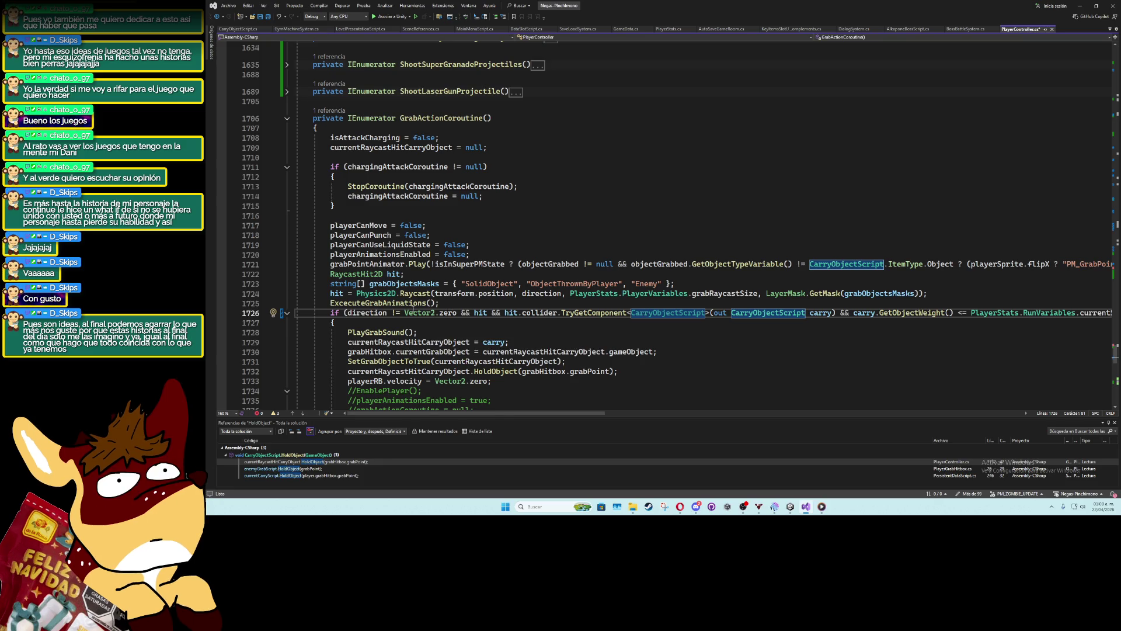
Save PlayerController.cs and switch back to the Unity editor
scroll(386, 309, down, 5)
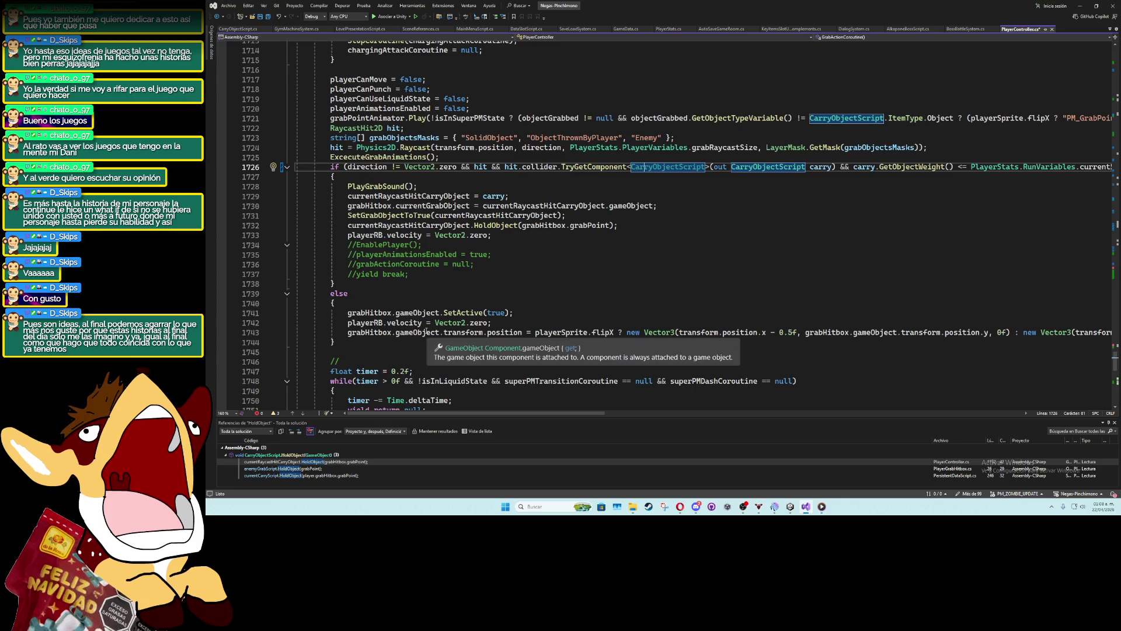
scroll(413, 346, down, 4)
click(456, 296)
key(ctrl+s)
key(alt+Tab)
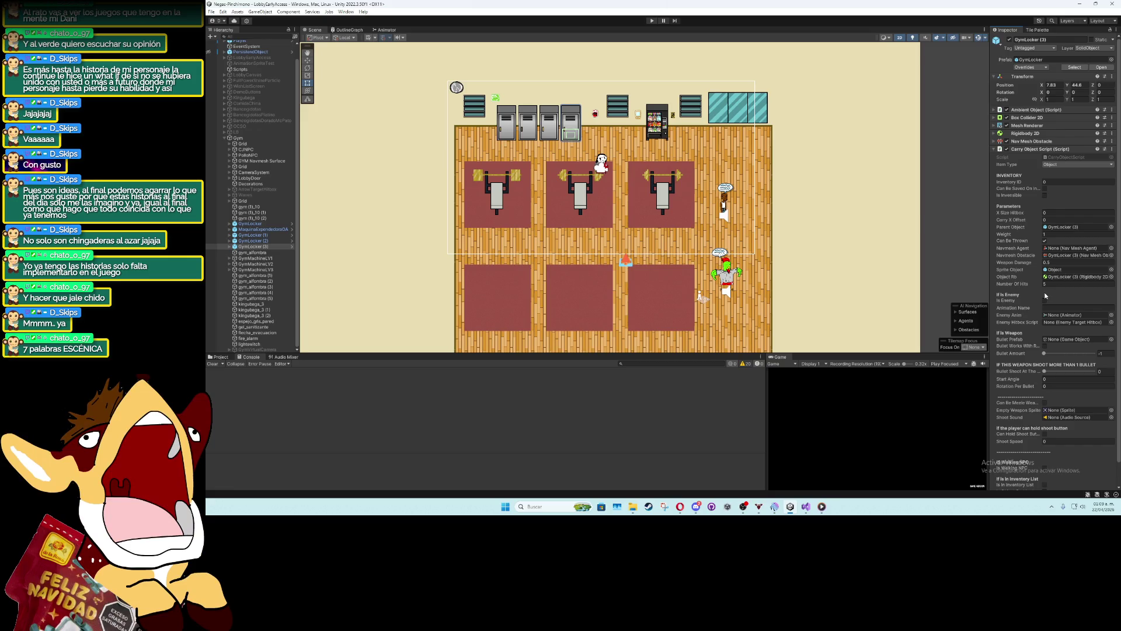
Select Player's GrabHitbox child and open PlayerGrabHitbox.cs in Visual Studio via Edit Script
scroll(1037, 292, down, 2)
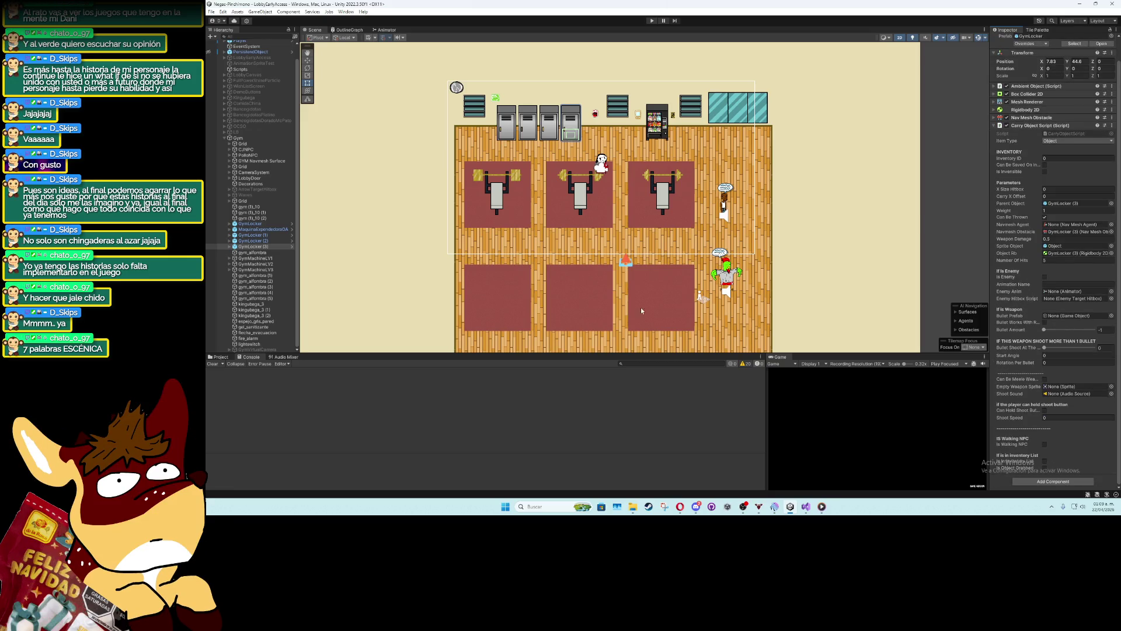
scroll(281, 100, up, 1)
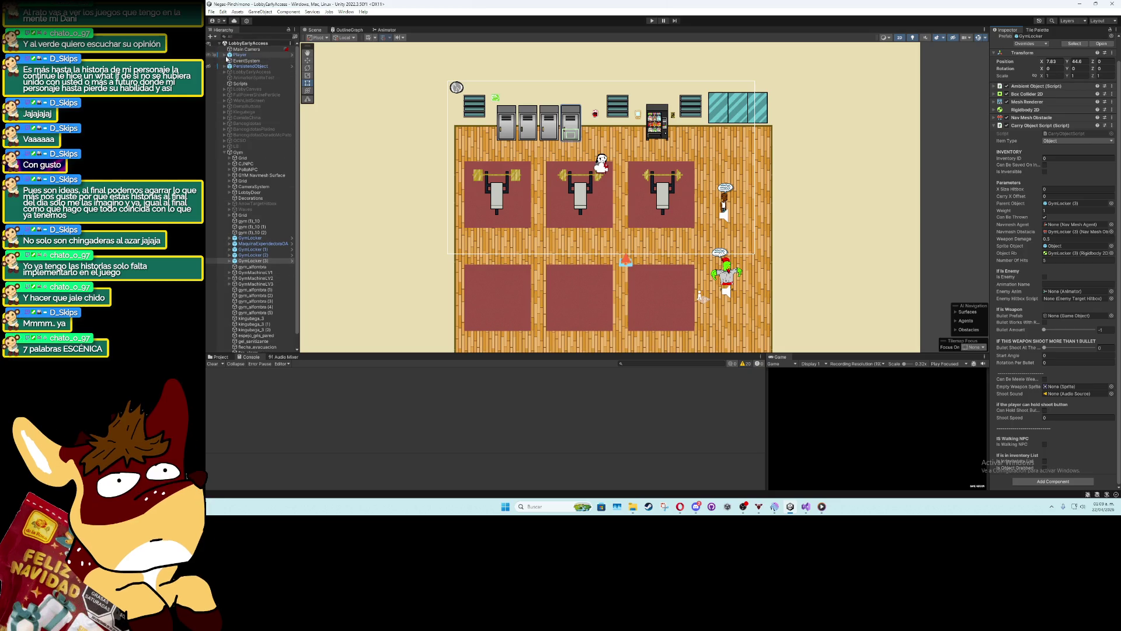
click(225, 55)
click(270, 102)
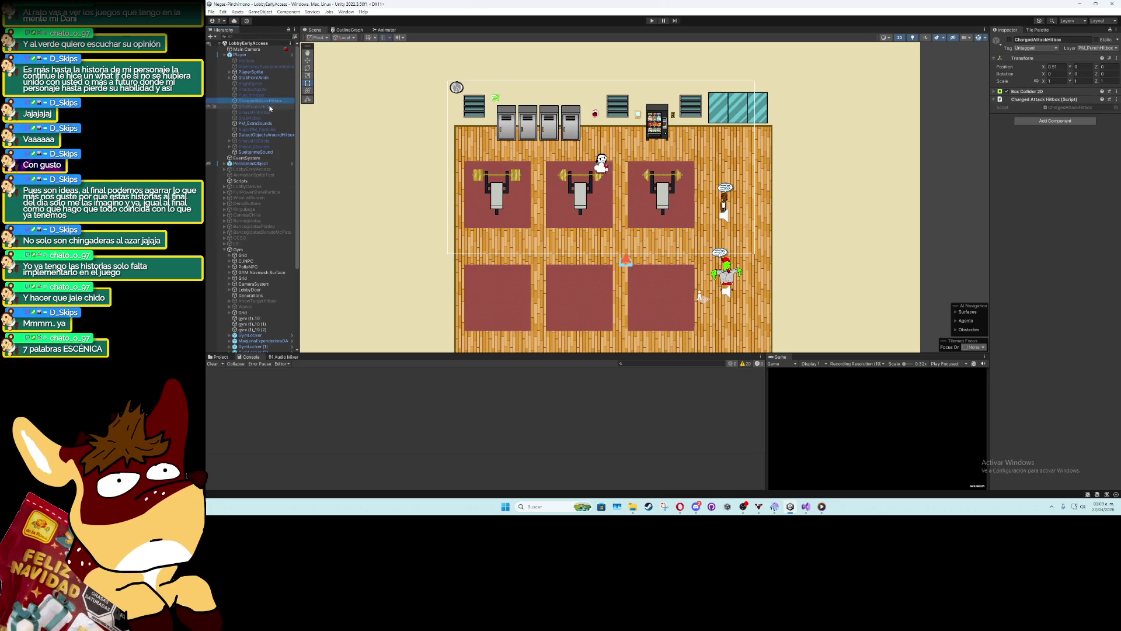
click(270, 108)
click(269, 118)
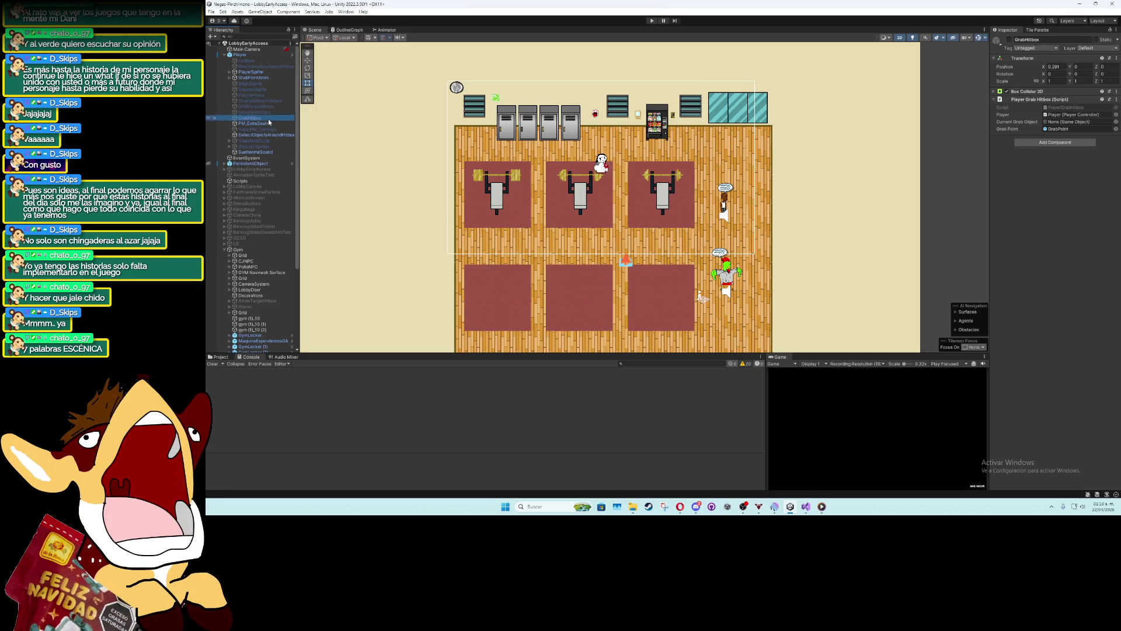
click(1116, 100)
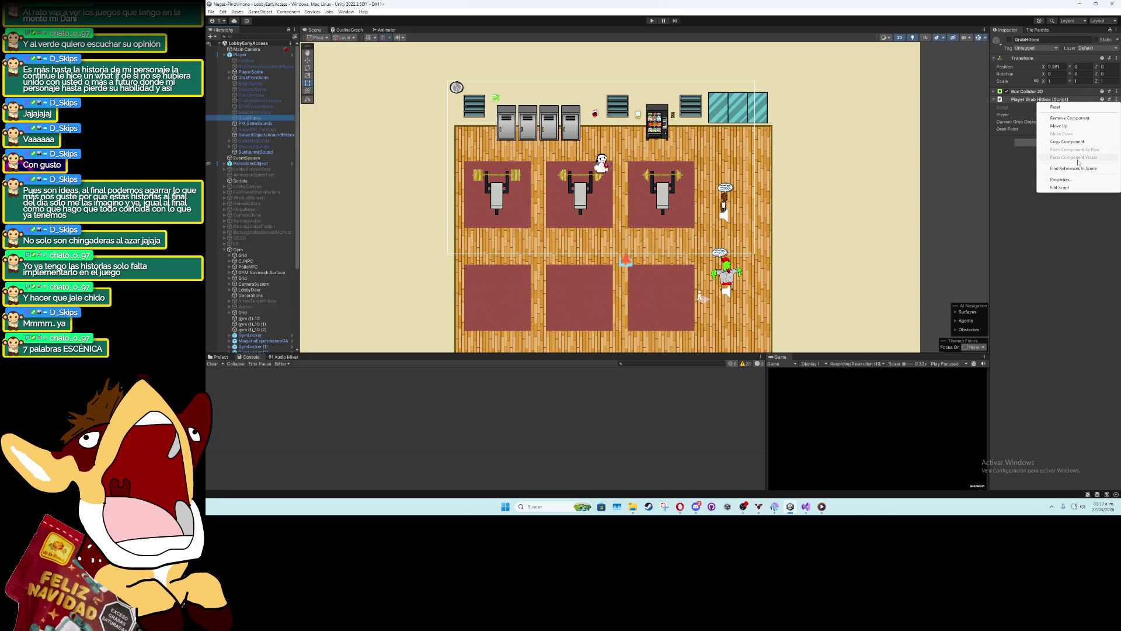
click(1069, 190)
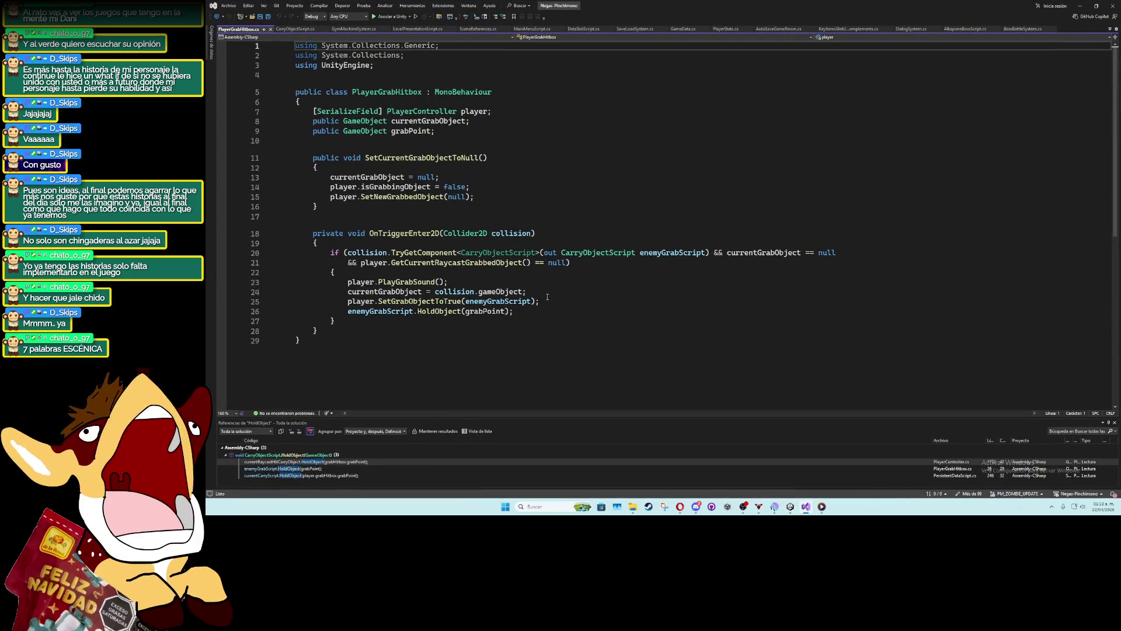
Append '&& enemyGrabScript.GetObjectWeight() <= PlayerStats.RunVariables.currentStrenght' to the OnTriggerEnter2D grab condition
click(710, 252)
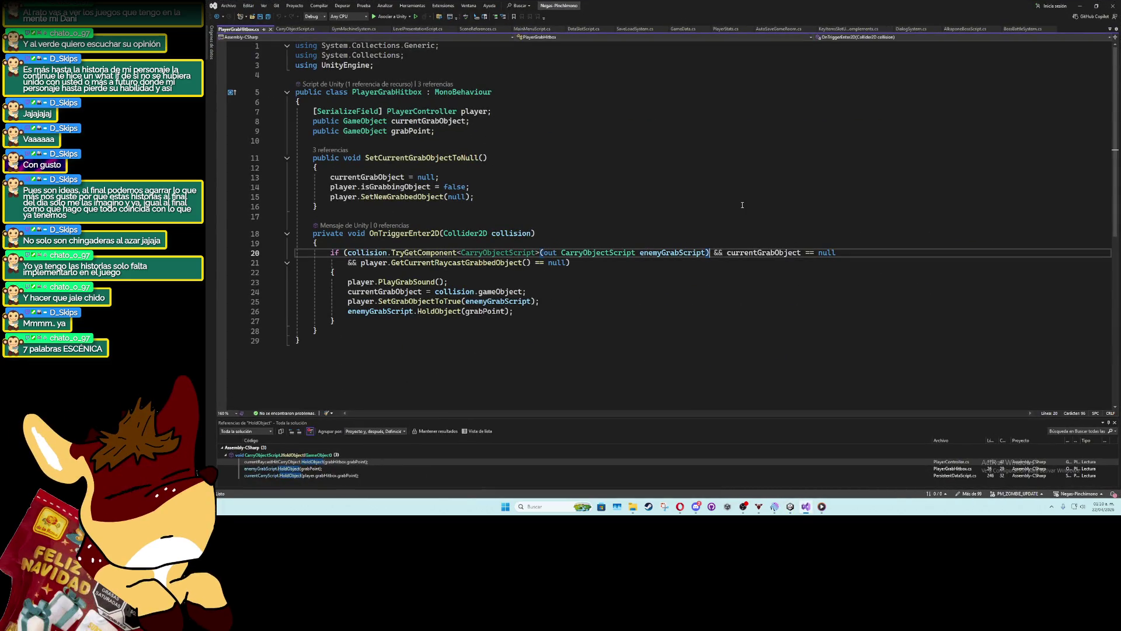
text(&& )
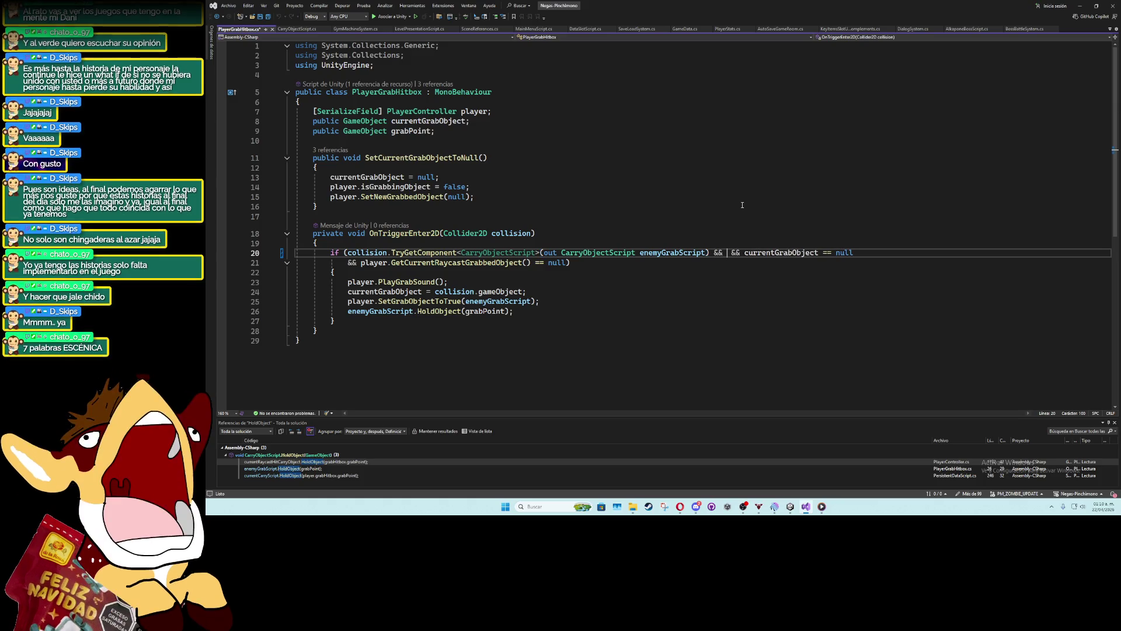
text(ca)
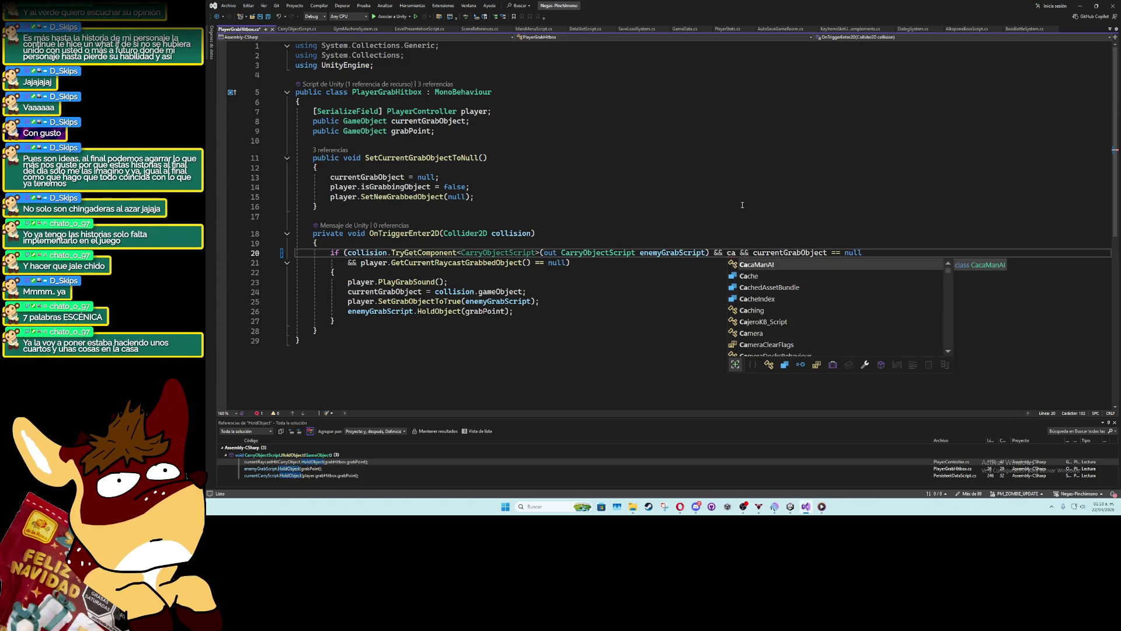
key(BackSpace)
key(BackSpace)
text(enemy)
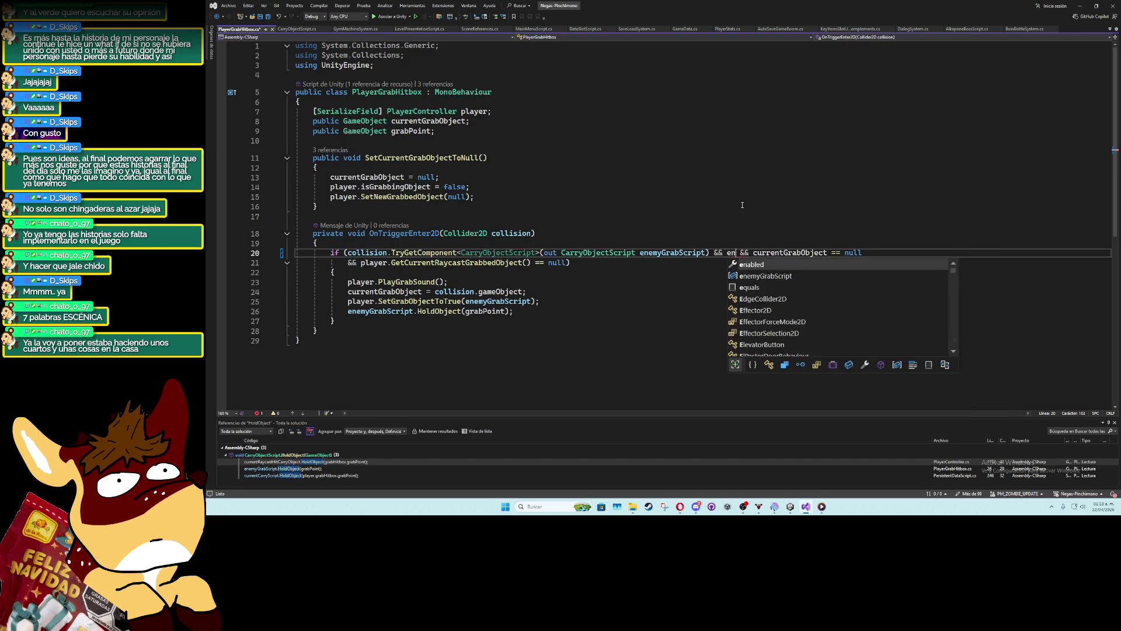
text(gr)
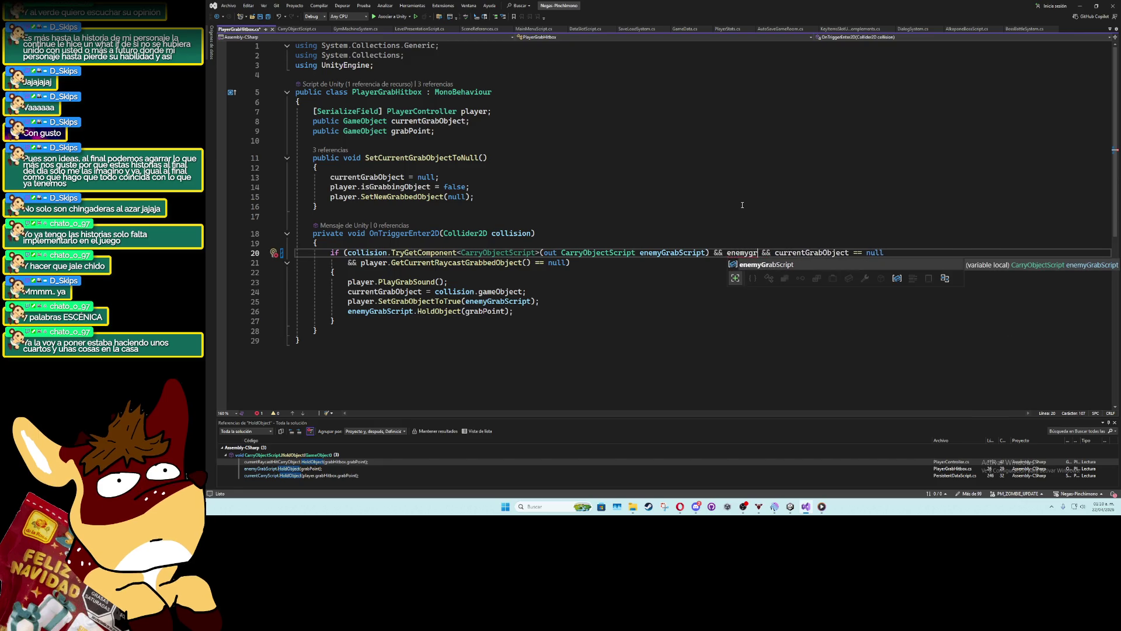
key(Tab)
text(.we)
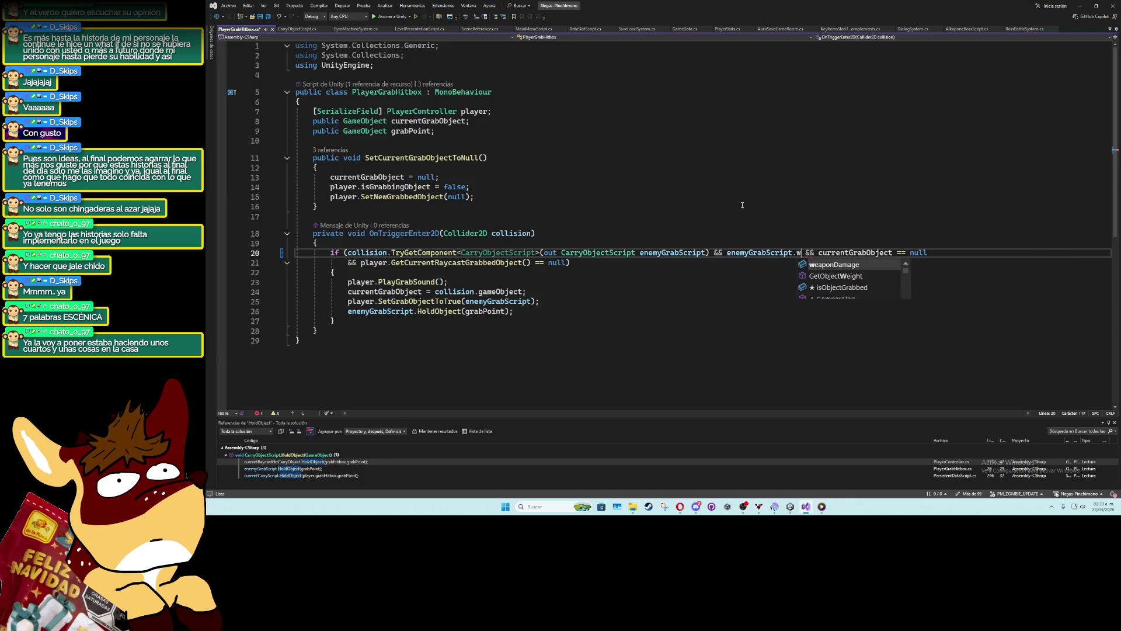
text(i)
key(Tab)
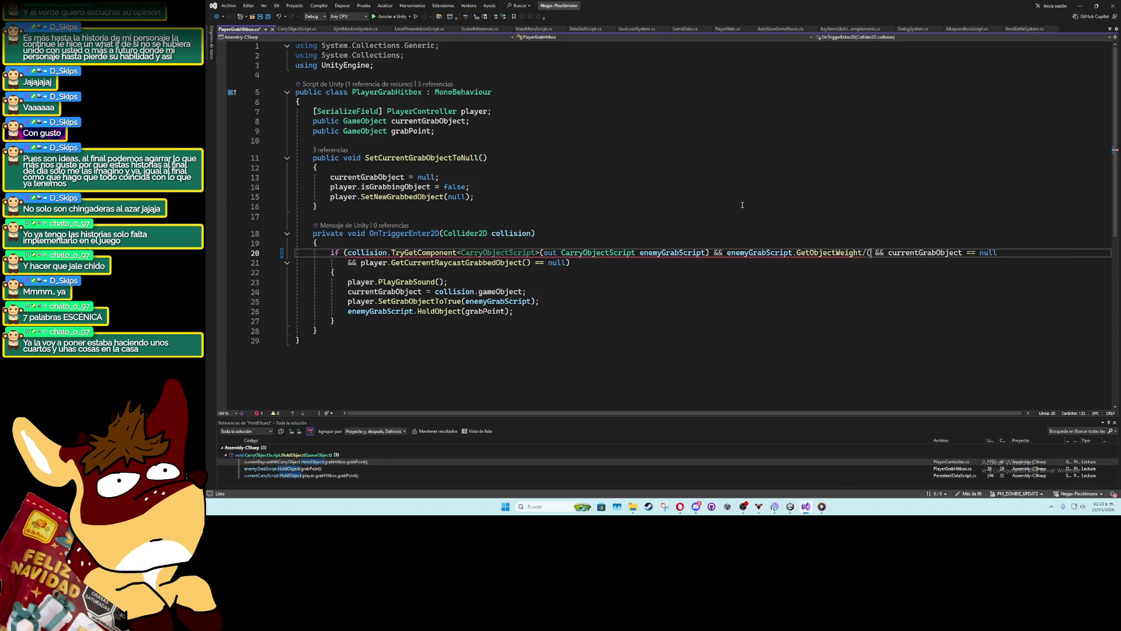
text(() <=)
key(Tab)
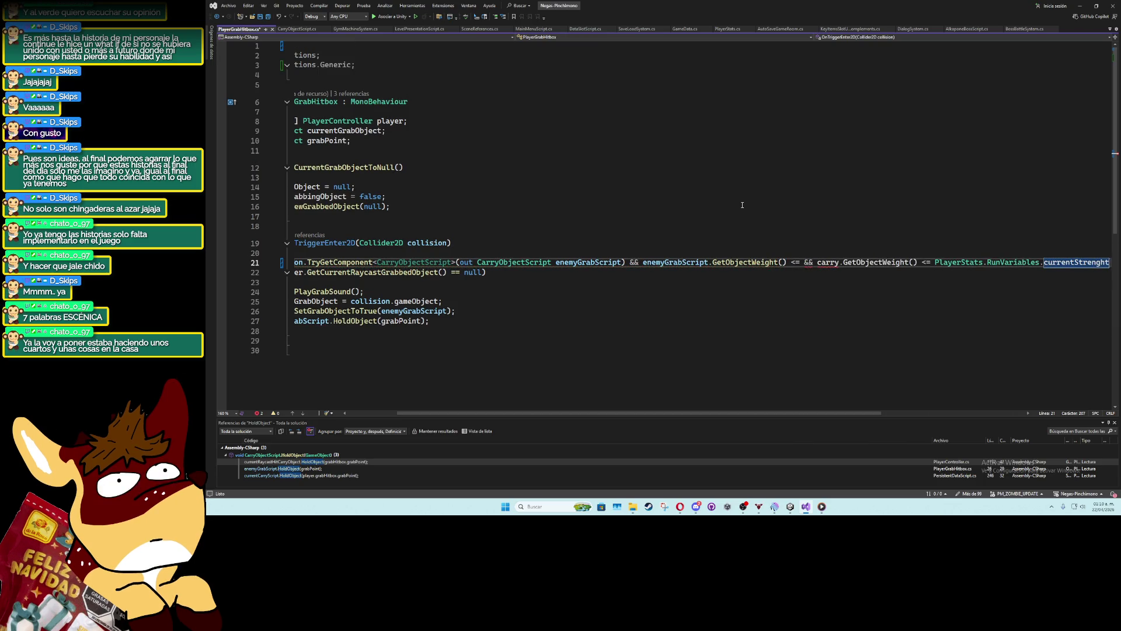
key(ctrl+z)
key(ctrl+z)
text(playerStats.r)
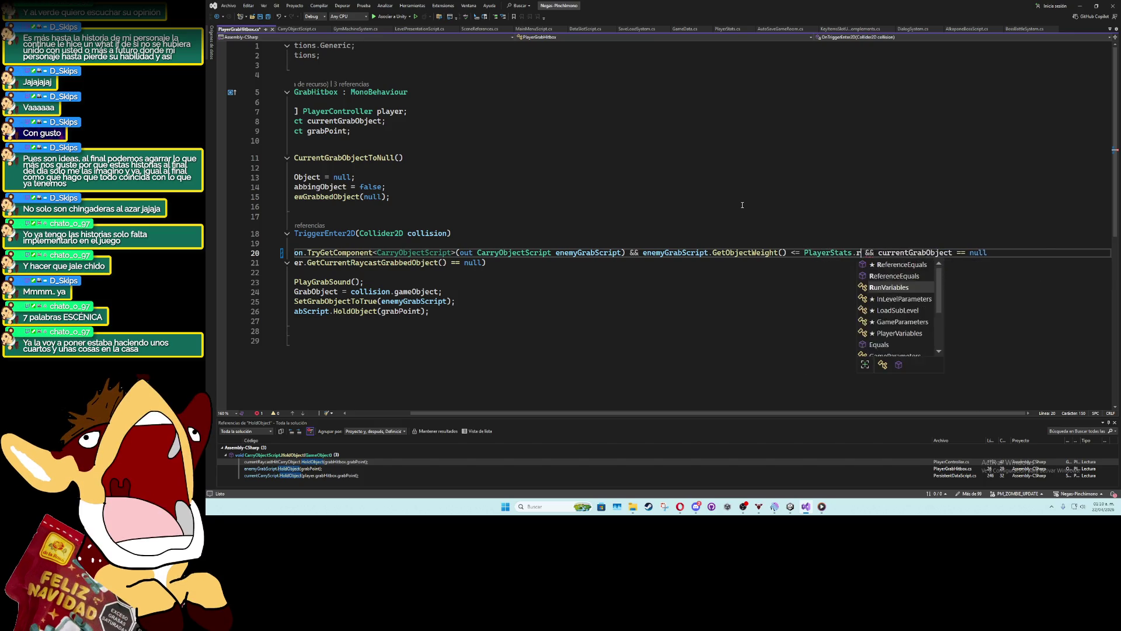
key(Tab)
text(.)
key(Tab)
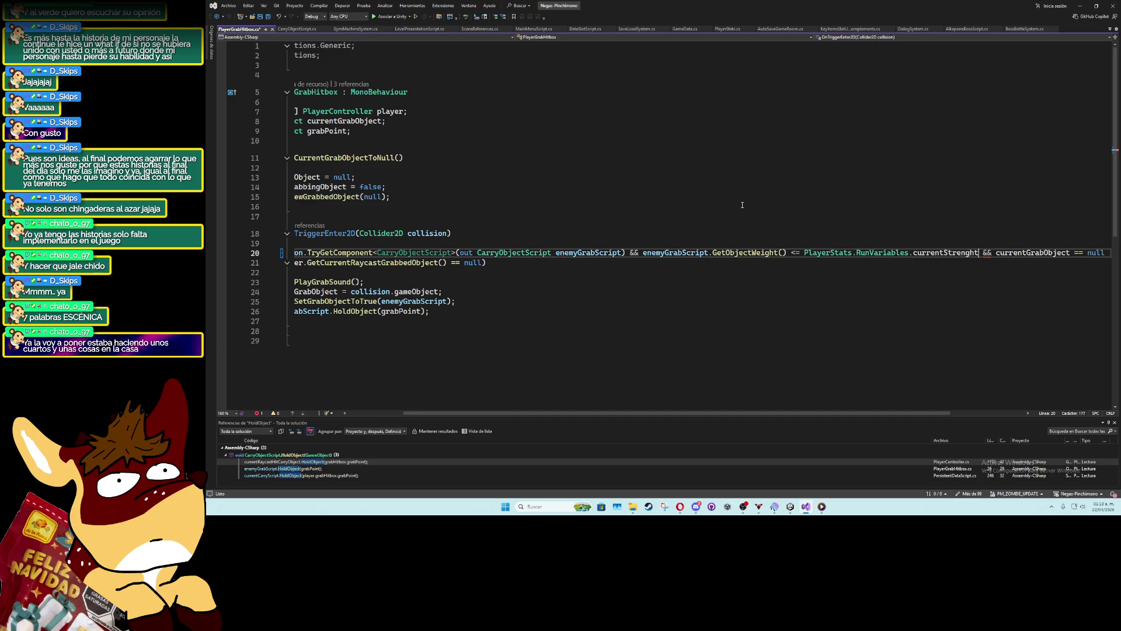
Reformat the condition lines, save PlayerGrabHitbox.cs, and return to Unity
key(Return)
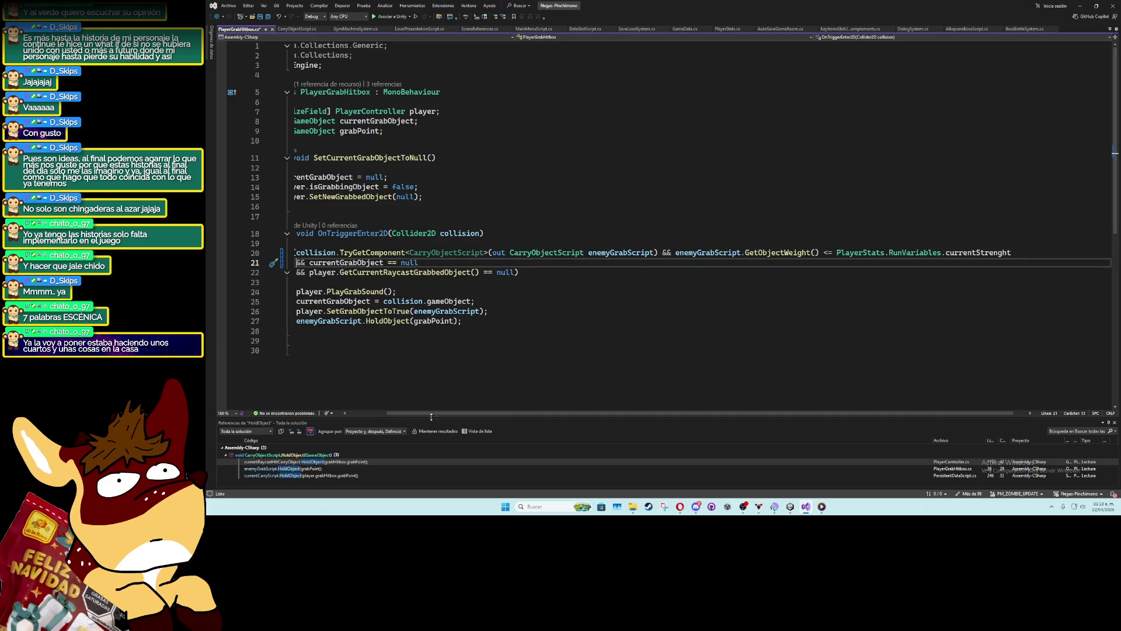
drag(431, 415, 397, 415)
drag(464, 262, 457, 252)
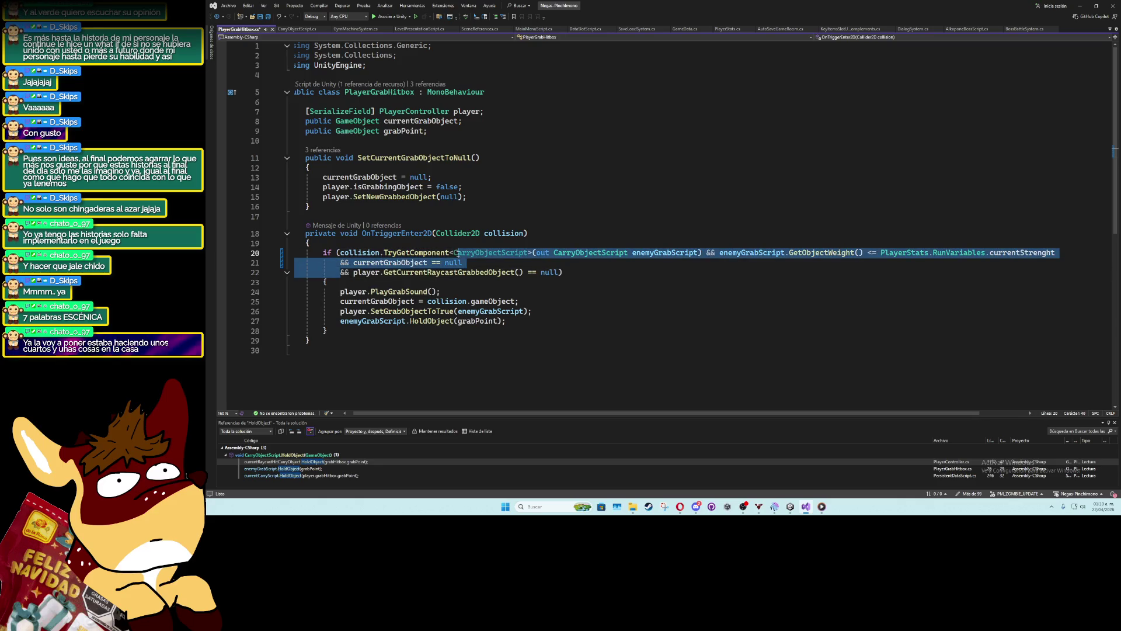
click(464, 262)
key(Delete)
click(618, 321)
key(ctrl+s)
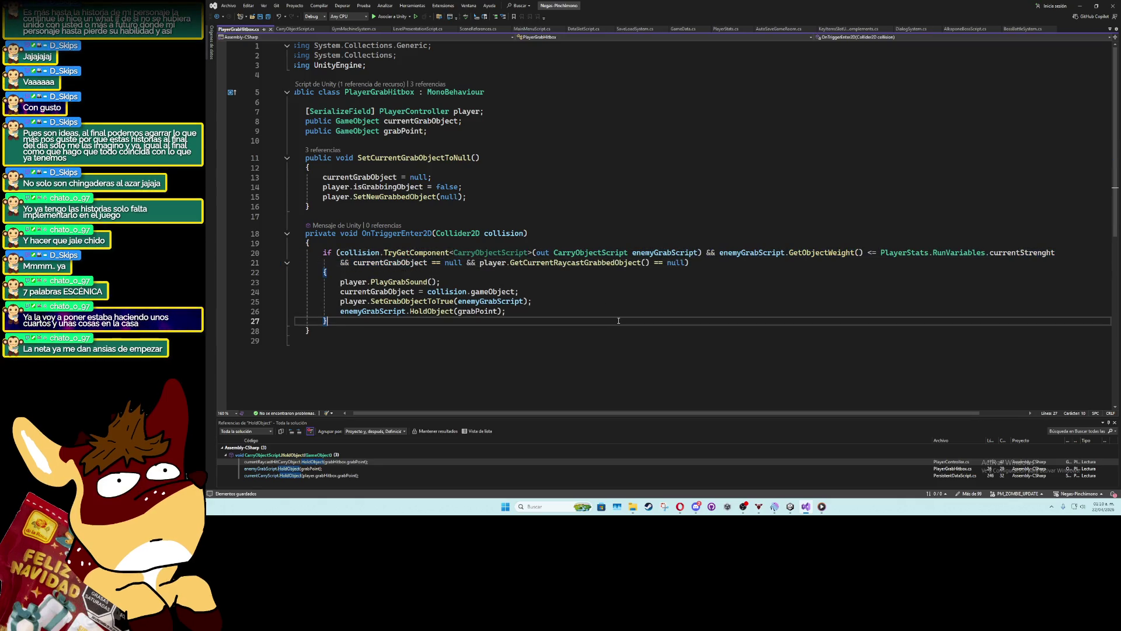
click(1080, 5)
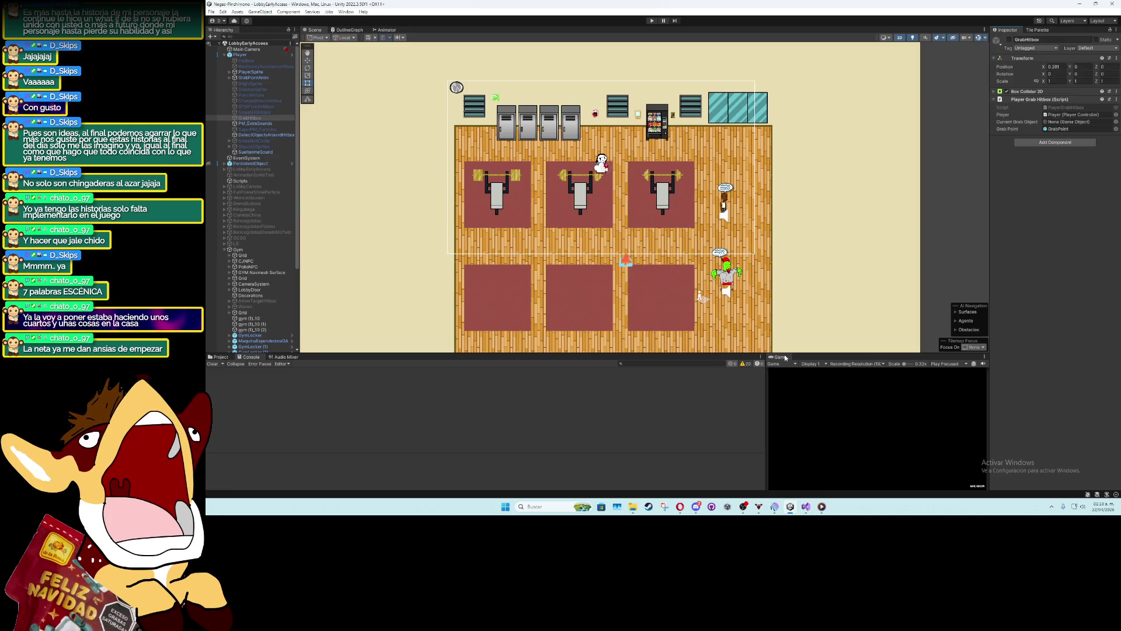
Play the gym scene and walk the ghost player past the lockers, vending machine and weight benches
click(652, 21)
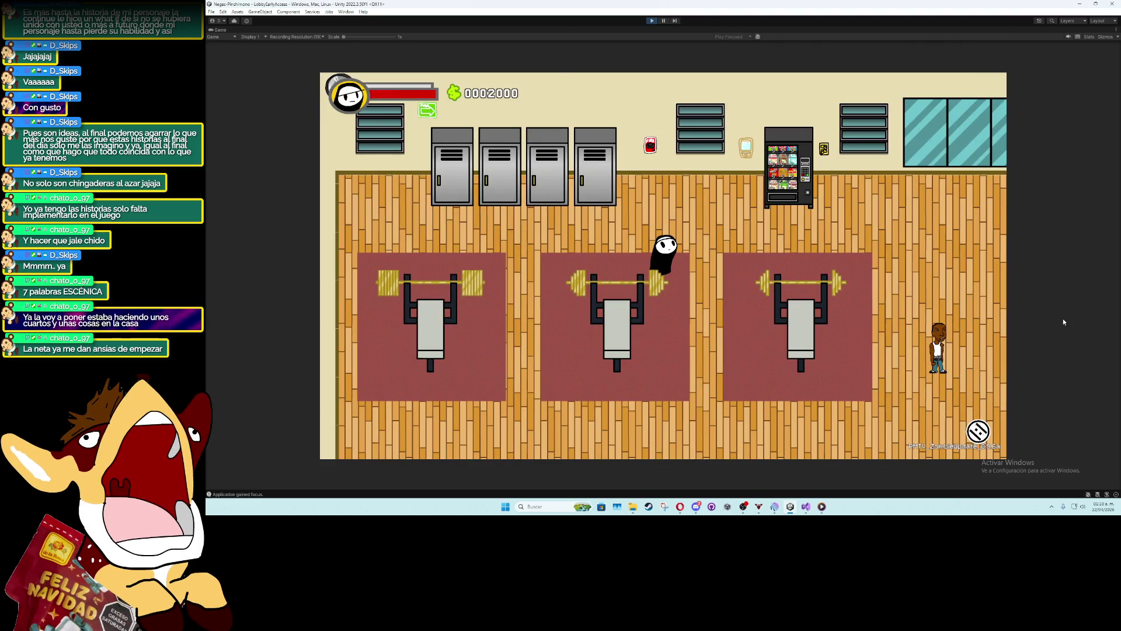
key(a)
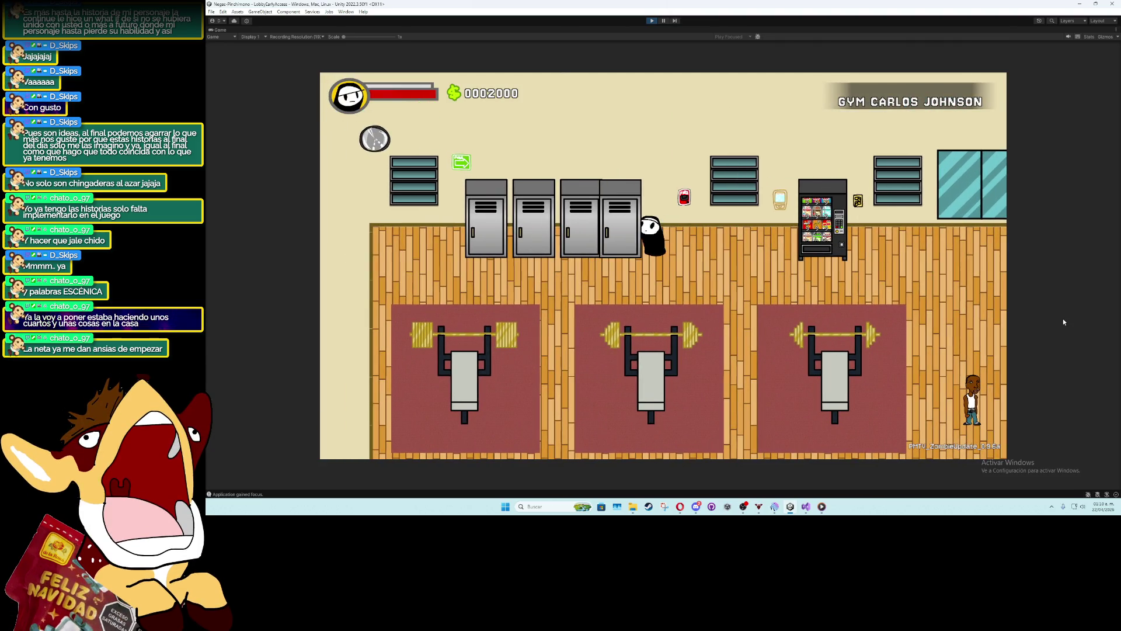
key(d)
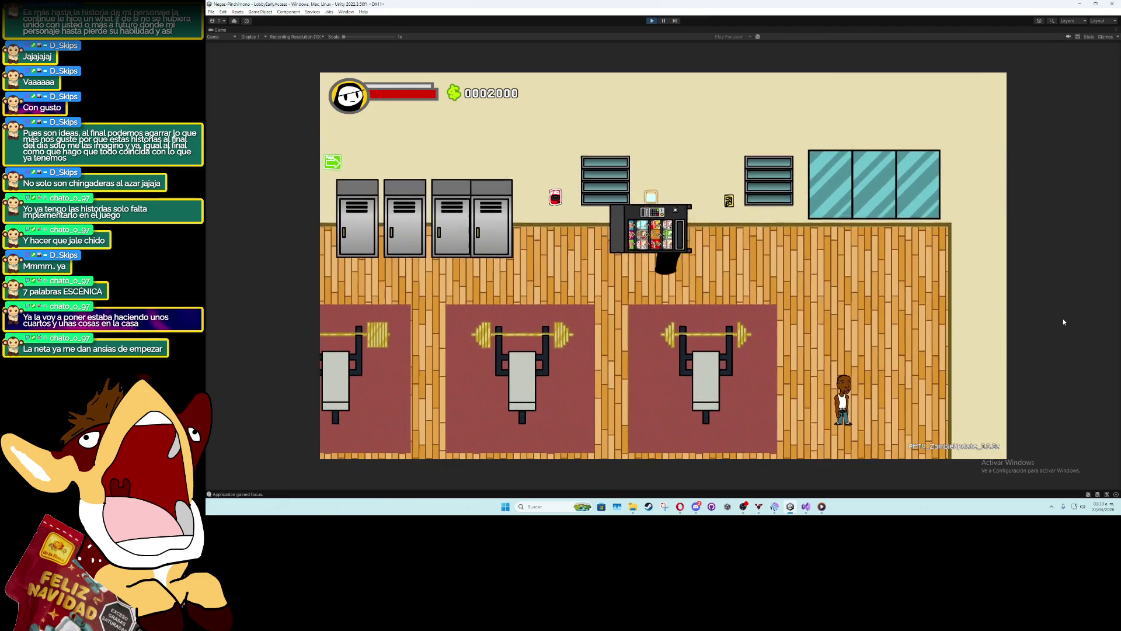
key(a)
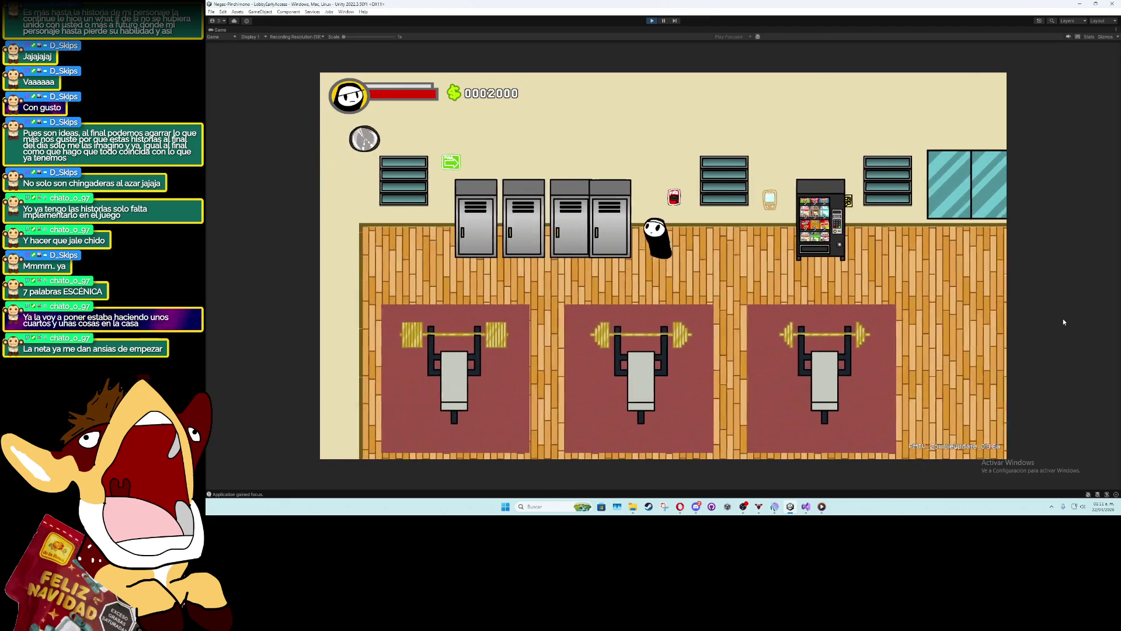
key(s)
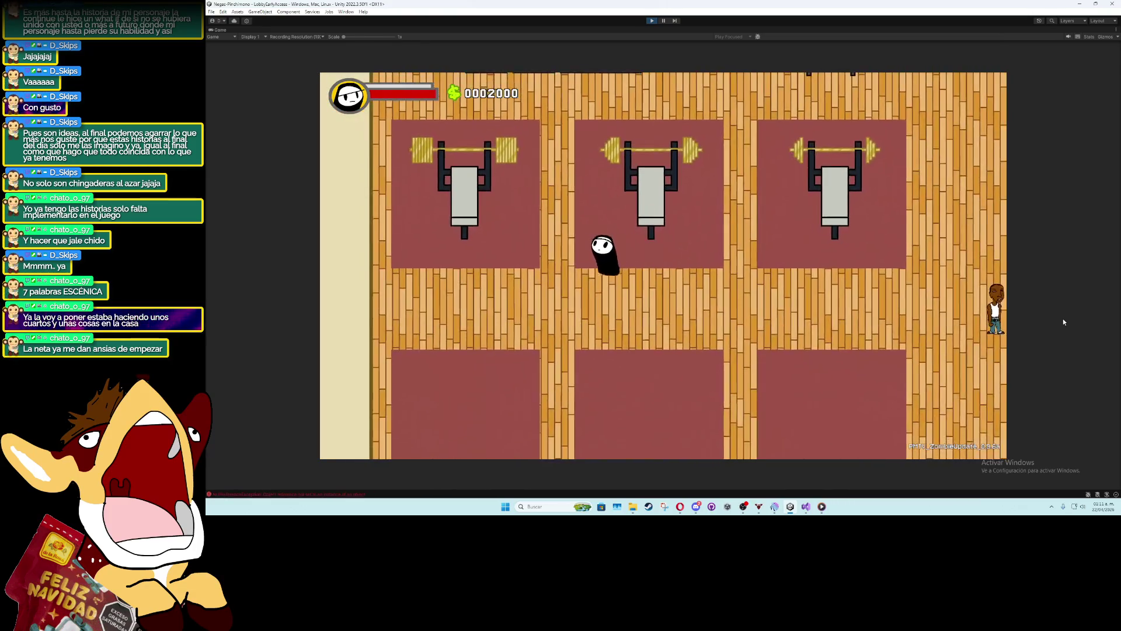
key(w)
key(a)
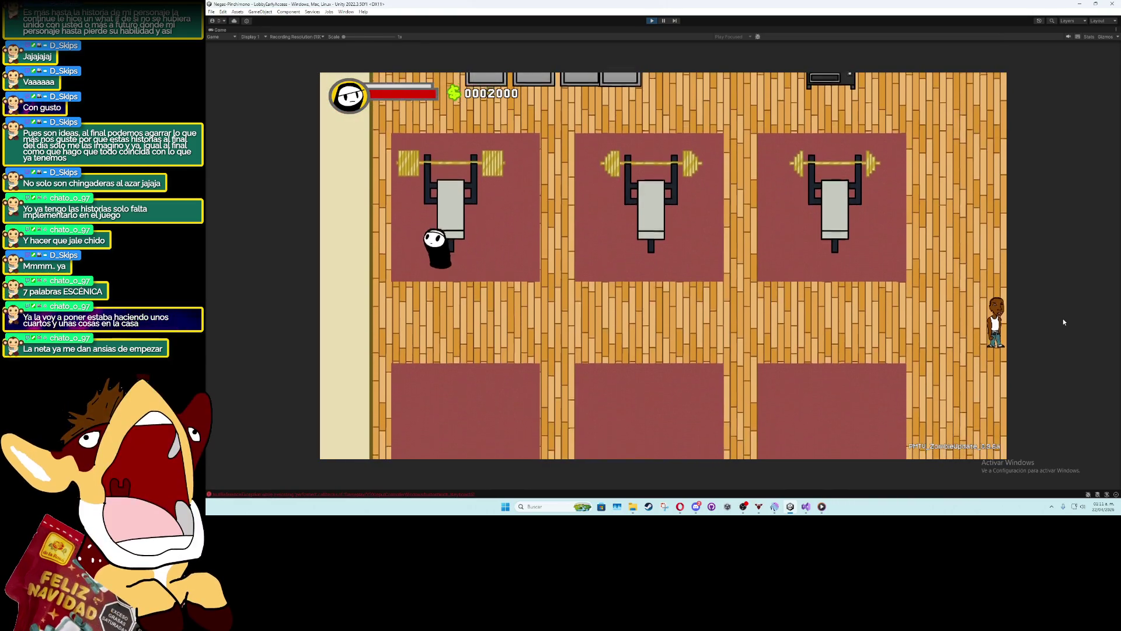
key(w)
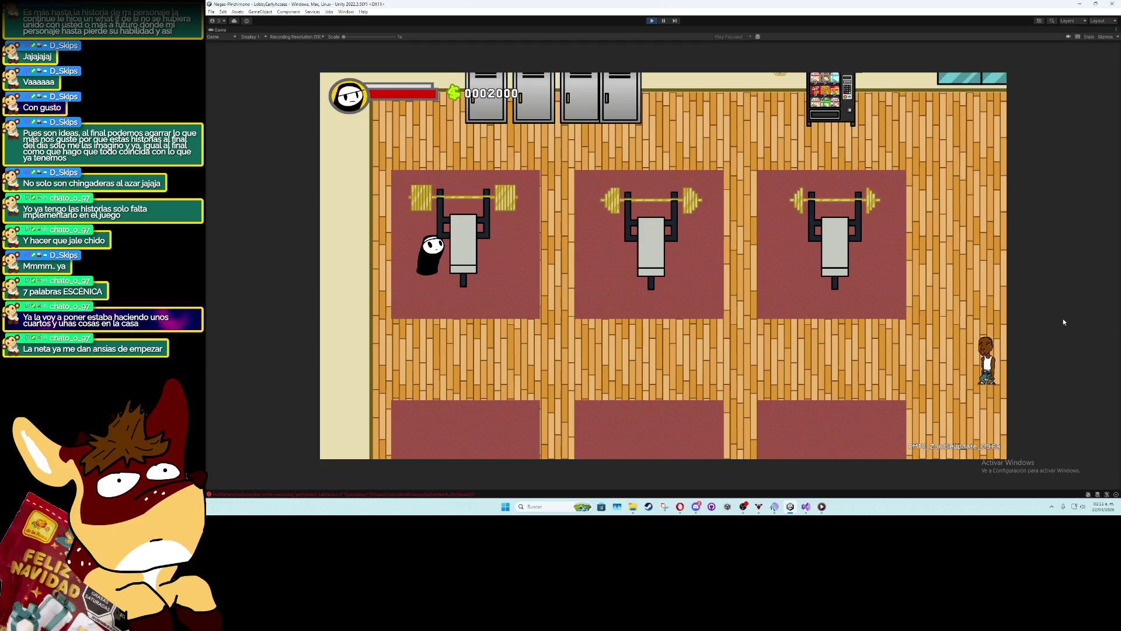
double_click(222, 31)
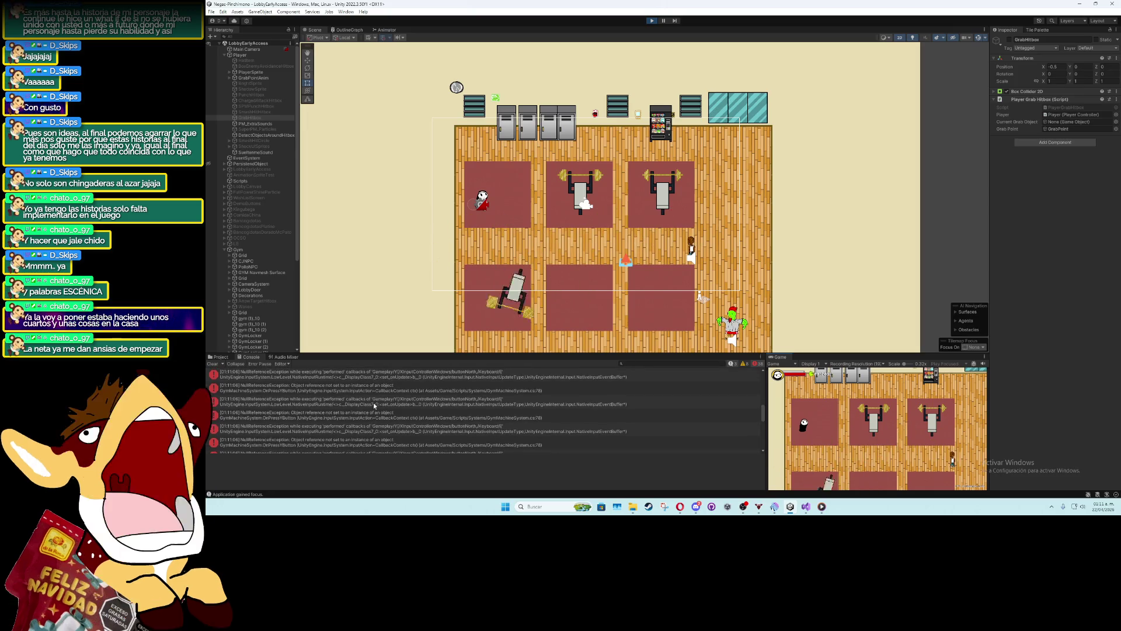
Trace the NullReferenceException to its line in GymMachineSystem.cs, then stop Play mode
drag(762, 409, 762, 377)
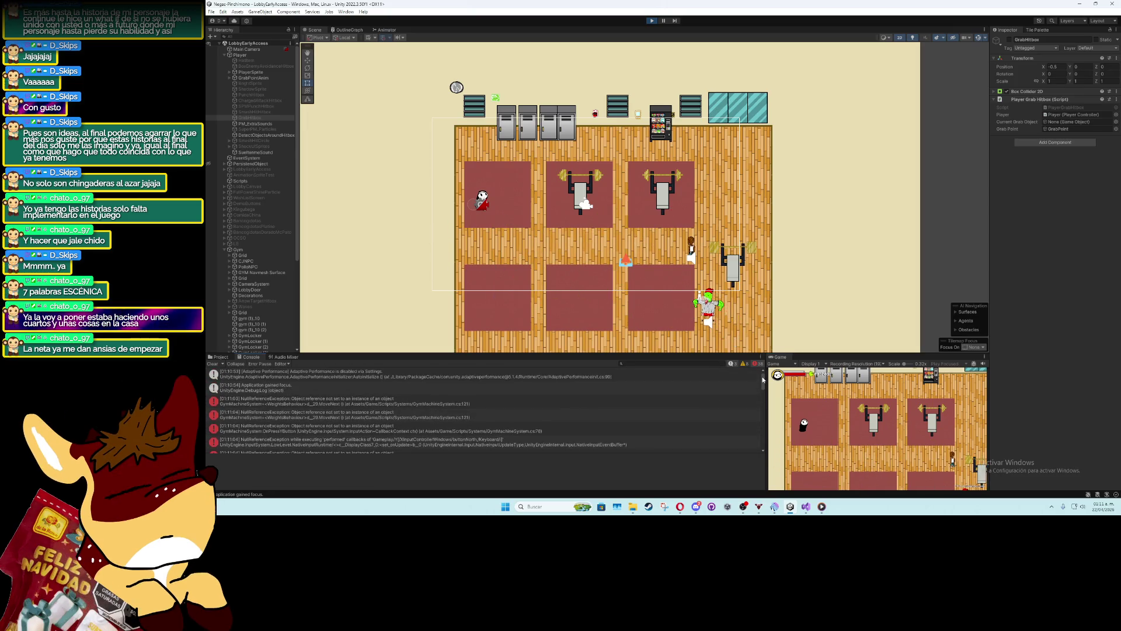
click(405, 401)
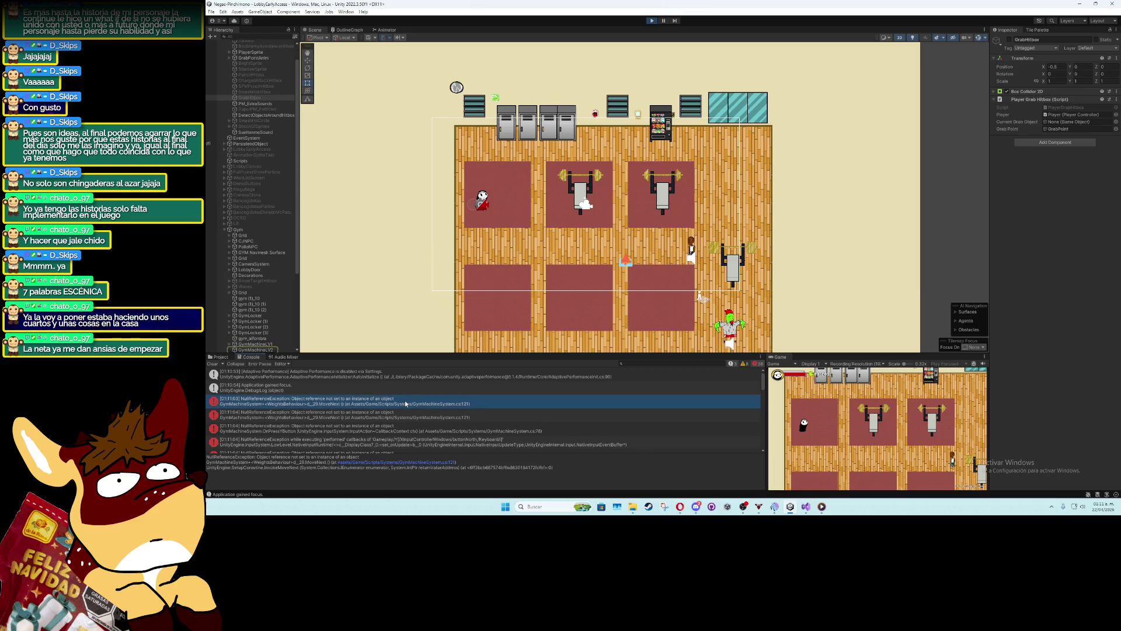
click(418, 464)
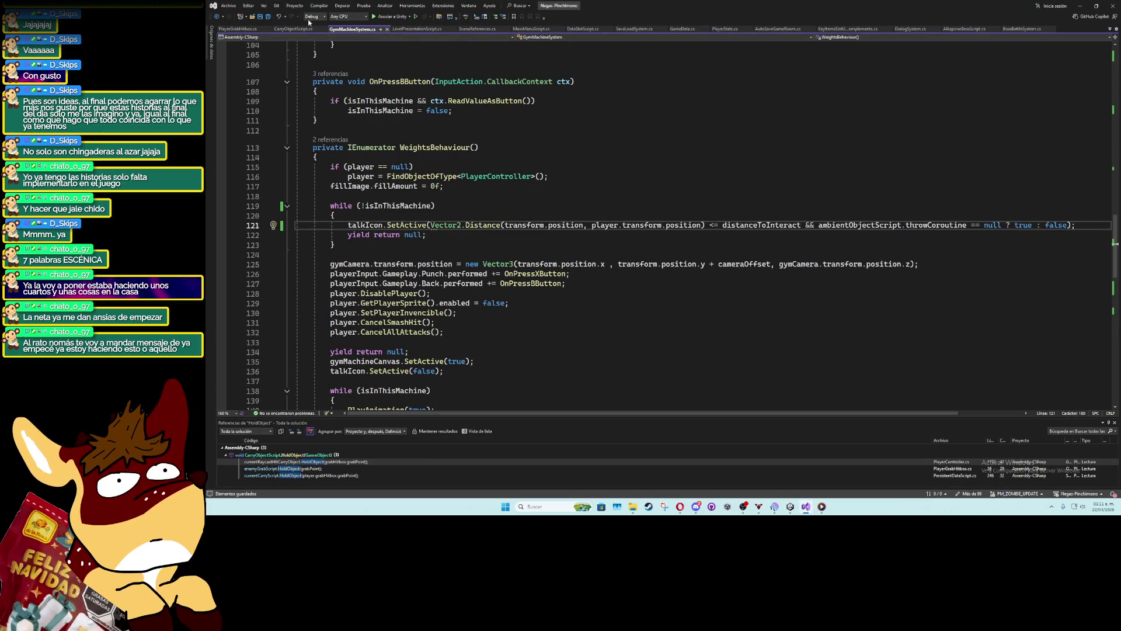
click(1080, 5)
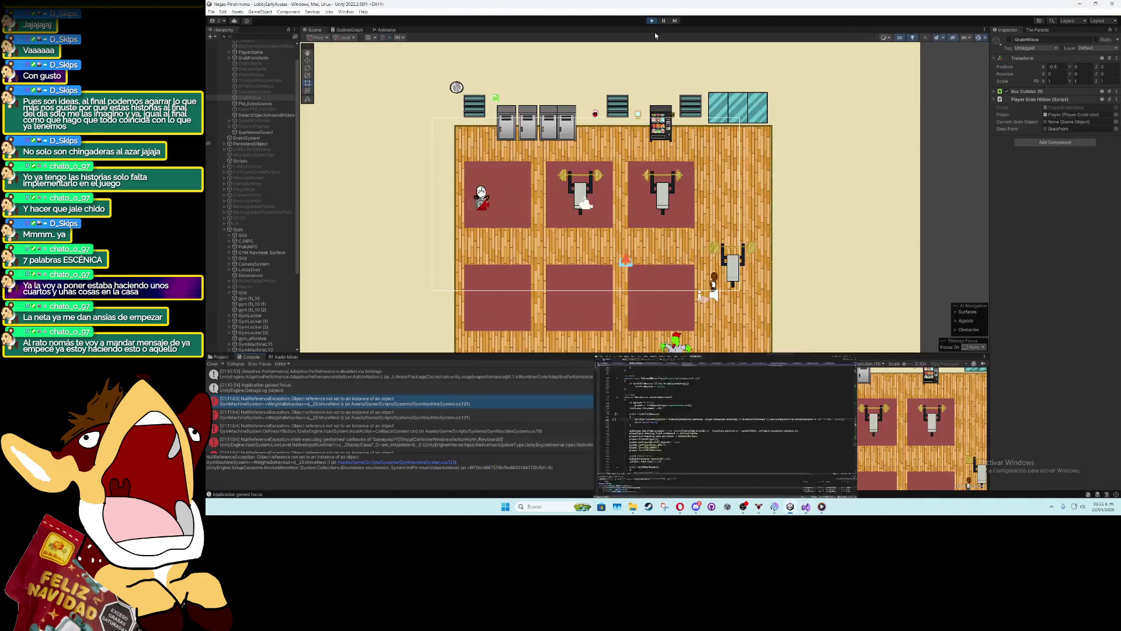
click(652, 20)
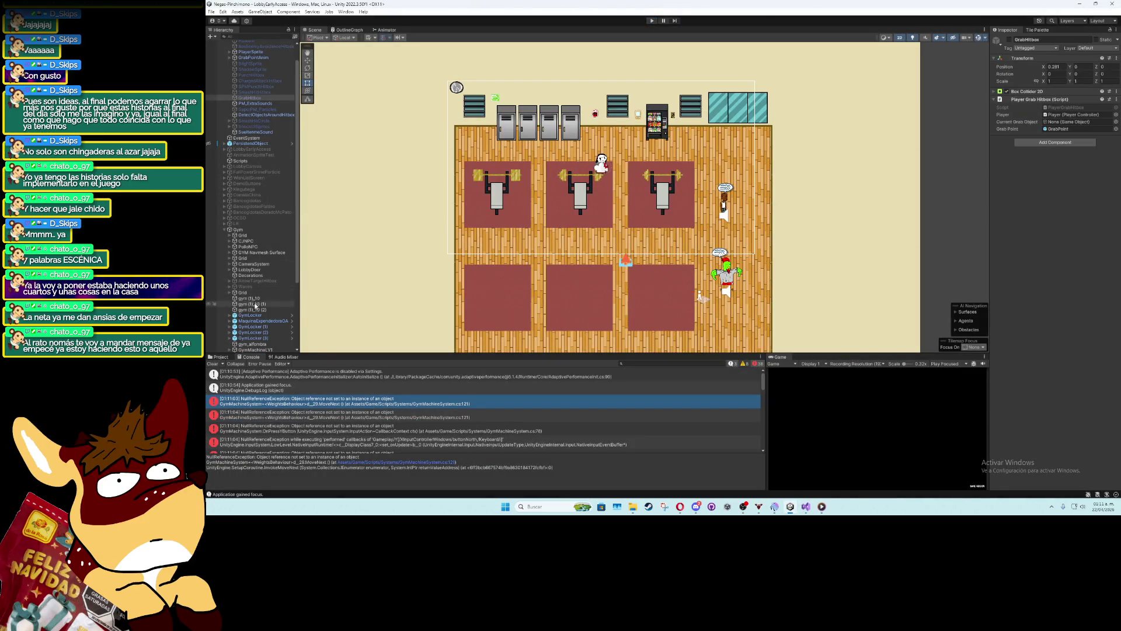
Select the three gym lockers together and inspect their settings and children
scroll(257, 320, down, 3)
click(257, 263)
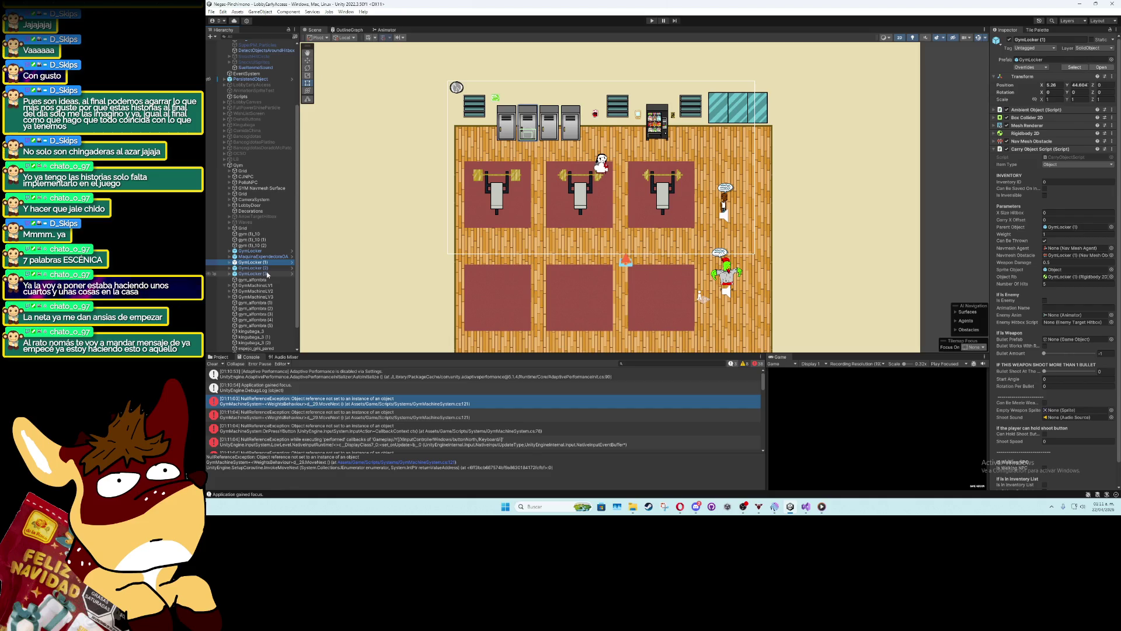
shift+click(267, 274)
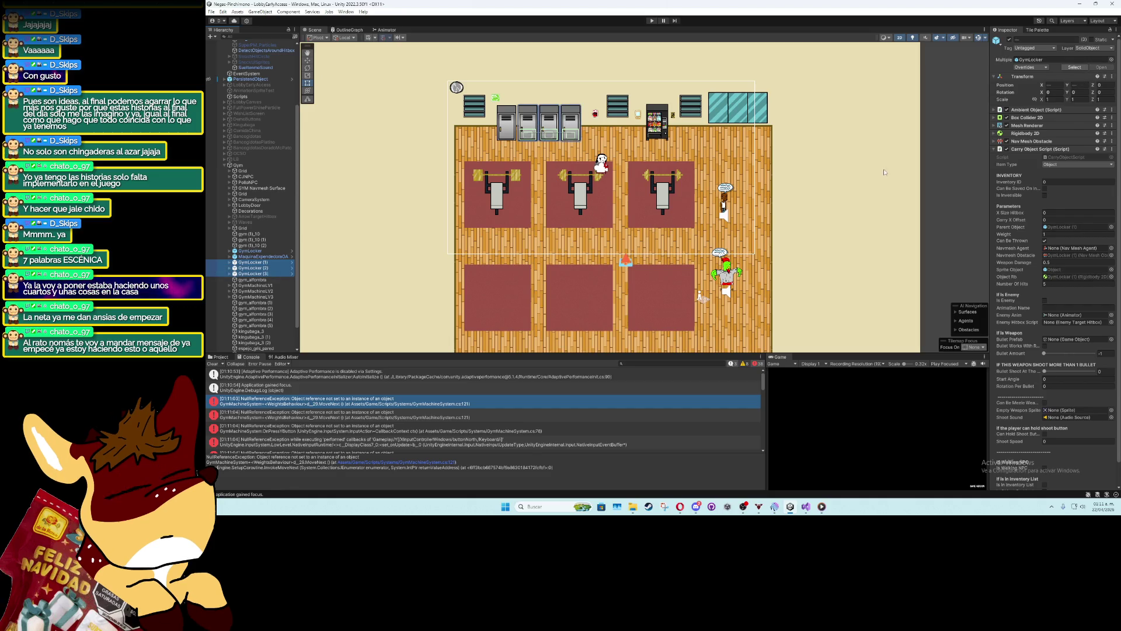
click(1000, 150)
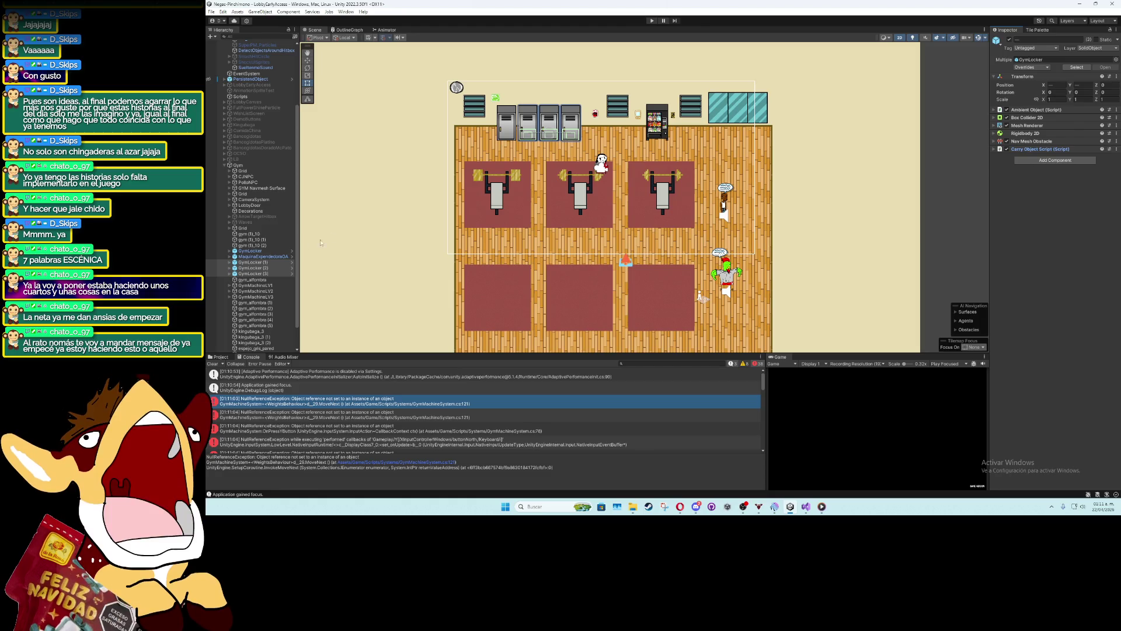
click(229, 273)
drag(250, 268, 440, 263)
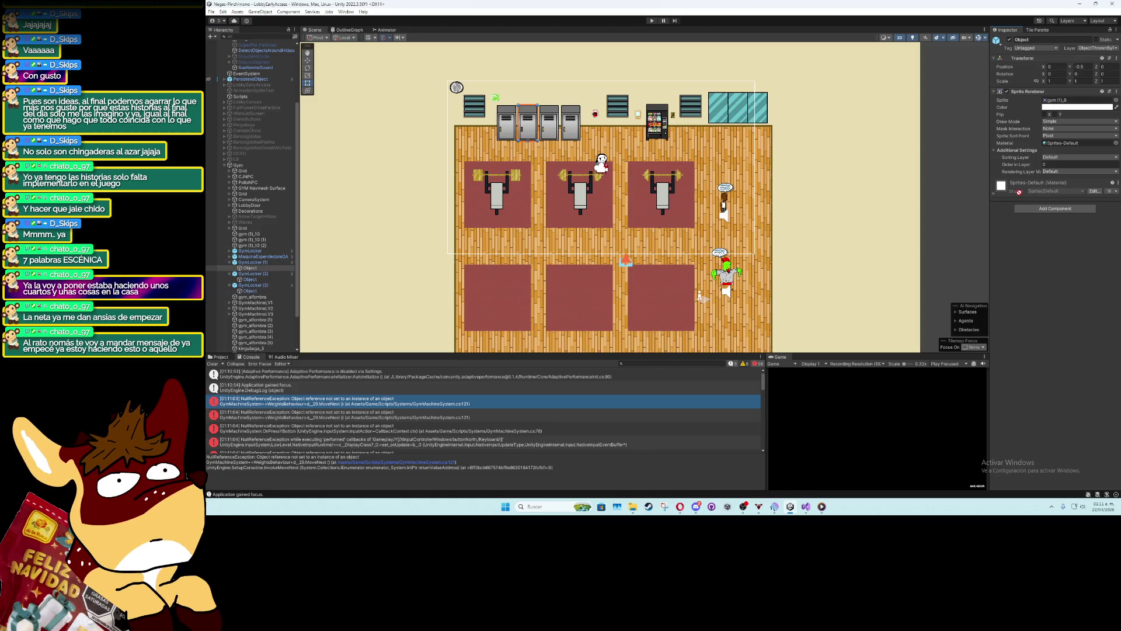
click(230, 263)
click(230, 274)
Select the first and third gym machines to review their settings
click(337, 403)
click(242, 286)
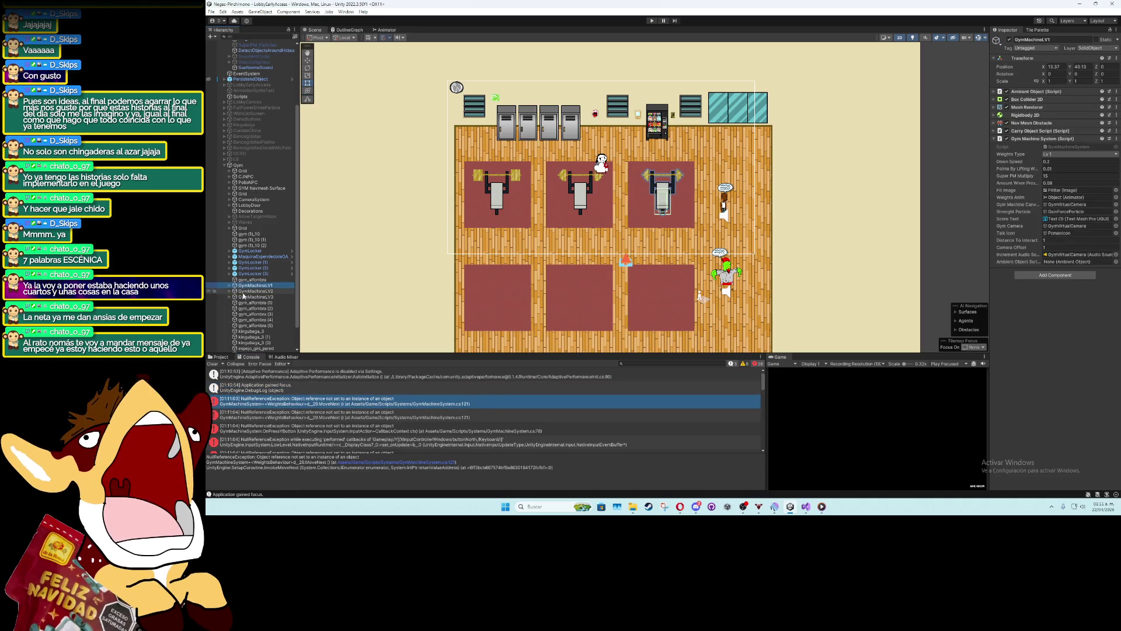
shift+click(244, 297)
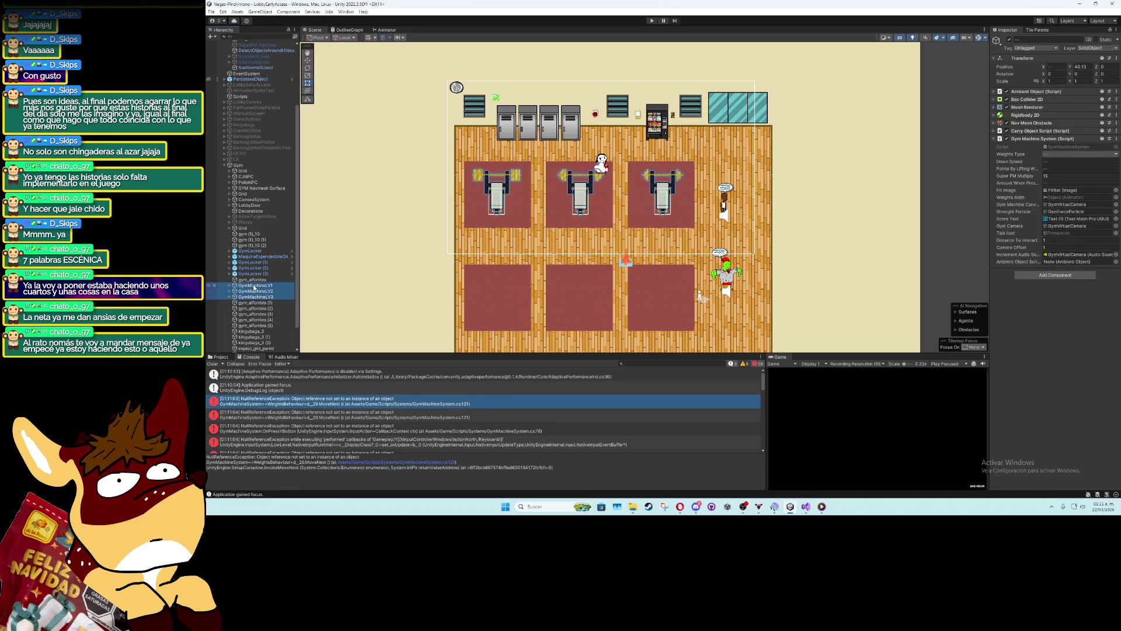